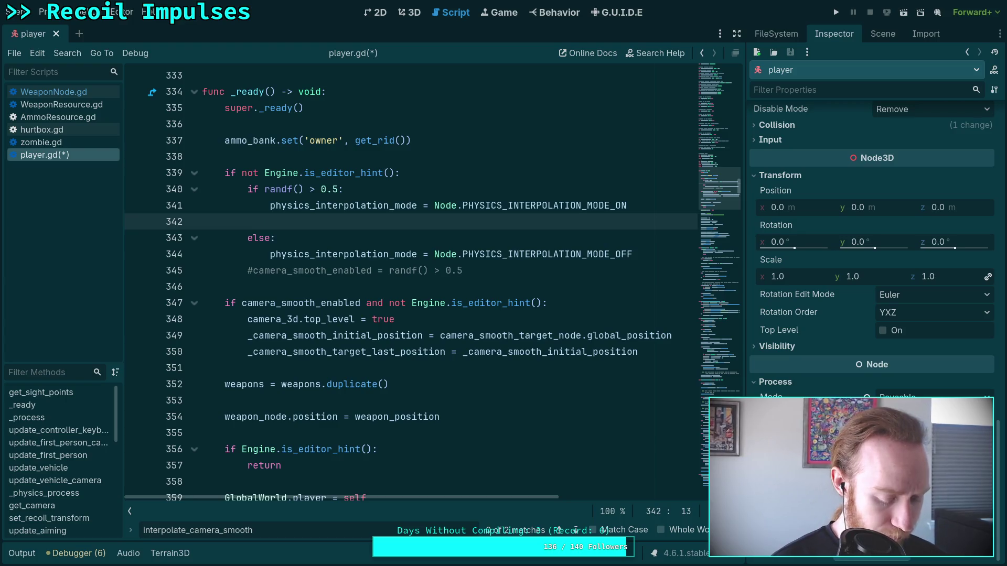
Step: Open a new indented line above the random interpolation check inside the non-editor block
{"action": "key", "text": "alt+Up"}
{"action": "key", "text": "alt+Up"}
{"action": "key", "text": "Tab"}
{"action": "key", "text": "Tab"}
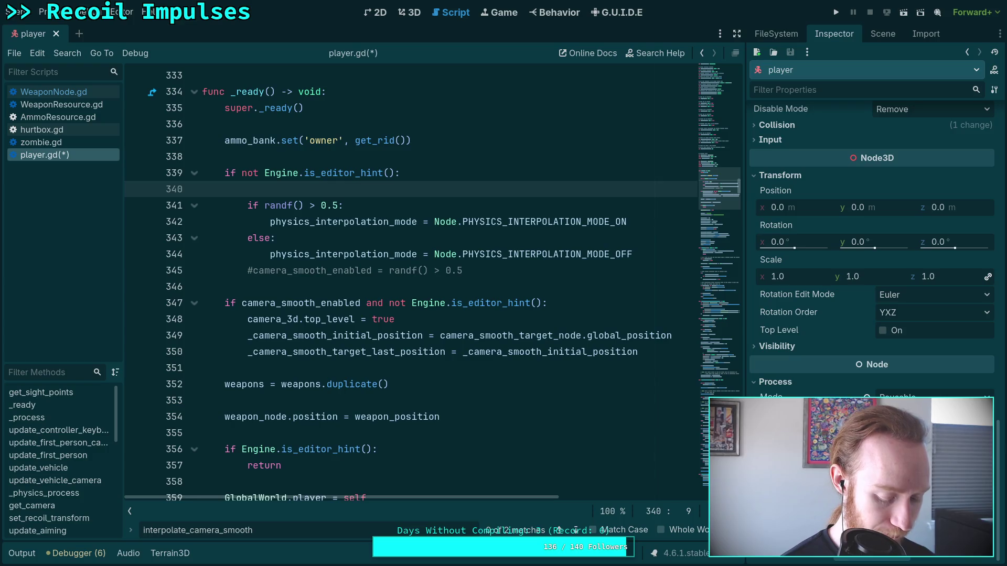
{"action": "type", "text": "Sce"}
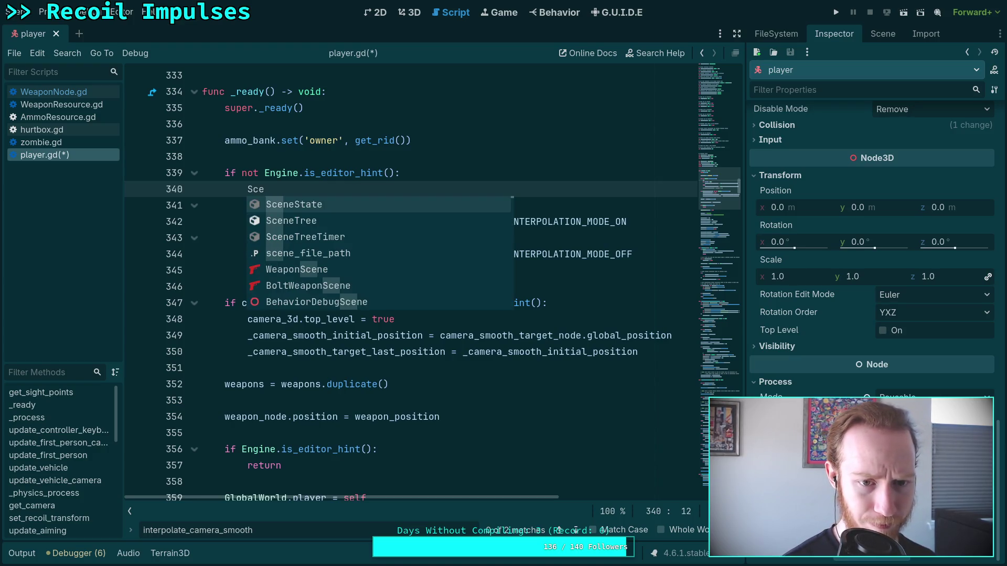
{"action": "key", "text": "Down"}
{"action": "key", "text": "Return"}
{"action": "type", "text": "."}
{"action": "key", "text": "BackSpace"}
{"action": "key", "text": "BackSpace"}
{"action": "key", "text": "BackSpace"}
{"action": "key", "text": "BackSpace"}
Step: Write get_tree().create_timer(5.0) on that line and begin chaining its timeout signal
{"action": "type", "text": "get_tr"}
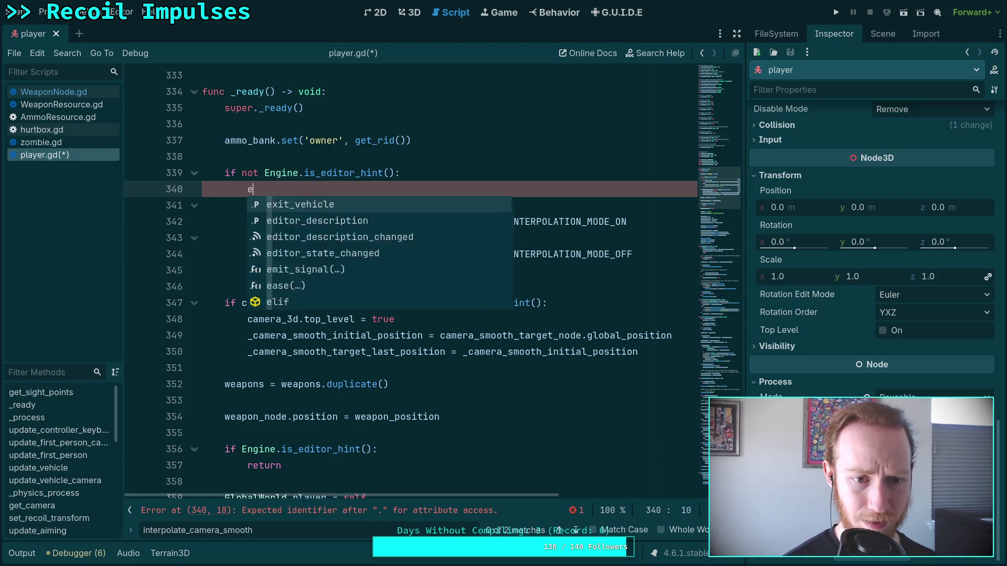
{"action": "type", "text": "ee().tim"}
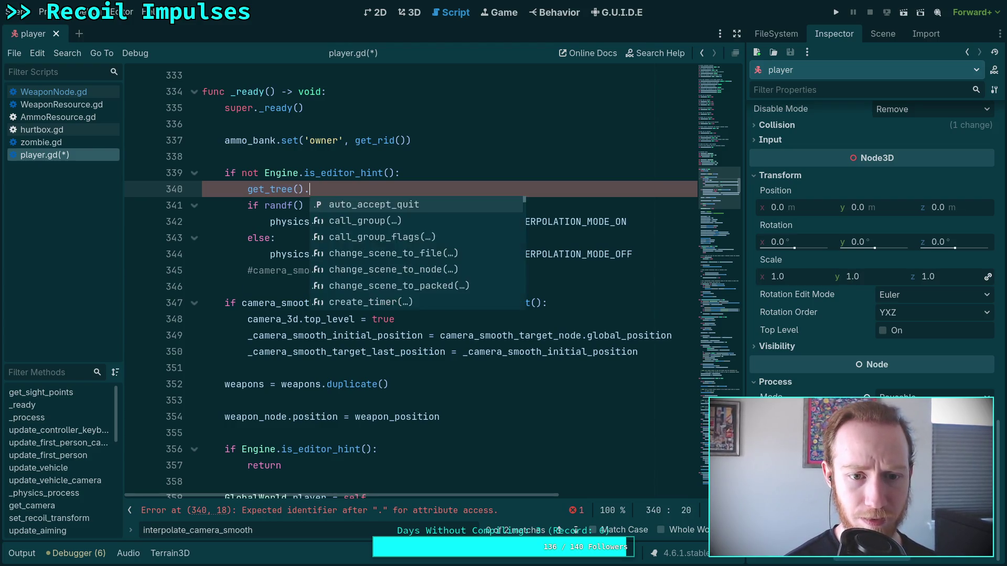
{"action": "key", "text": "Return"}
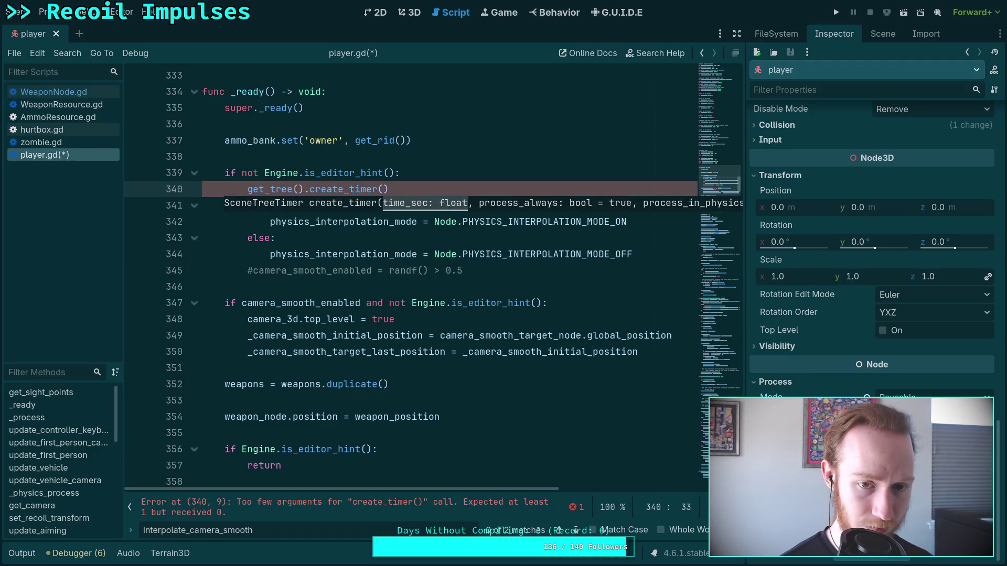
{"action": "key", "text": "BackSpace"}
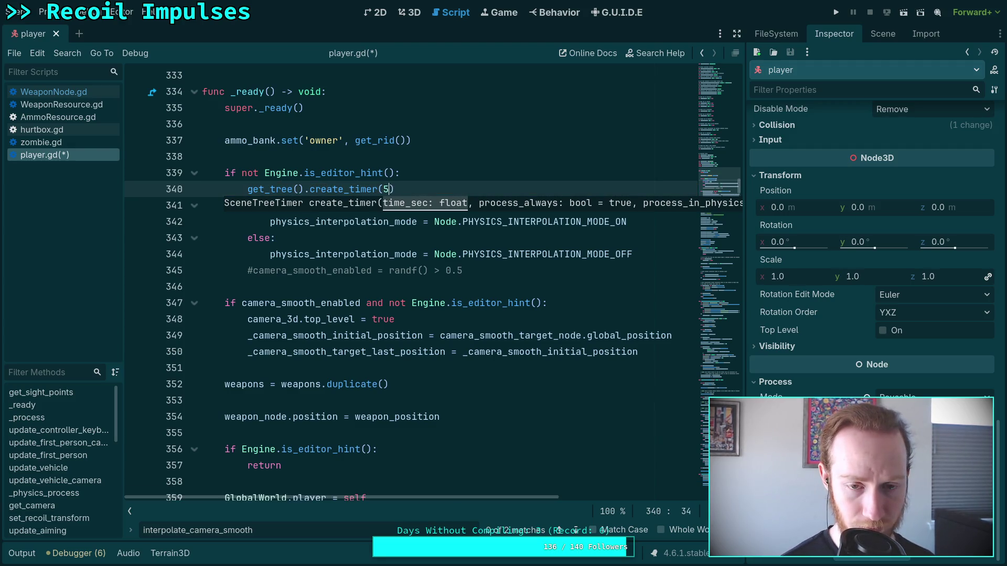
{"action": "type", "text": ", tru"}
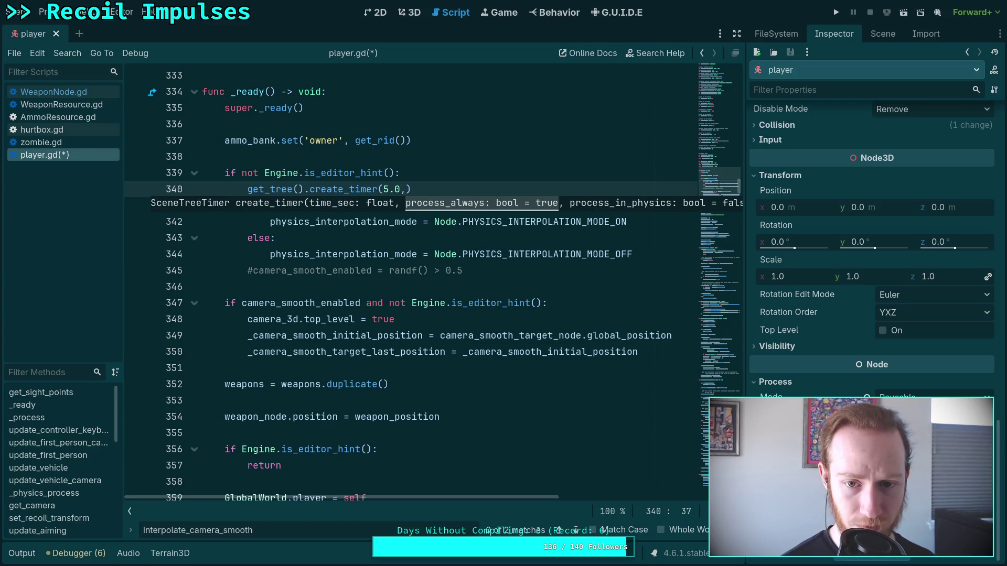
{"action": "type", "text": "e,"}
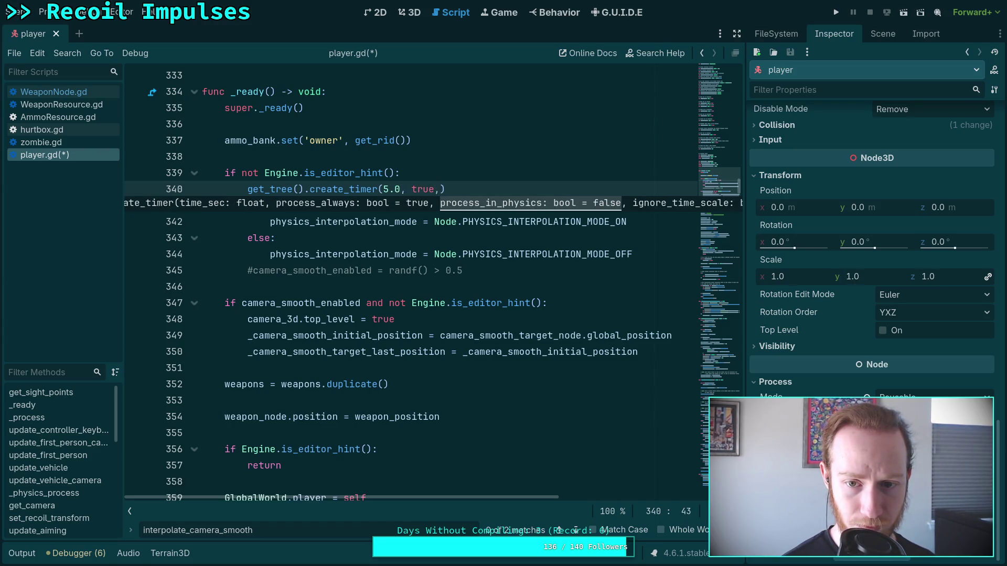
{"action": "key", "text": "BackSpace"}
{"action": "key", "text": "BackSpace"}
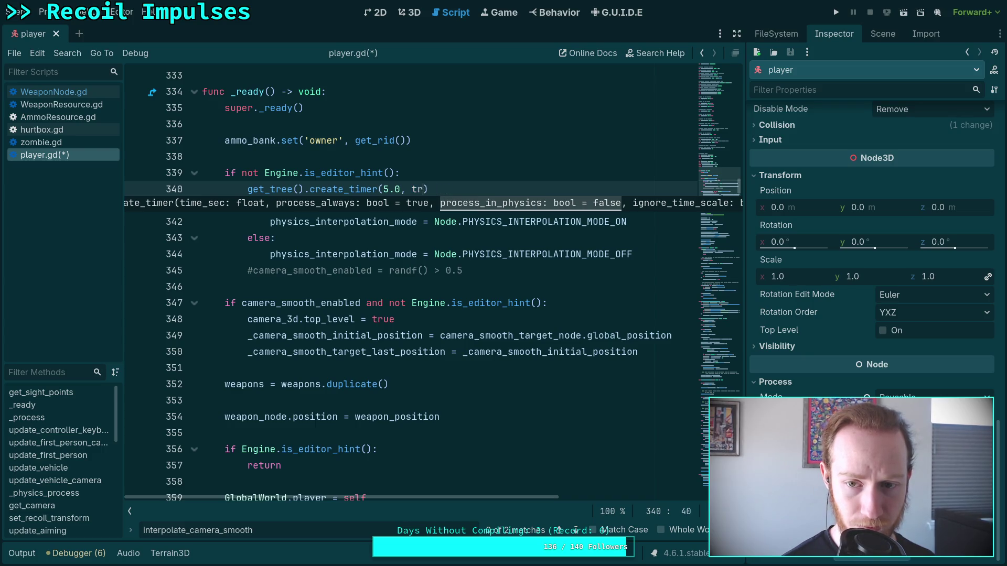
{"action": "key", "text": "BackSpace"}
{"action": "key", "text": "BackSpace"}
{"action": "type", "text": ")"}
{"action": "key", "text": "Return"}
Step: Connect the timer's timeout to a func() lambda, moving the timer line below the else branch
{"action": "type", "text": "co"}
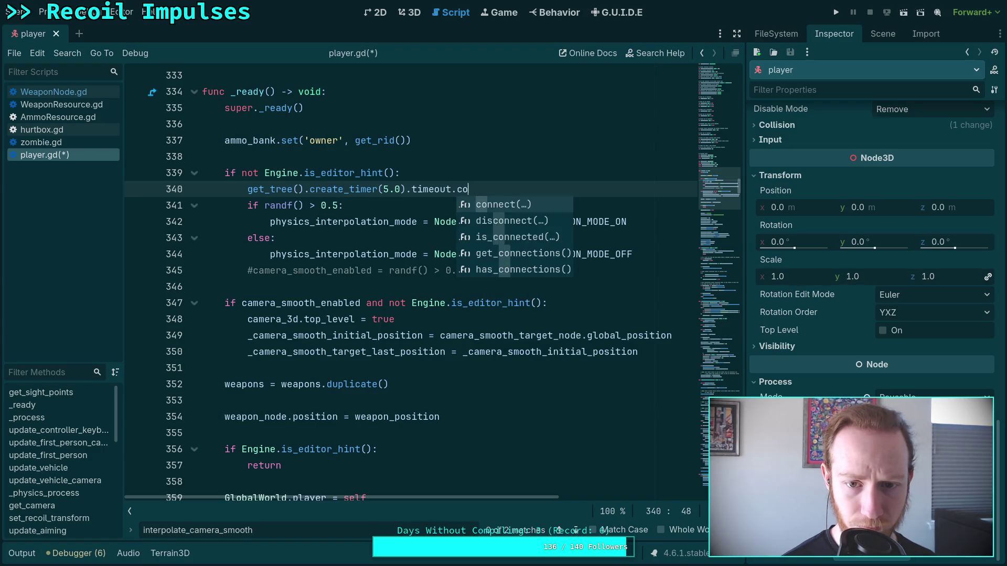
{"action": "key", "text": "Return"}
{"action": "key", "text": "alt+Down"}
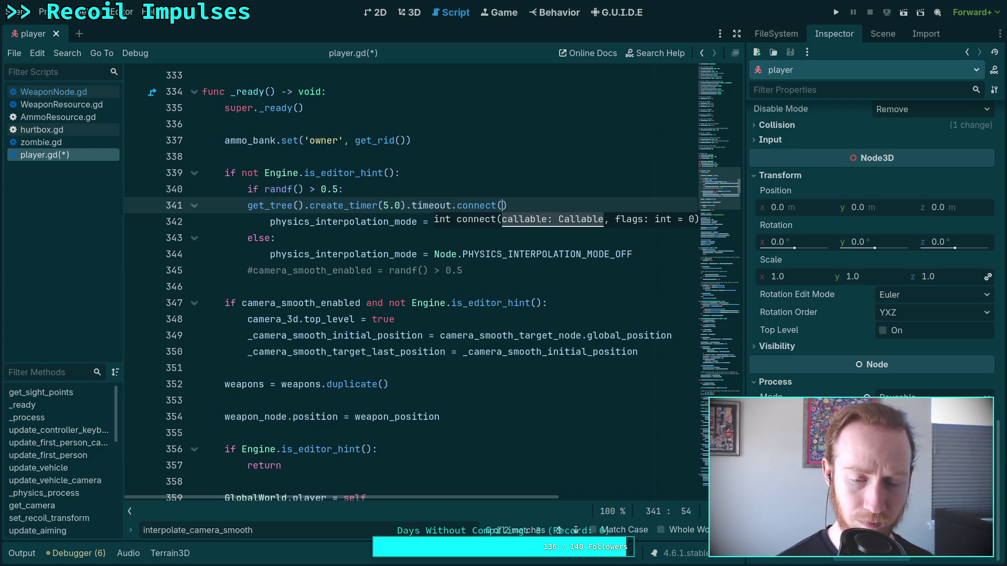
{"action": "key", "text": "alt+Down"}
{"action": "key", "text": "alt+Down"}
{"action": "key", "text": "alt+Down"}
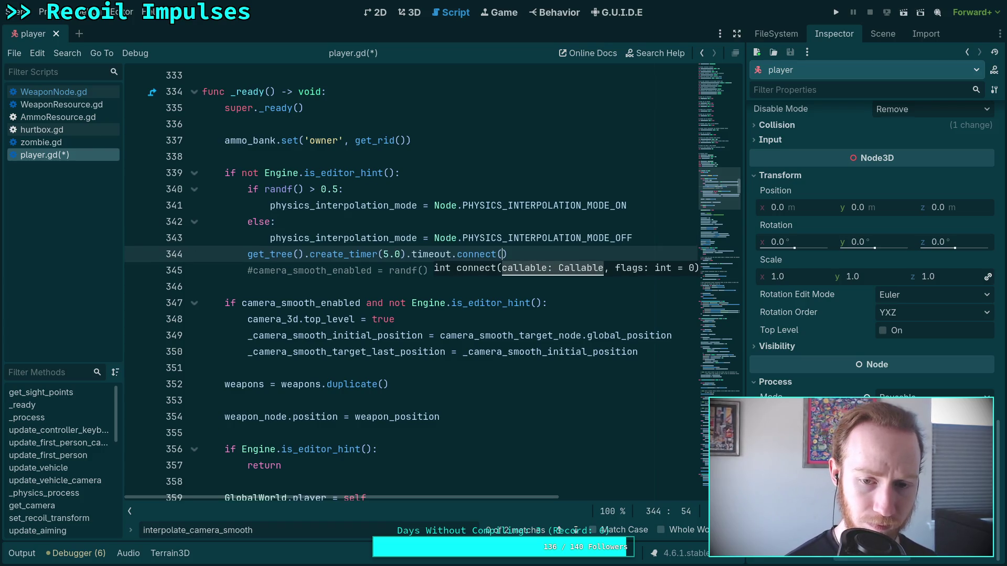
{"action": "type", "text": "func()"}
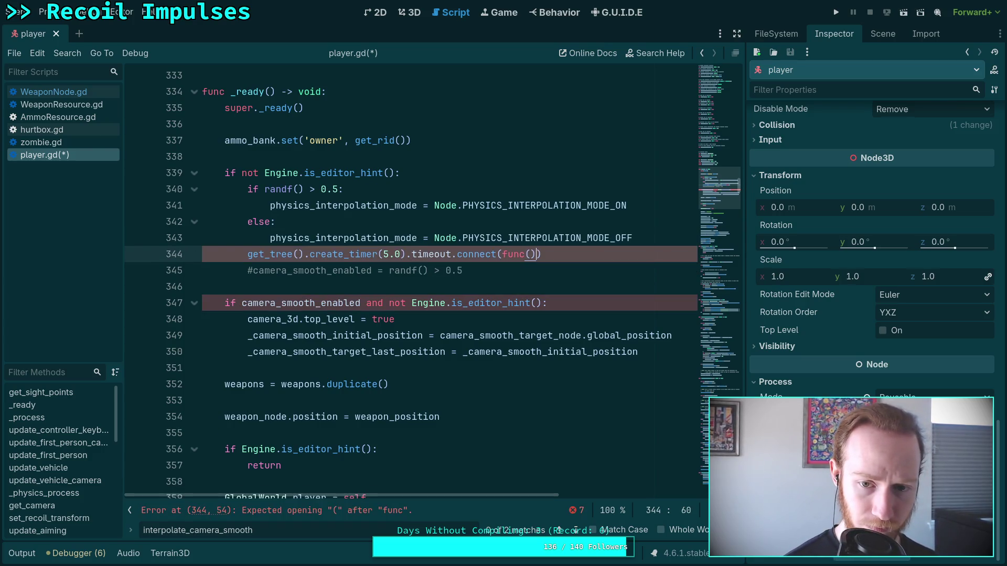
{"action": "type", "text": ":"}
{"action": "key", "text": "Return"}
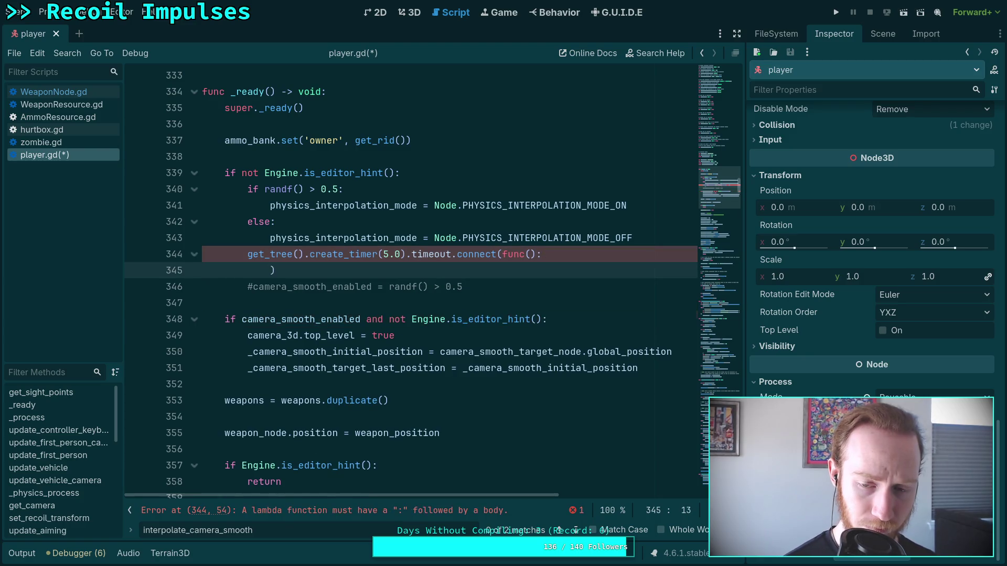
{"action": "left_click", "coordinate": [498, 254]}
{"action": "key", "text": "Return"}
{"action": "left_click", "coordinate": [362, 272]}
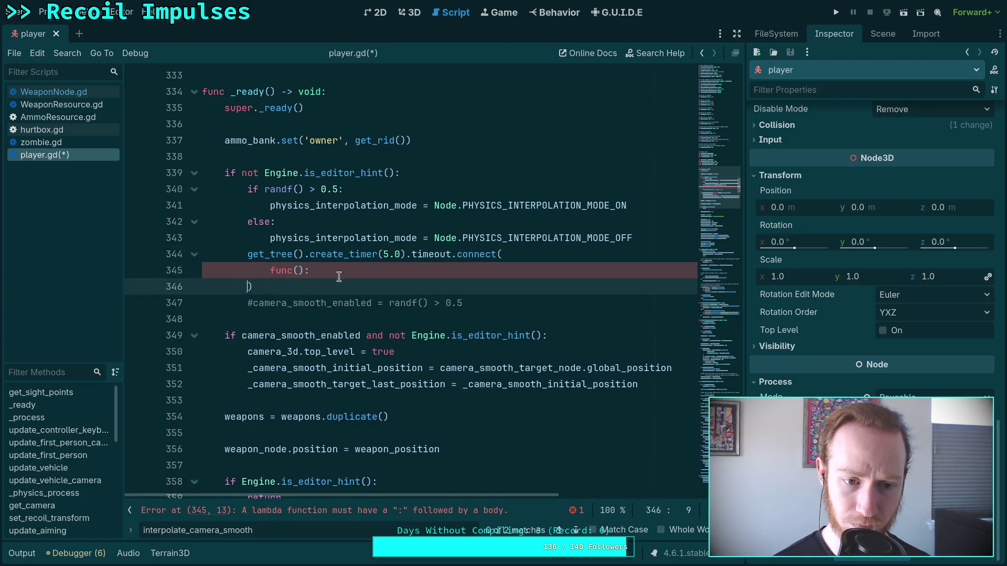
{"action": "key", "text": "Return"}
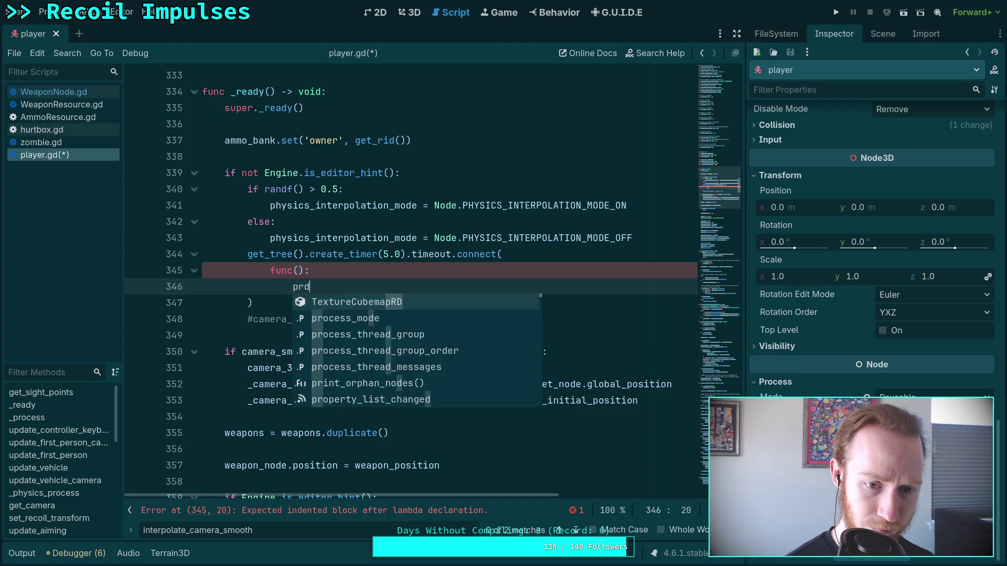
Step: In the lambda, test physics_interpolation_mode == Node.PHYSICS_INTERPOLATION_MODE_ON
{"action": "type", "text": "i"}
{"action": "key", "text": "Return"}
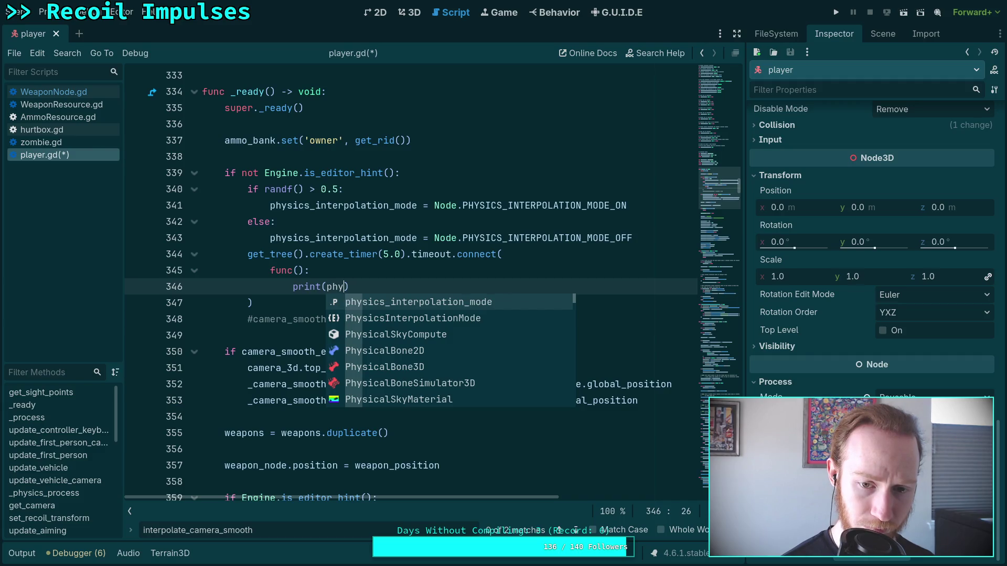
{"action": "key", "text": "BackSpace"}
{"action": "key", "text": "BackSpace"}
{"action": "key", "text": "BackSpace"}
{"action": "key", "text": "BackSpace"}
{"action": "key", "text": "BackSpace"}
{"action": "key", "text": "BackSpace"}
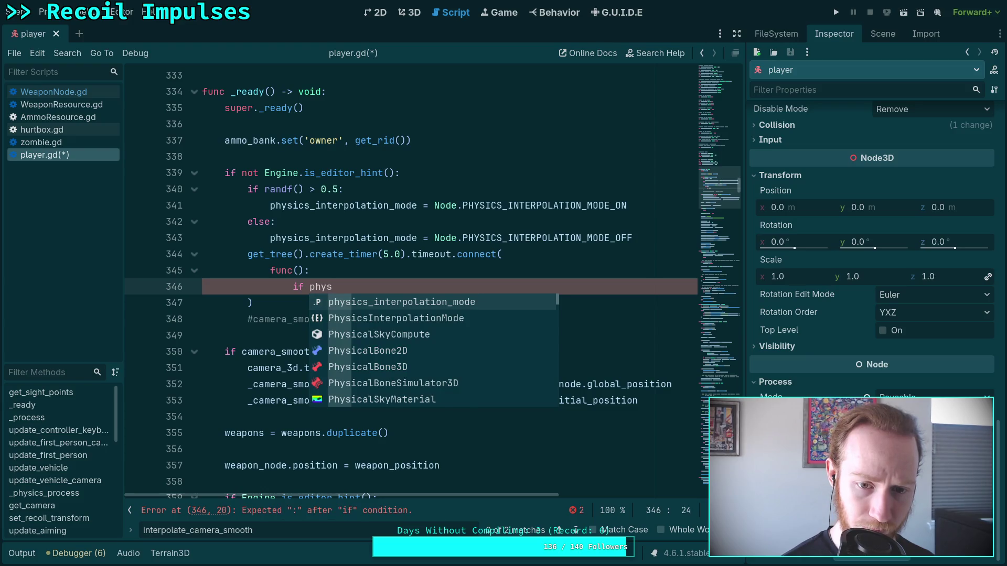
{"action": "key", "text": "Return"}
{"action": "type", "text": "== ON"}
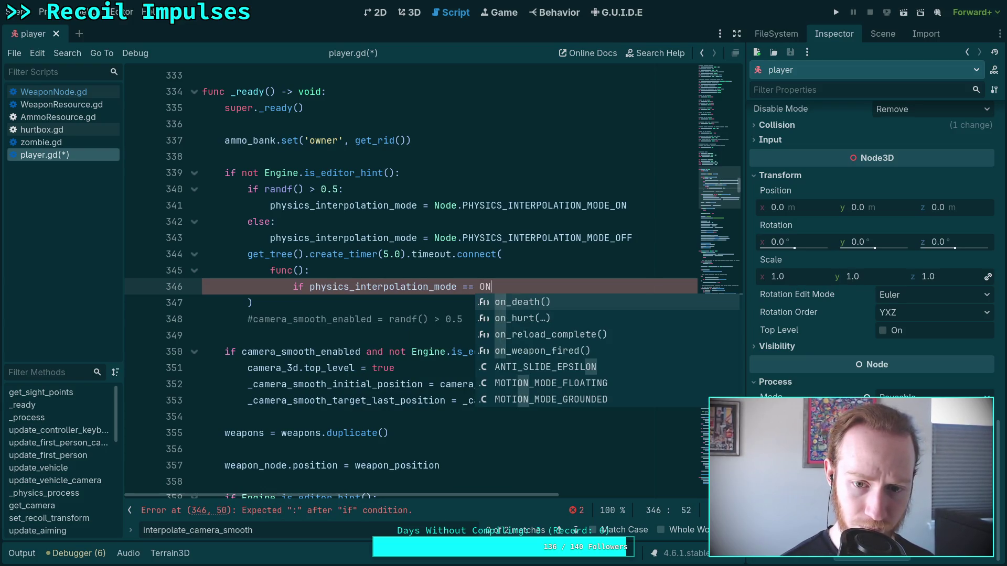
{"action": "key", "text": "BackSpace"}
{"action": "key", "text": "BackSpace"}
{"action": "type", "text": "Node."}
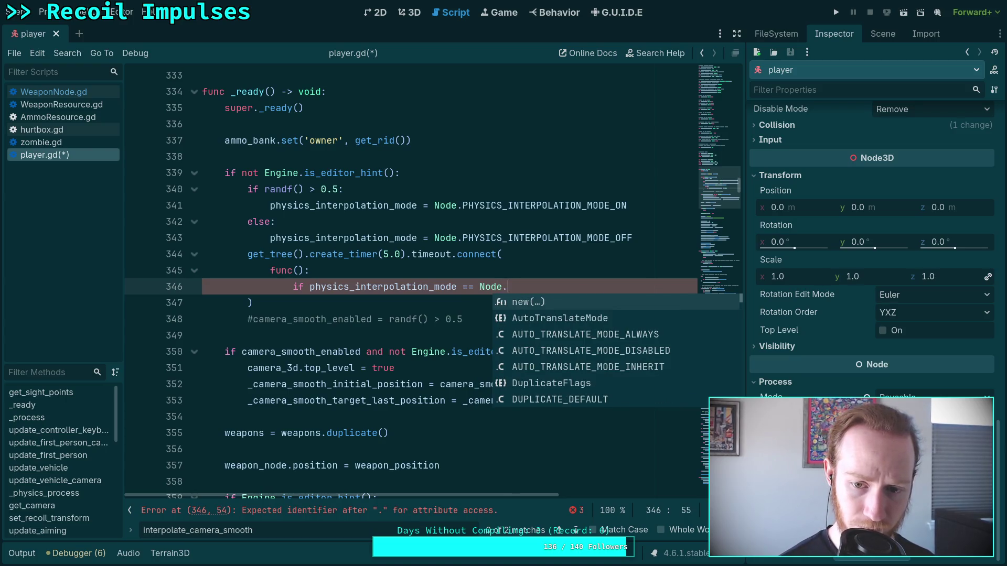
{"action": "type", "text": "ON"}
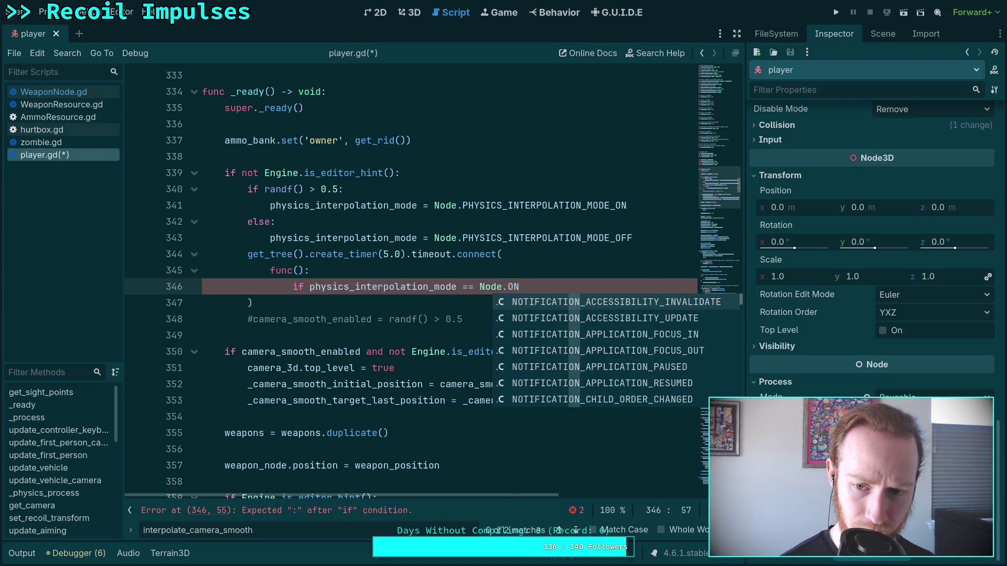
{"action": "key", "text": "BackSpace"}
{"action": "key", "text": "BackSpace"}
{"action": "type", "text": "_ON"}
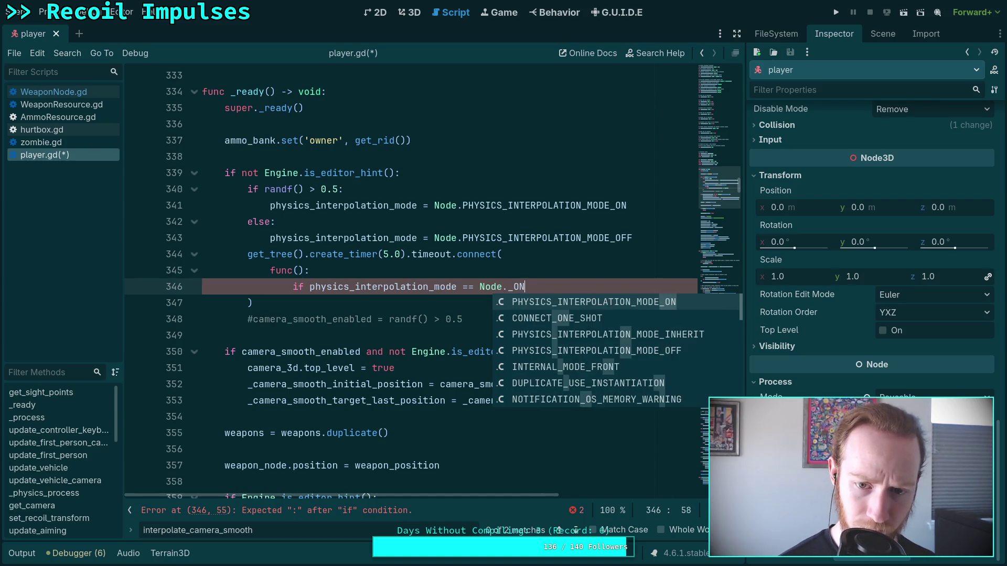
{"action": "key", "text": "Return"}
{"action": "key", "text": "Return"}
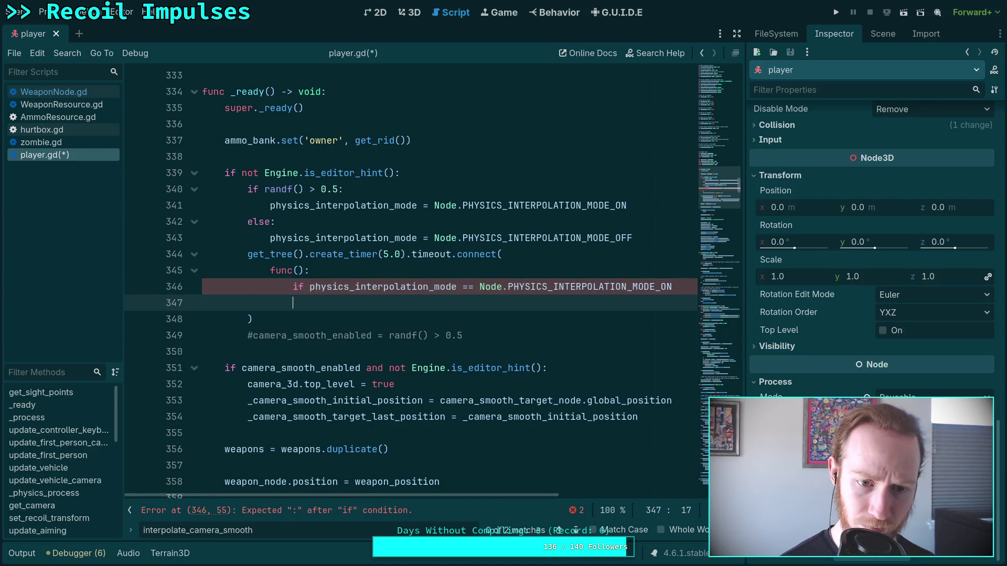
{"action": "key", "text": "ctrl+z"}
{"action": "key", "text": "Return"}
Step: Print 'interpolating!' when on, 'no interpolation' otherwise, and save player.gd
{"action": "type", "text": "print('interp"}
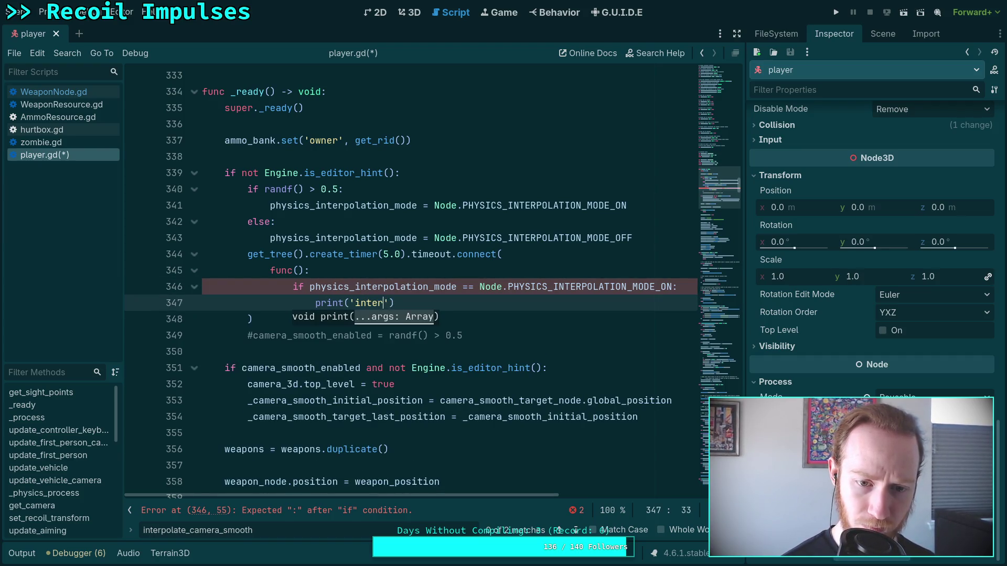
{"action": "type", "text": "olating!"}
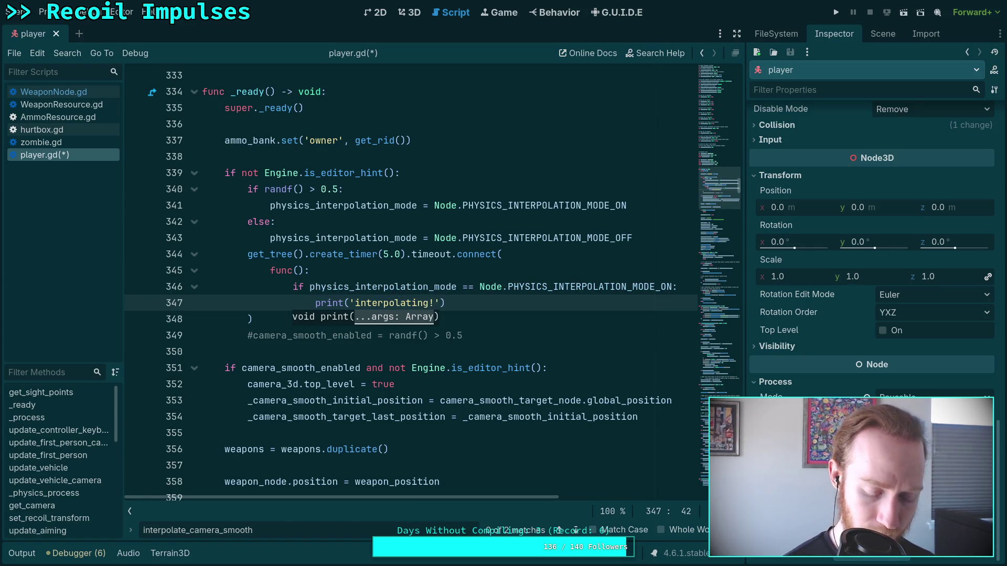
{"action": "key", "text": "ctrl+shift+d"}
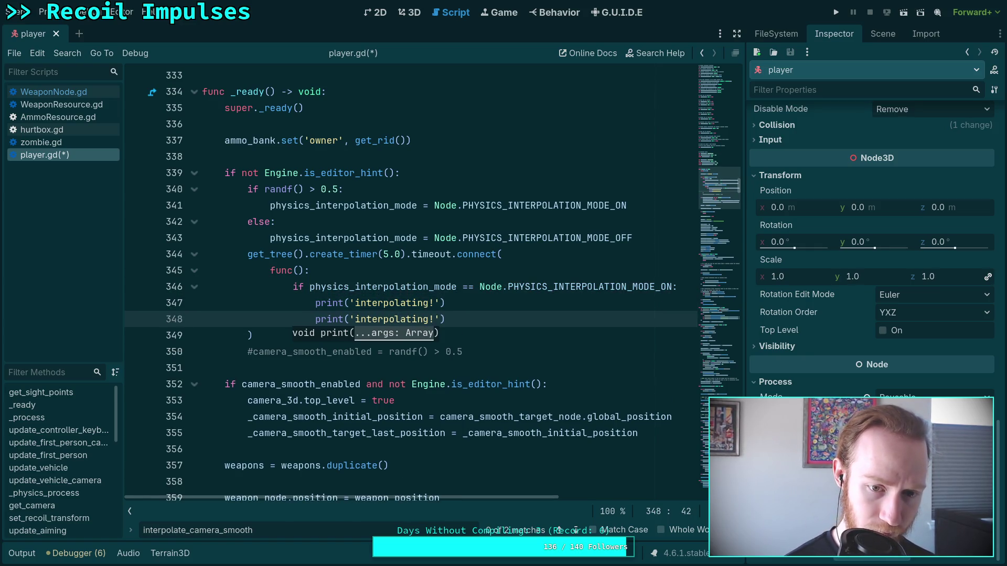
{"action": "key", "text": "Delete"}
{"action": "key", "text": "Delete"}
{"action": "key", "text": "Delete"}
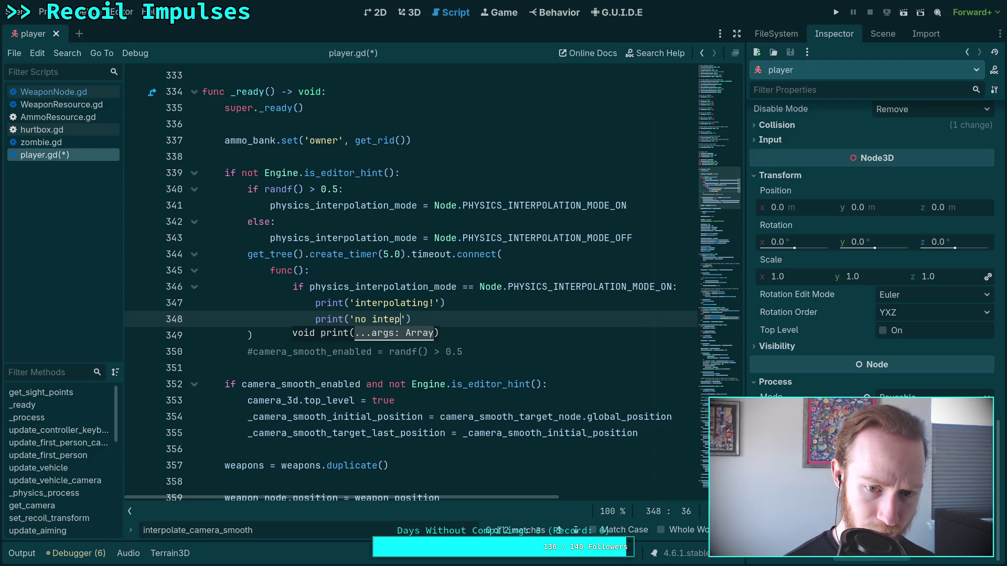
{"action": "type", "text": "rpolation"}
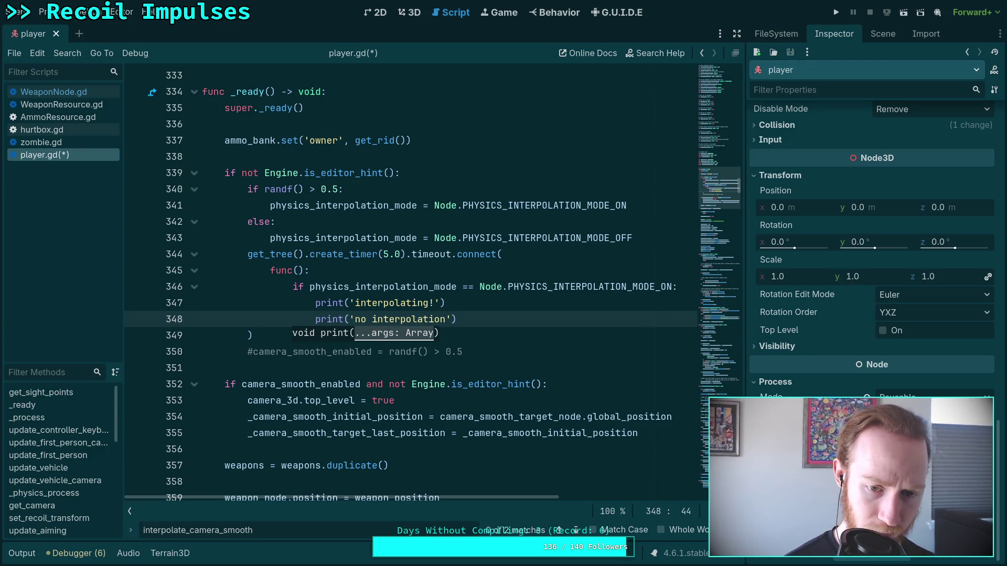
{"action": "left_click", "coordinate": [445, 303]}
{"action": "key", "text": "Return"}
{"action": "type", "text": "else:"}
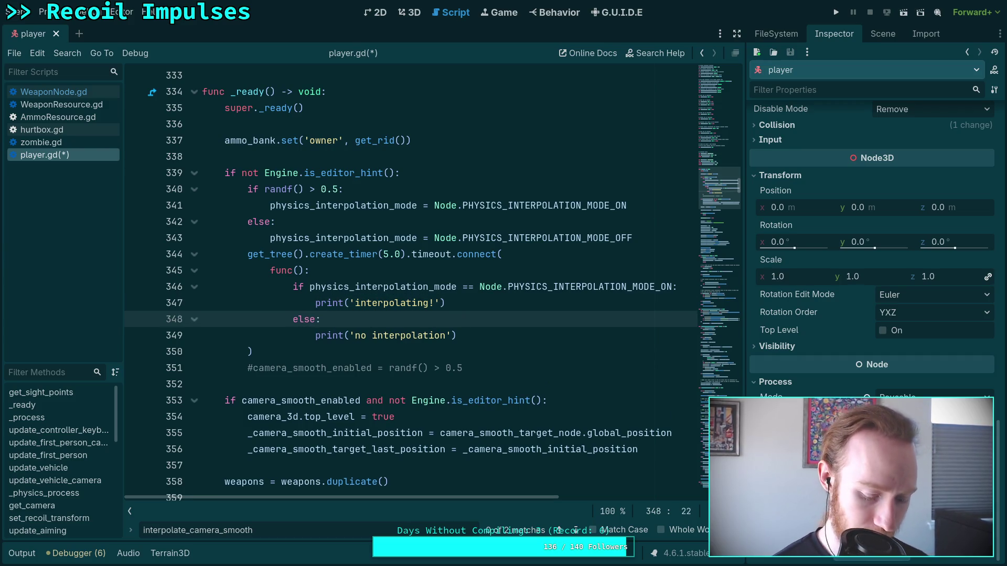
{"action": "key", "text": "ctrl+s"}
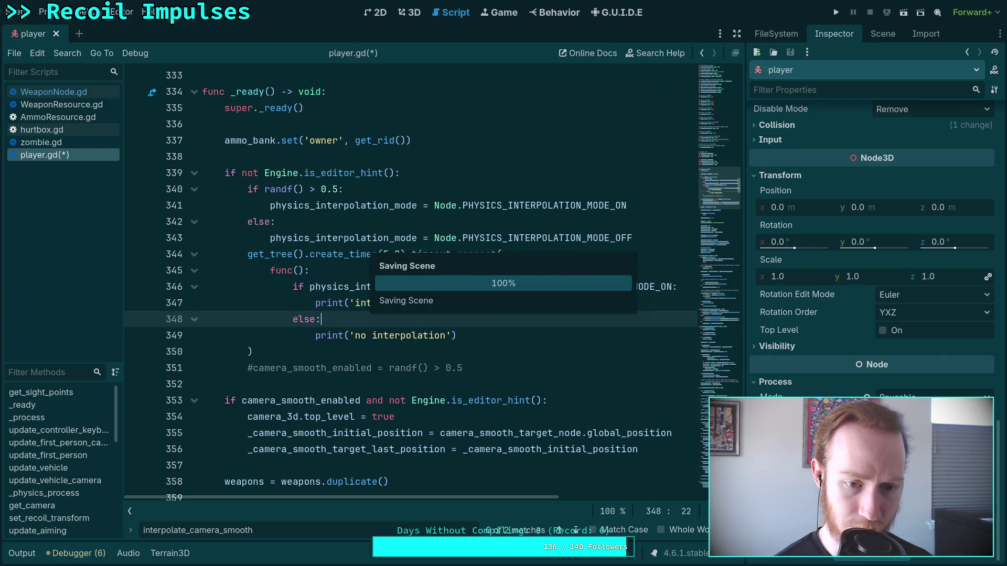
Step: Run the project, look around, leave fullscreen, then pause and exit the game
{"action": "left_click", "coordinate": [834, 12]}
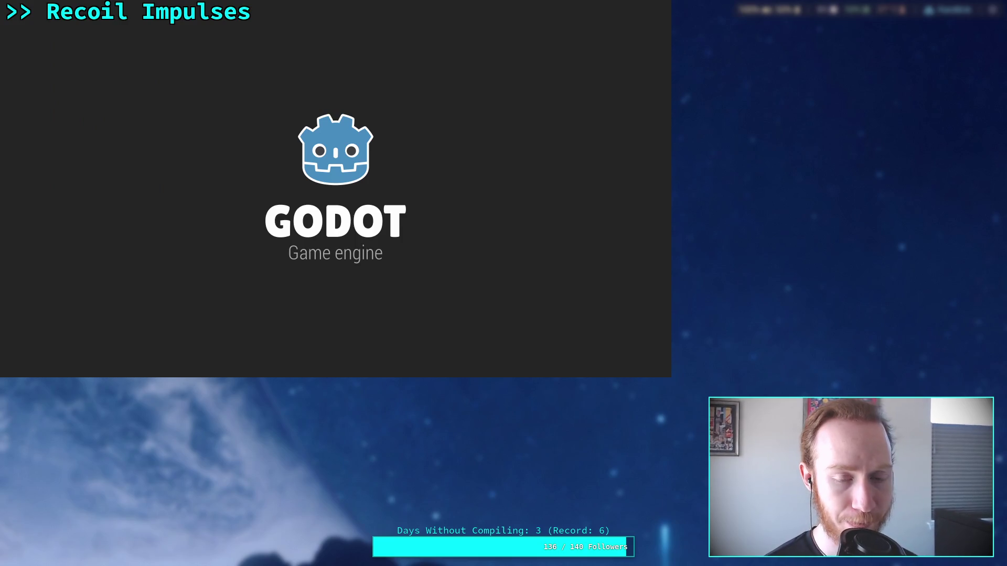
{"action": "key", "text": "s"}
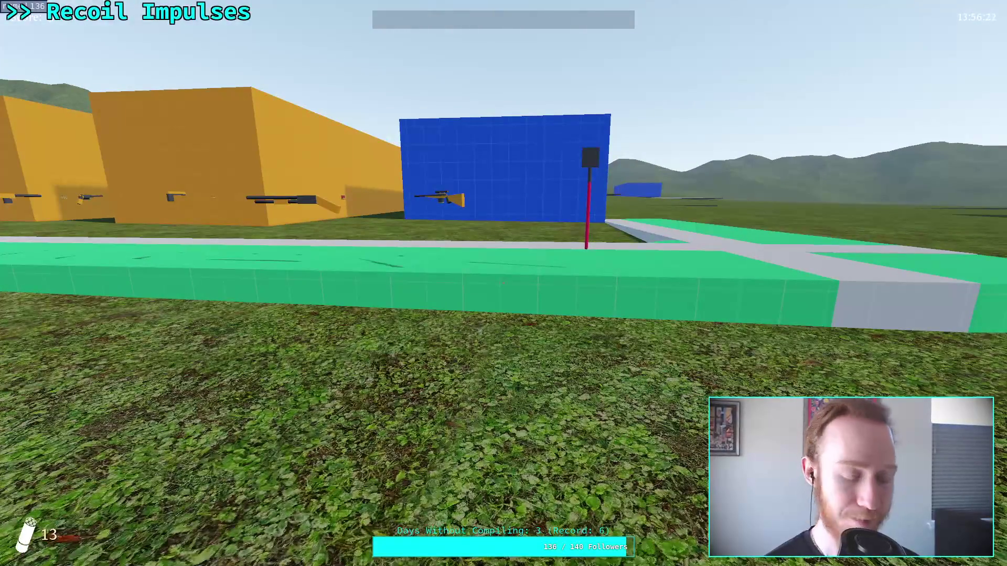
{"action": "key", "text": "F11"}
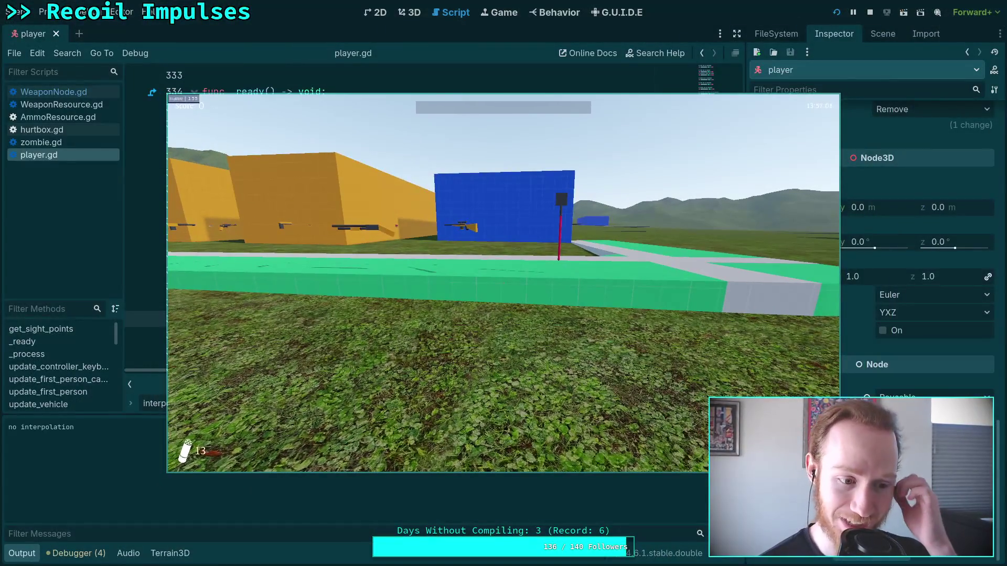
{"action": "key", "text": "Escape"}
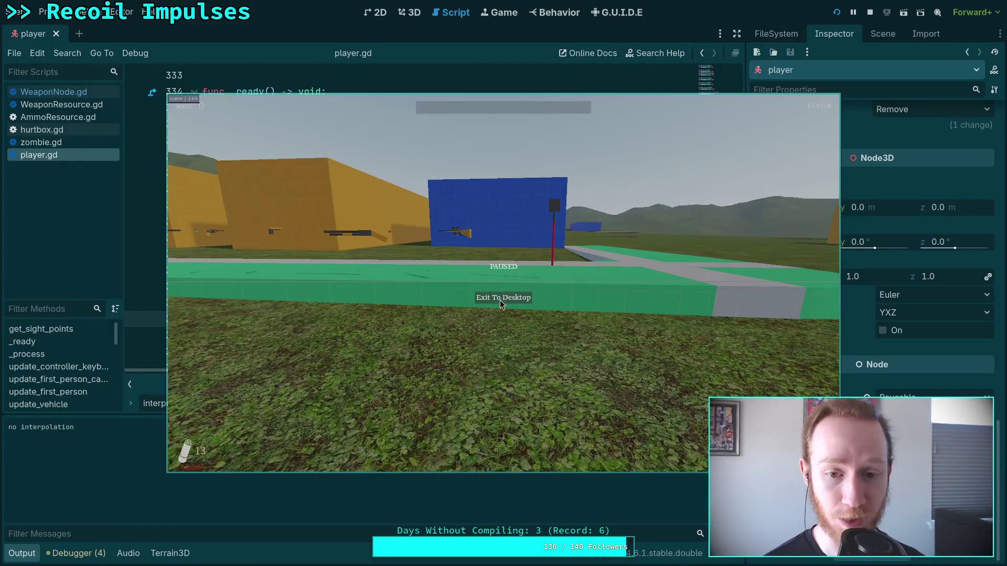
{"action": "left_click", "coordinate": [500, 301]}
Step: Relaunch the game with F5, then pause it and switch it to windowed mode
{"action": "key", "text": "F5"}
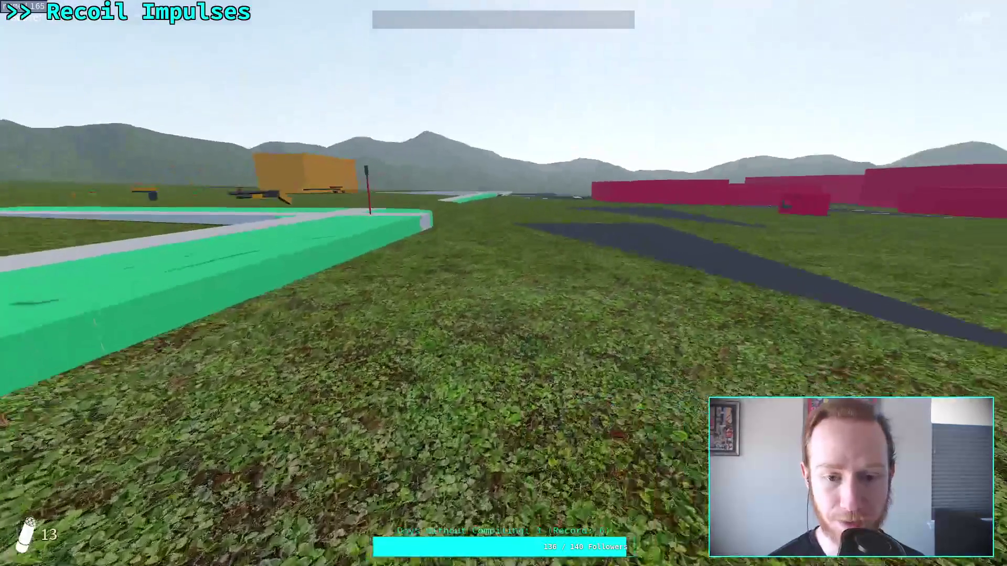
{"action": "key", "text": "Escape"}
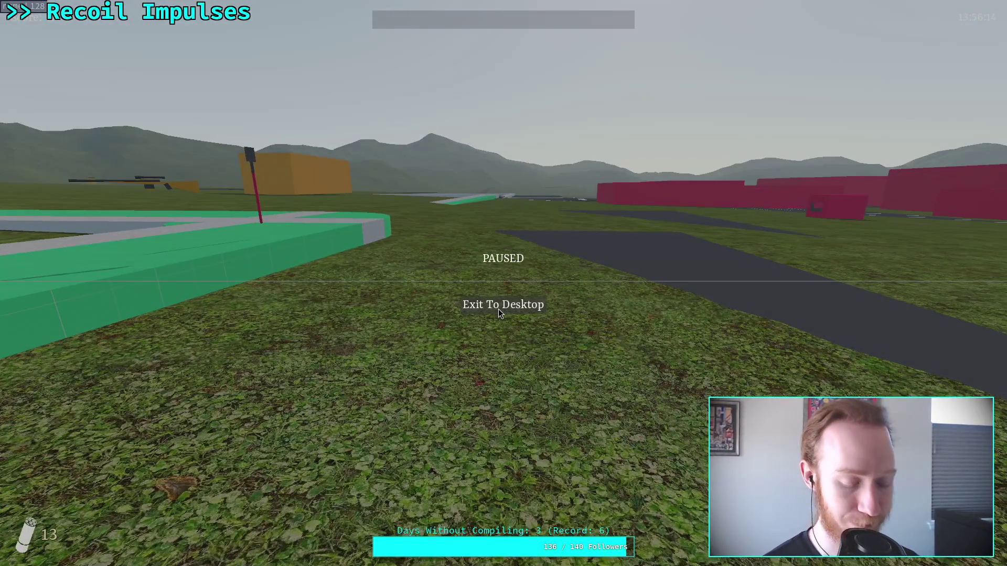
{"action": "key", "text": "F11"}
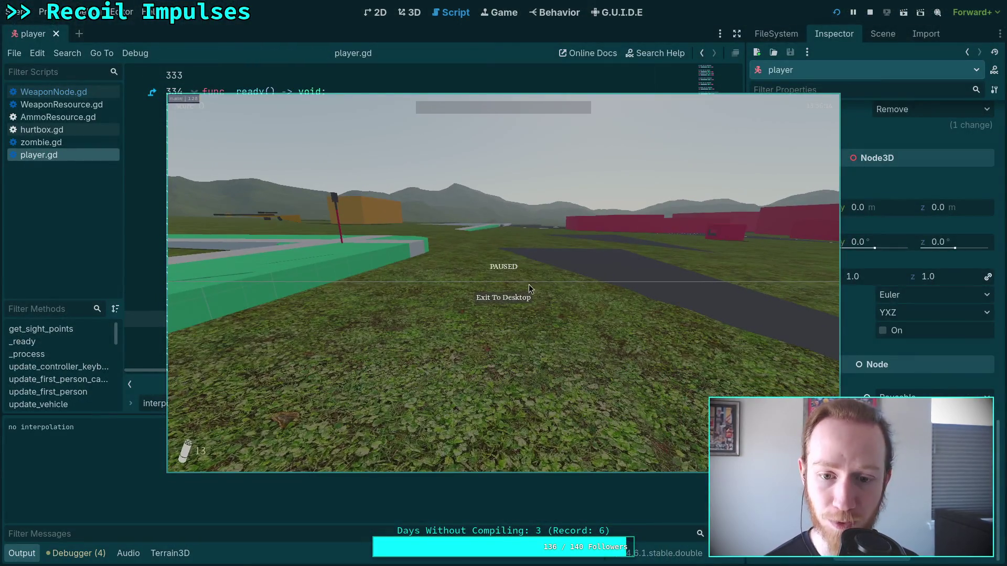
{"action": "left_click", "coordinate": [527, 295]}
Step: Play two test runs, pausing and exiting each to compare interpolation output
{"action": "left_click", "coordinate": [842, 11]}
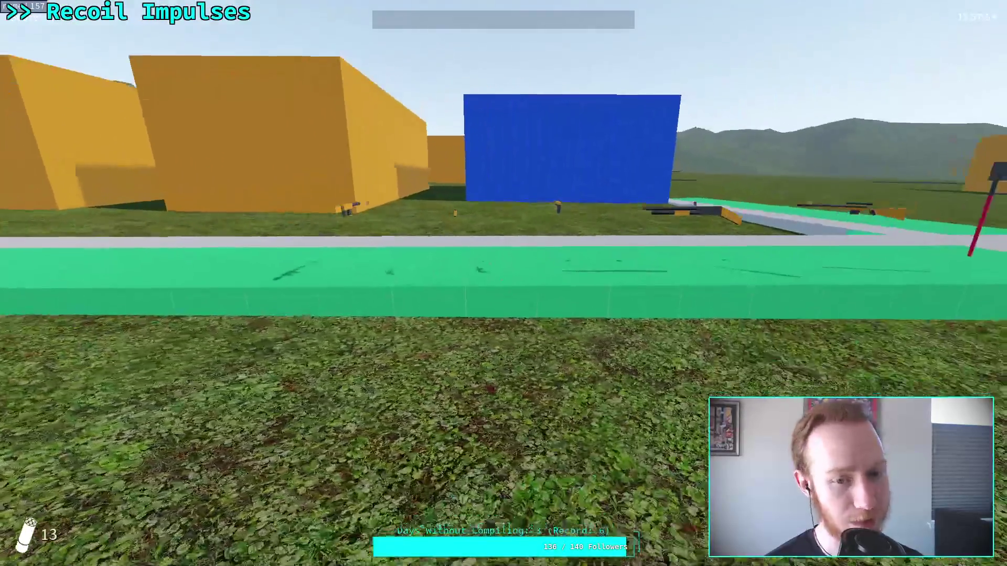
{"action": "key", "text": "F11"}
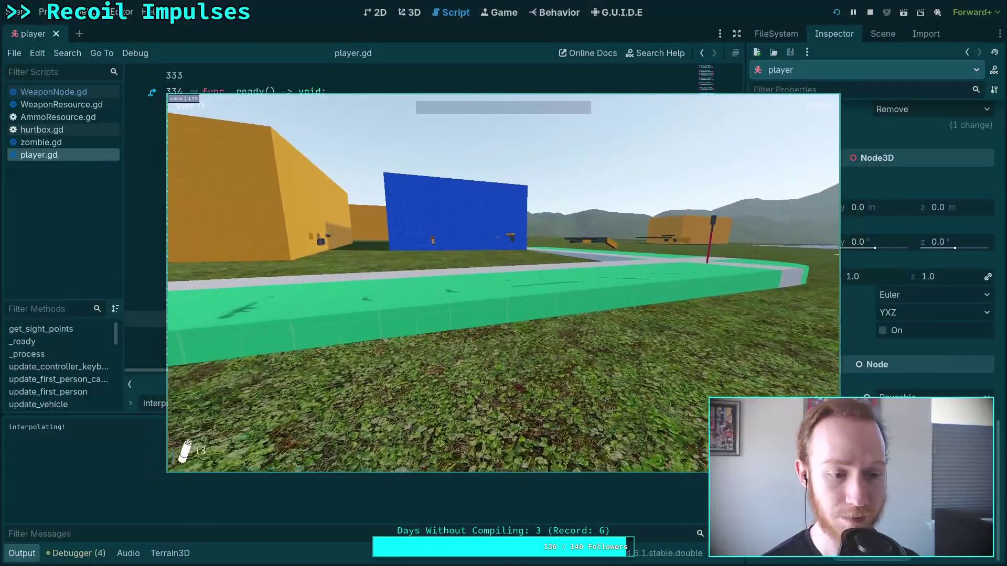
{"action": "key", "text": "Escape"}
{"action": "left_click", "coordinate": [528, 297]}
{"action": "left_click", "coordinate": [842, 11]}
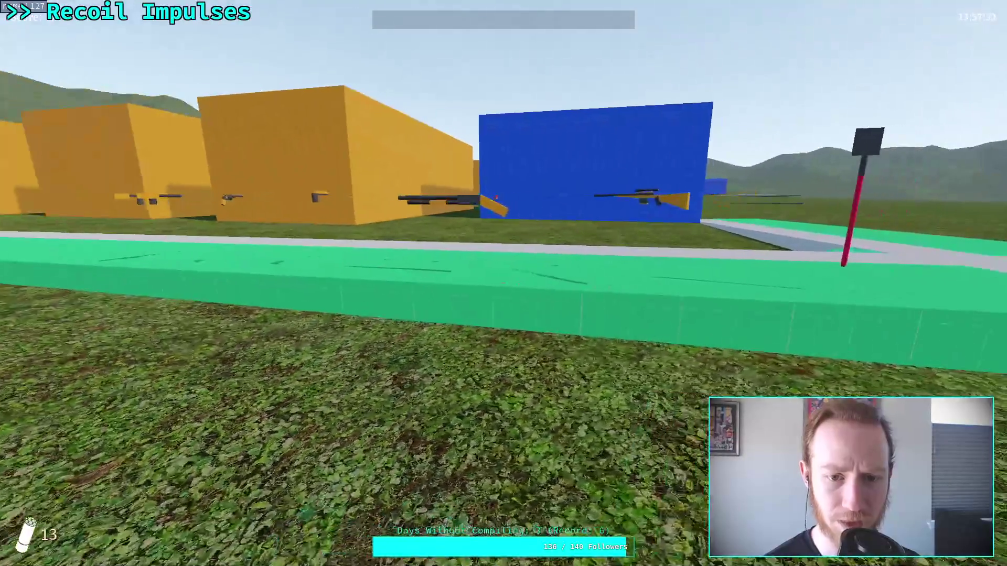
{"action": "key", "text": "Escape"}
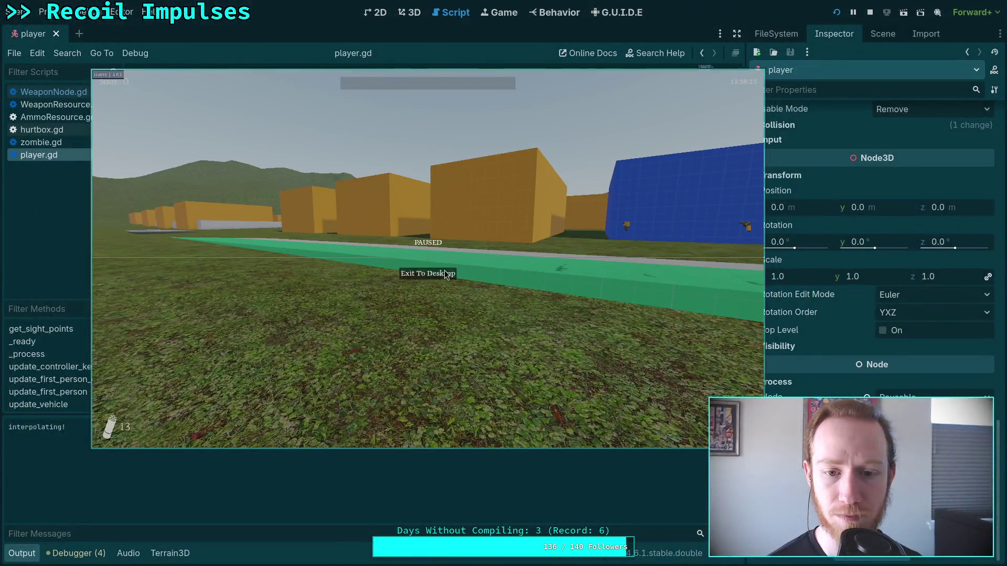
{"action": "left_click", "coordinate": [445, 275]}
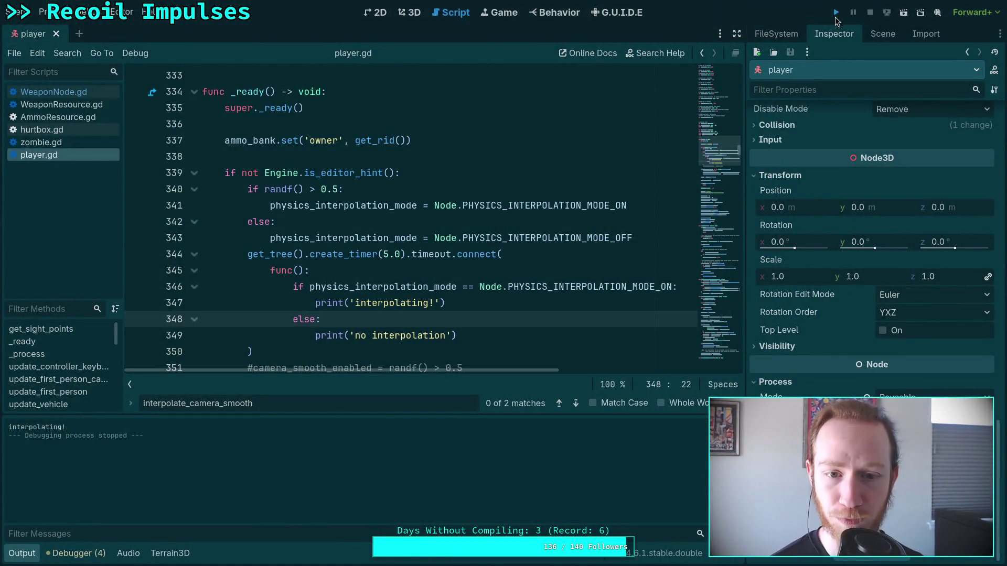
Step: Play three more test runs, quitting each from the pause menu, then relaunch the game
{"action": "key", "text": "F5"}
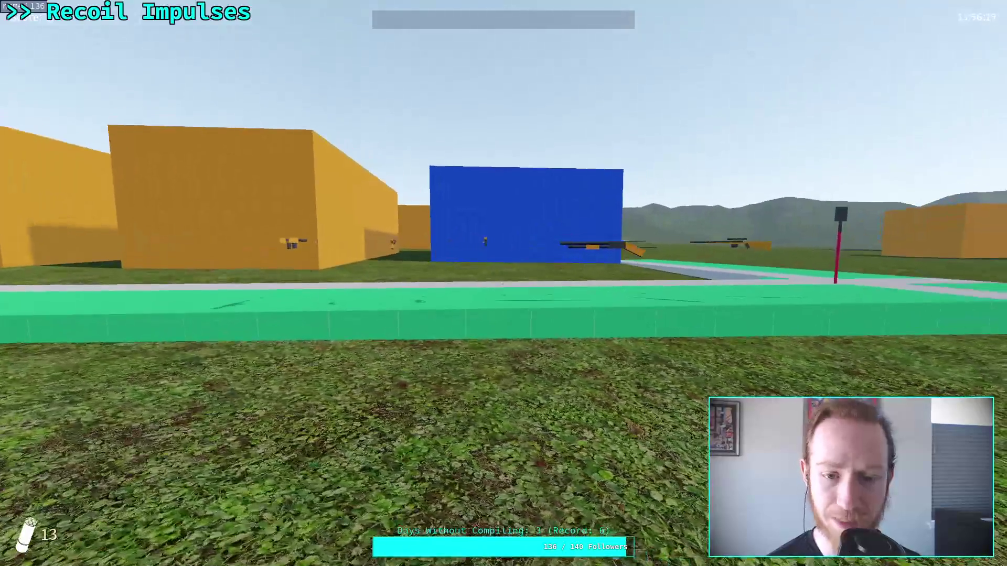
{"action": "key", "text": "Escape"}
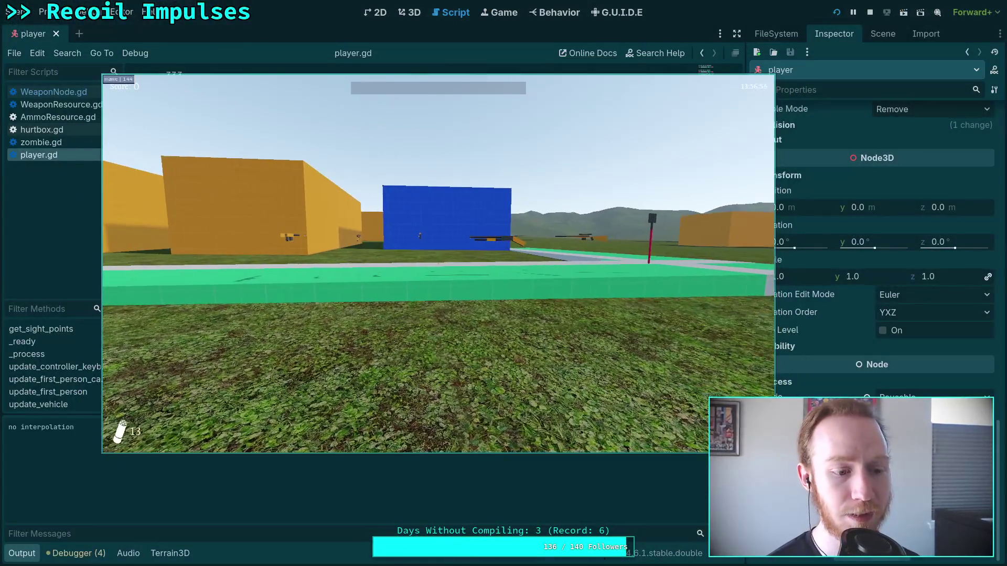
{"action": "key", "text": "Escape"}
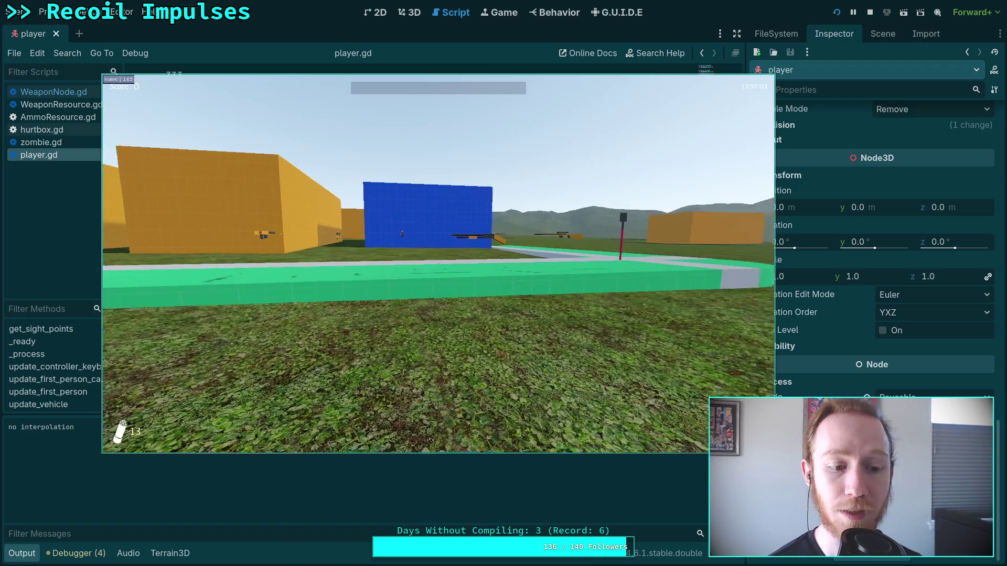
{"action": "key", "text": "Escape"}
{"action": "left_click", "coordinate": [429, 278]}
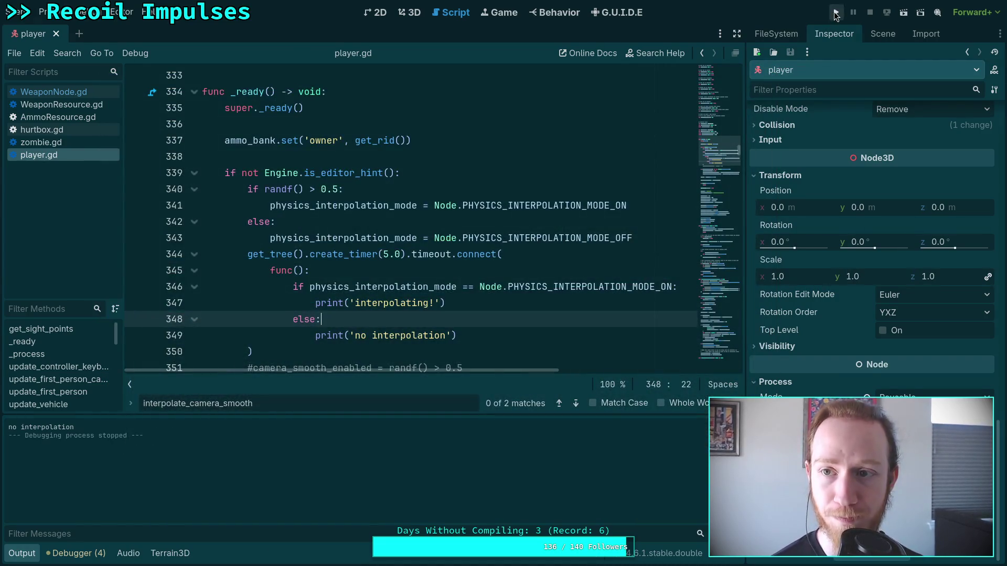
{"action": "left_click", "coordinate": [836, 12]}
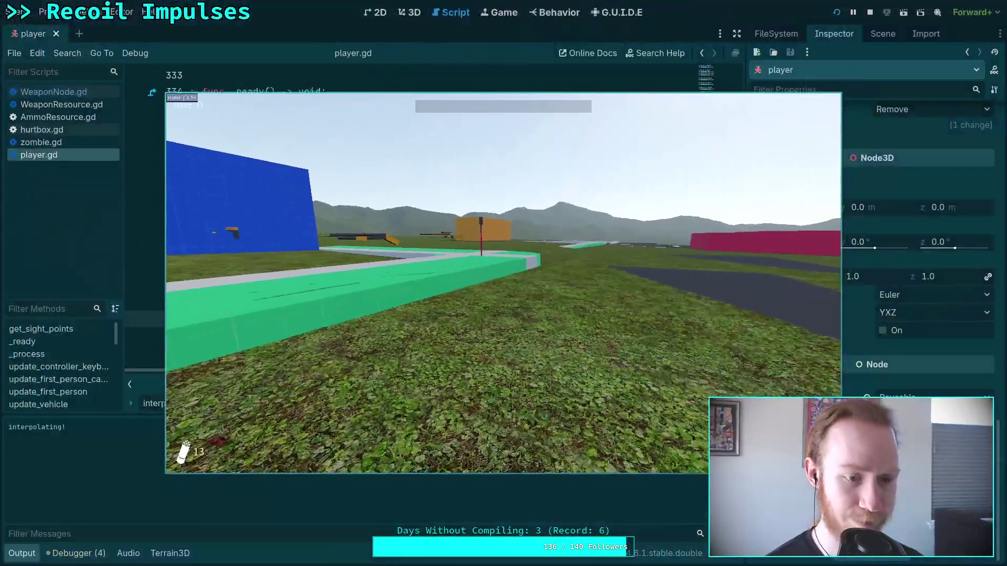
{"action": "key", "text": "Escape"}
{"action": "left_click", "coordinate": [504, 290]}
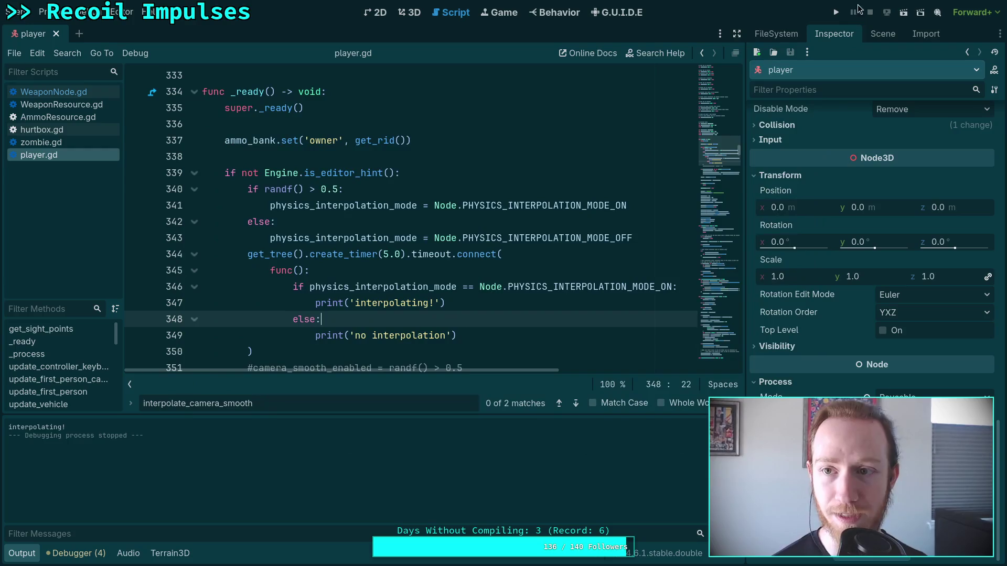
{"action": "key", "text": "F5"}
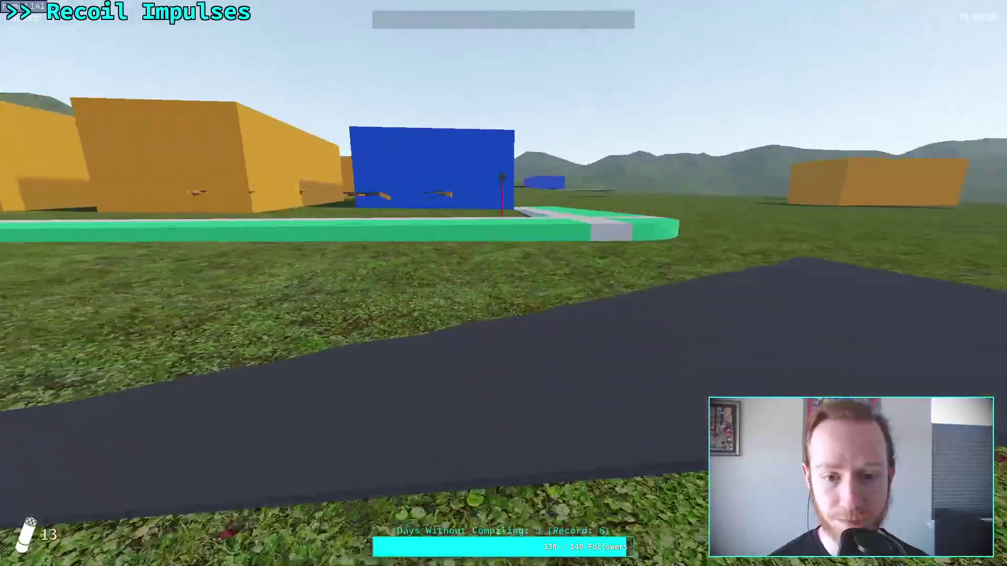
Step: Window and quit the current run, stop with F8, relaunch with F5, and window it
{"action": "key", "text": "F11"}
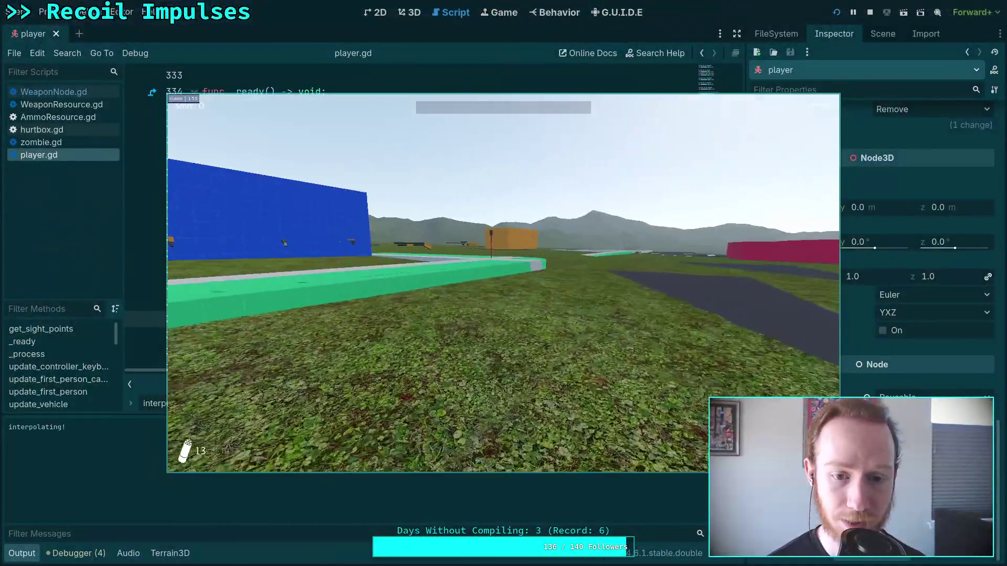
{"action": "key", "text": "Escape"}
{"action": "left_click", "coordinate": [512, 302]}
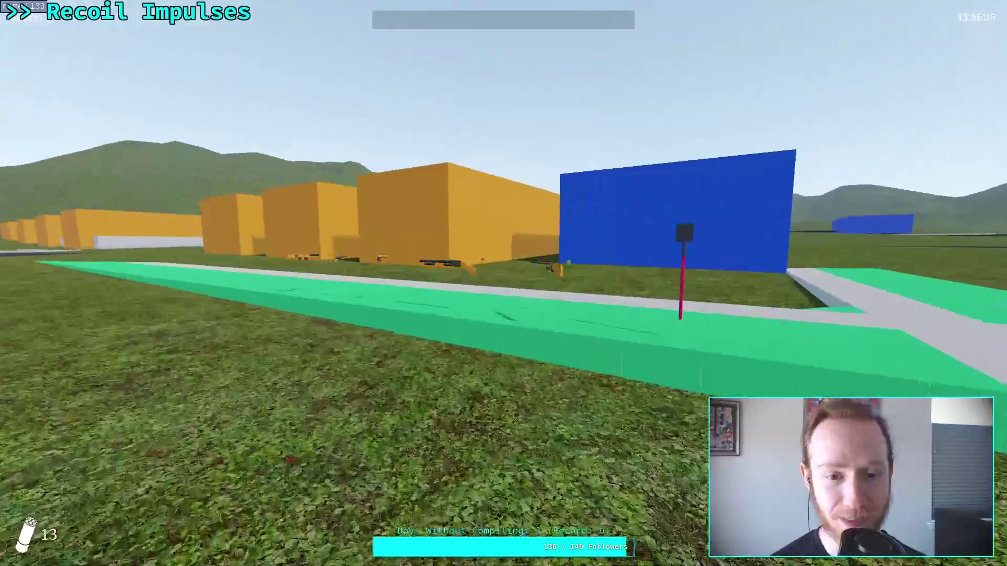
{"action": "key", "text": "F11"}
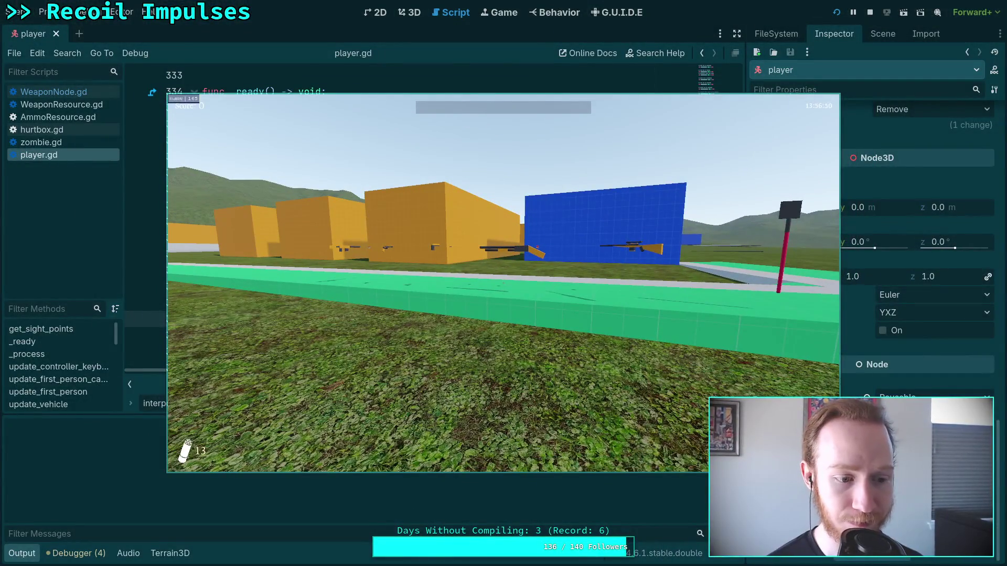
{"action": "key", "text": "F8"}
{"action": "key", "text": "F5"}
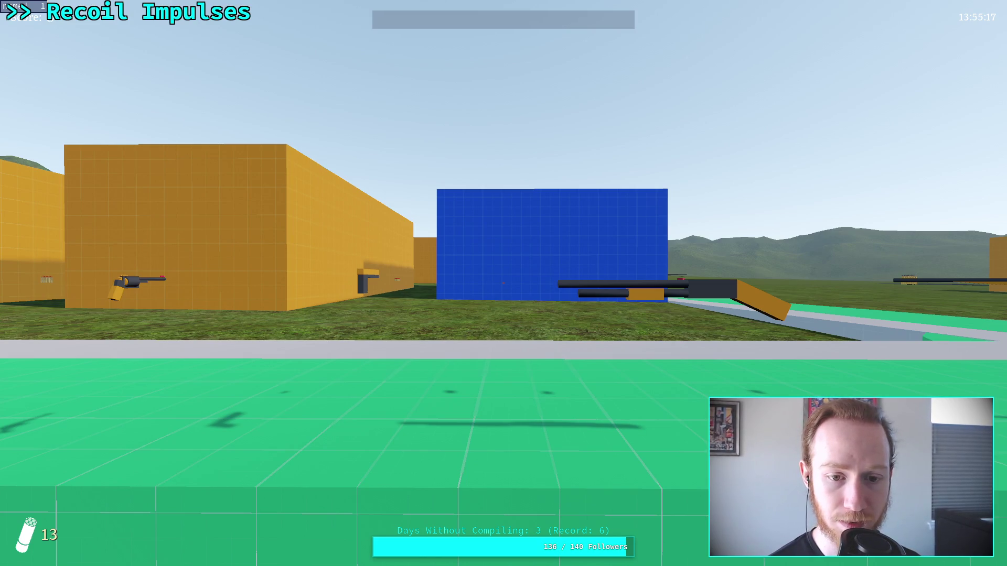
{"action": "key", "text": "F11"}
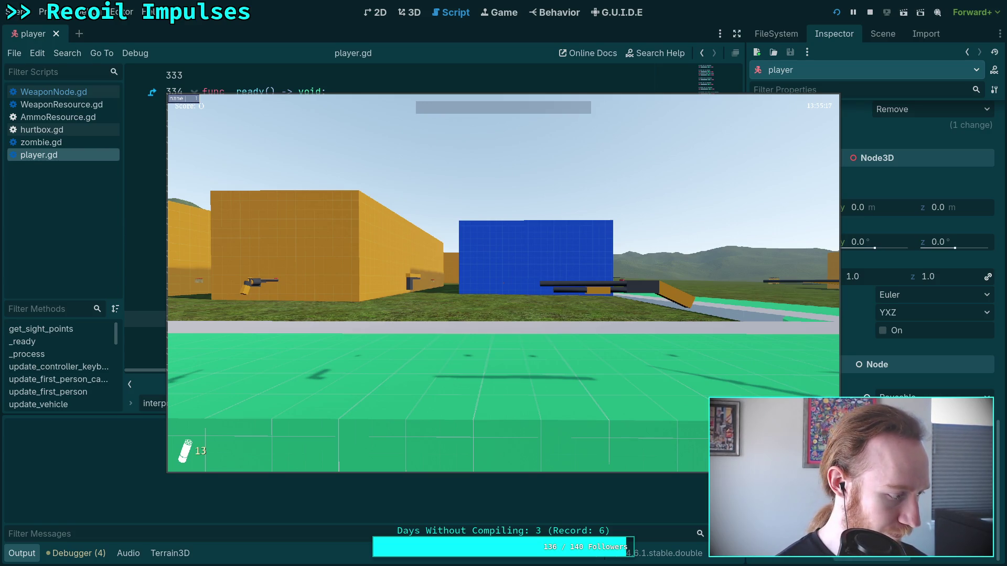
Step: Close the Godot editor window so only the windowed game remains
{"action": "key", "text": "super+2"}
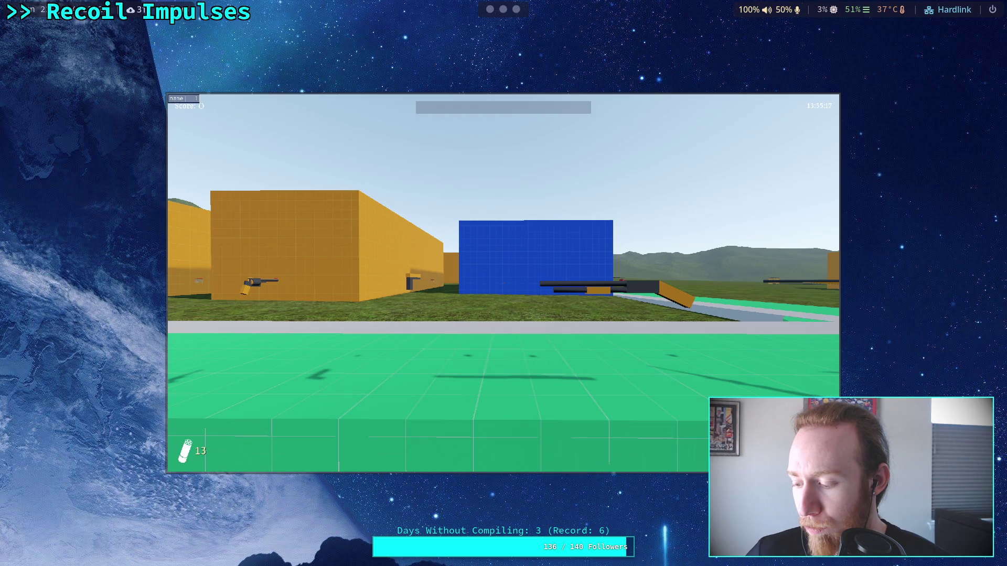
Step: Close the game, then reopen the Zombie Game project from the Project Manager
{"action": "key", "text": "Escape"}
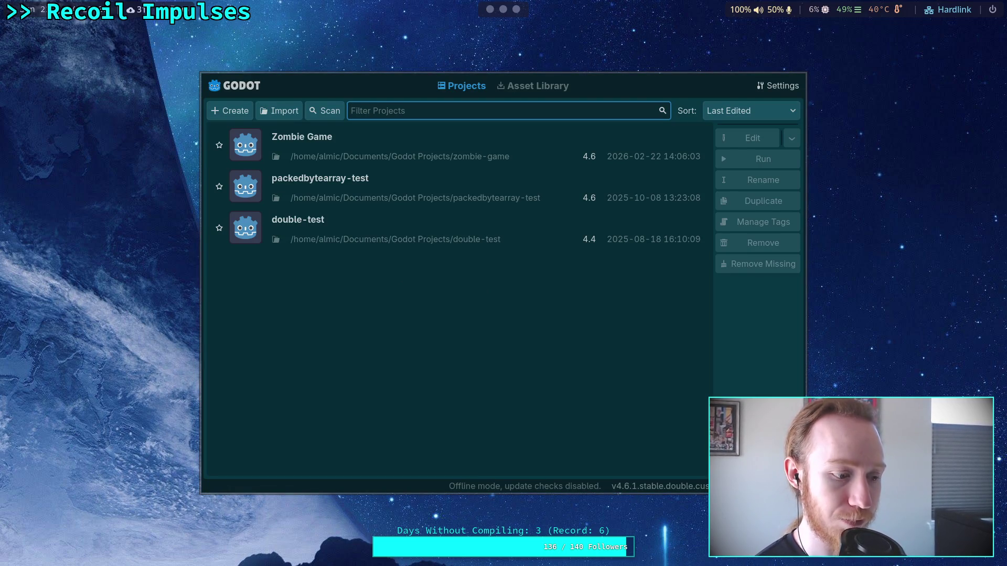
{"action": "left_click", "coordinate": [695, 141]}
{"action": "left_click", "coordinate": [737, 137]}
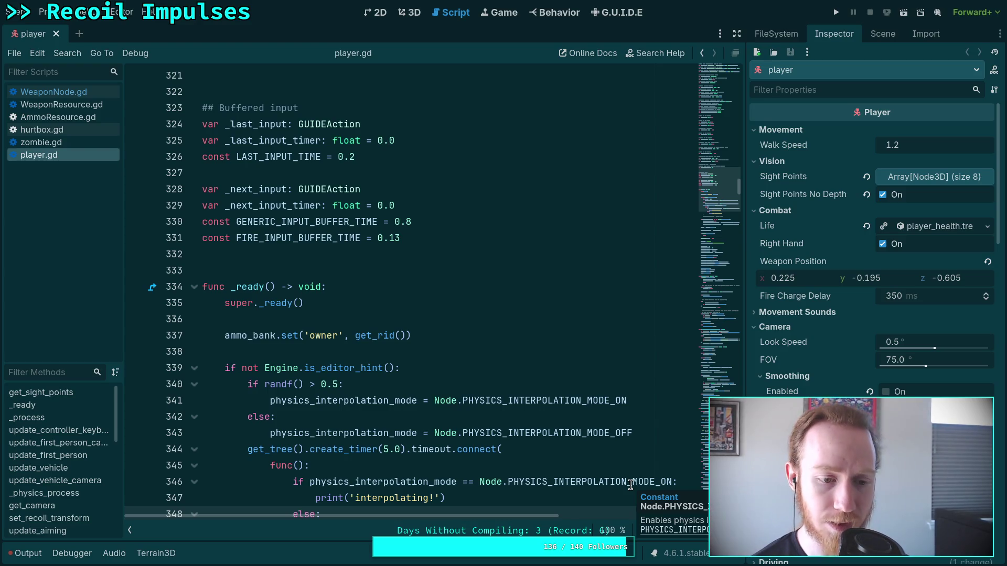
Step: Place the caret on blank line 338, then run the game, window it, and exit
{"action": "left_click", "coordinate": [482, 352]}
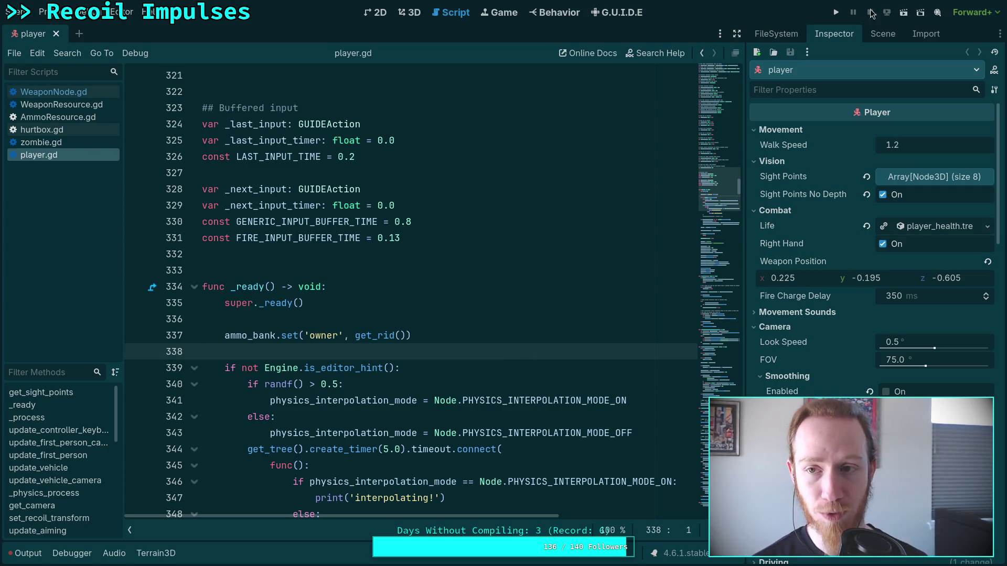
{"action": "left_click", "coordinate": [836, 13]}
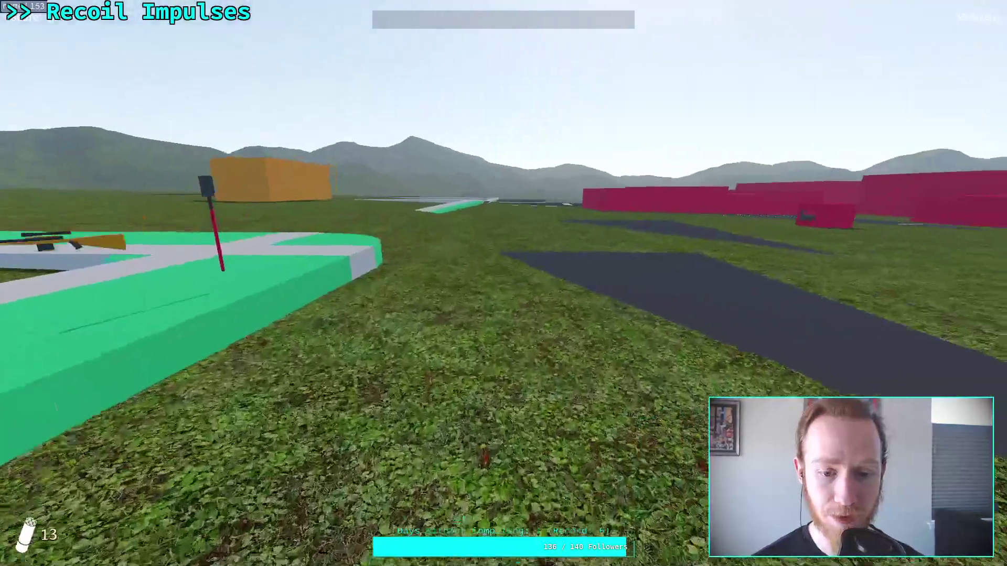
{"action": "key", "text": "F11"}
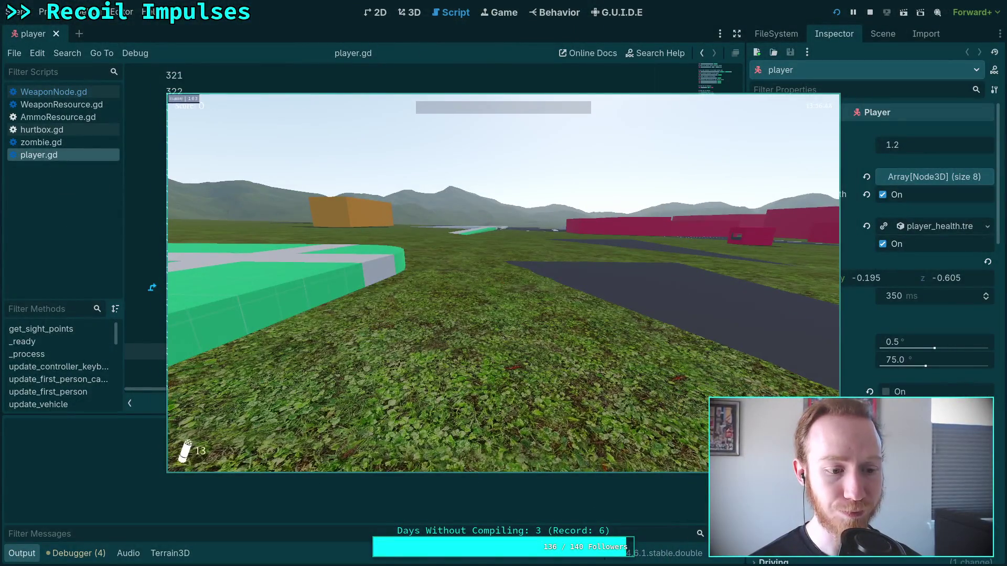
{"action": "key", "text": "Escape"}
{"action": "left_click", "coordinate": [508, 293]}
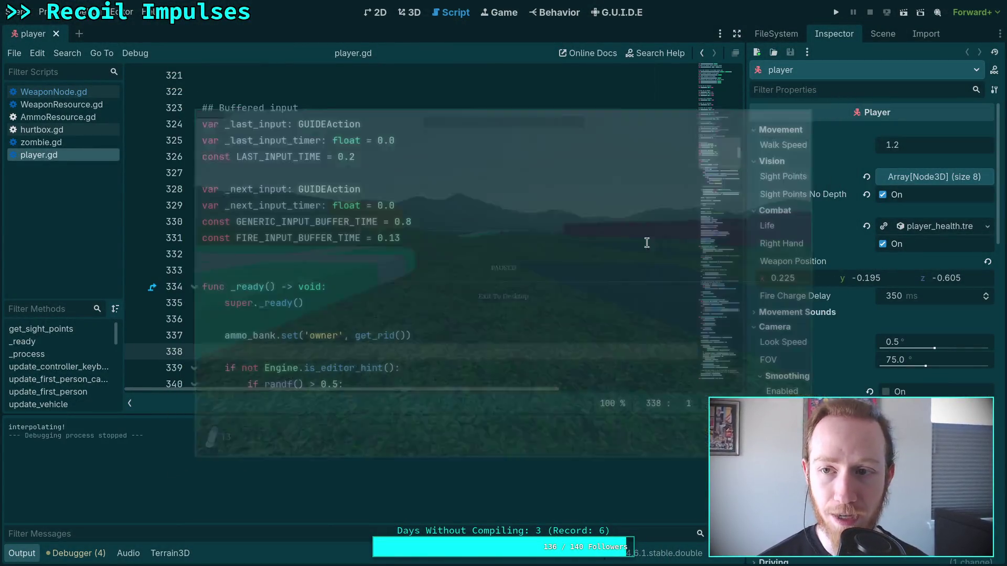
Step: Play two more test runs, exiting each, then swap the Output log for the debugger's Errors list
{"action": "key", "text": "F5"}
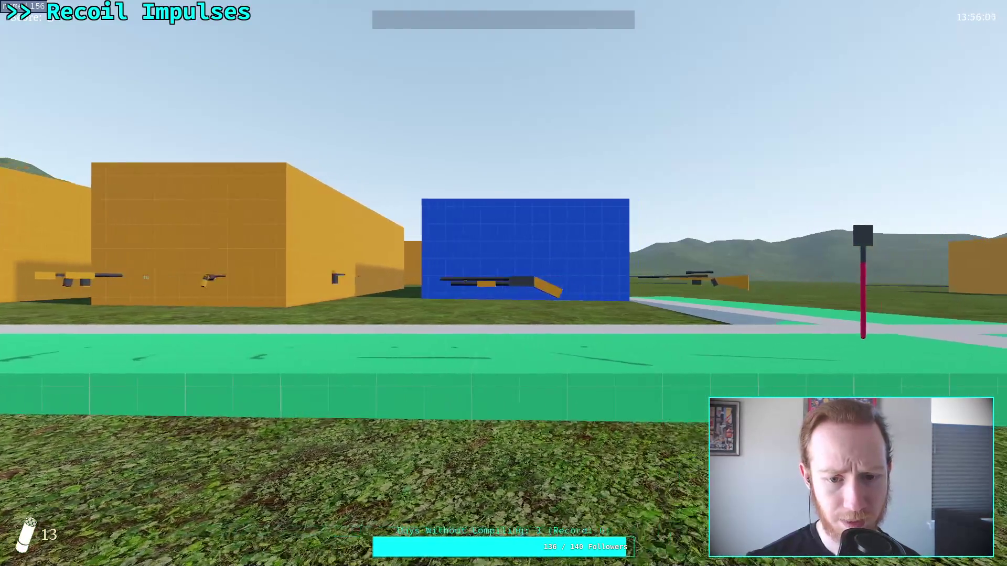
{"action": "key", "text": "F11"}
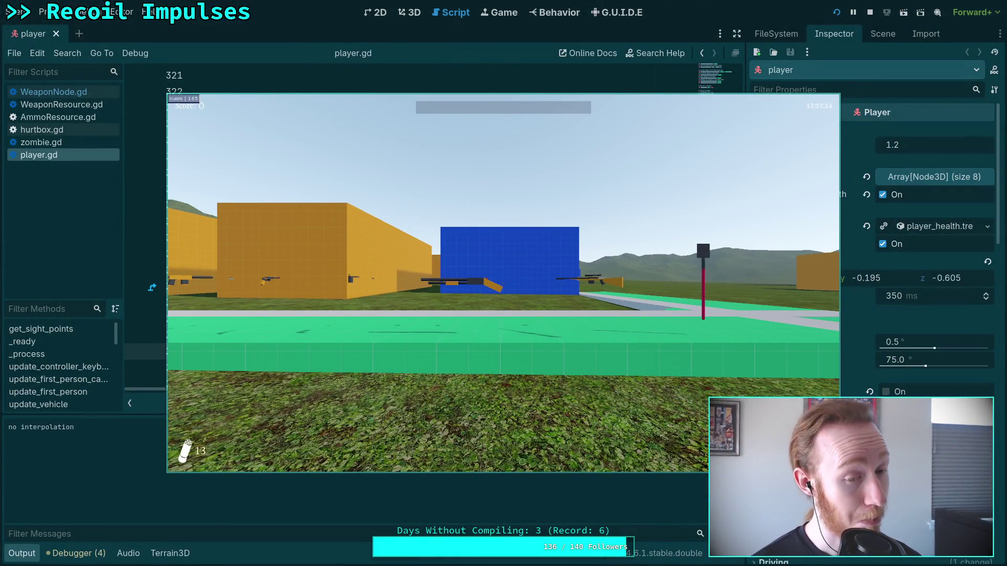
{"action": "key", "text": "F11"}
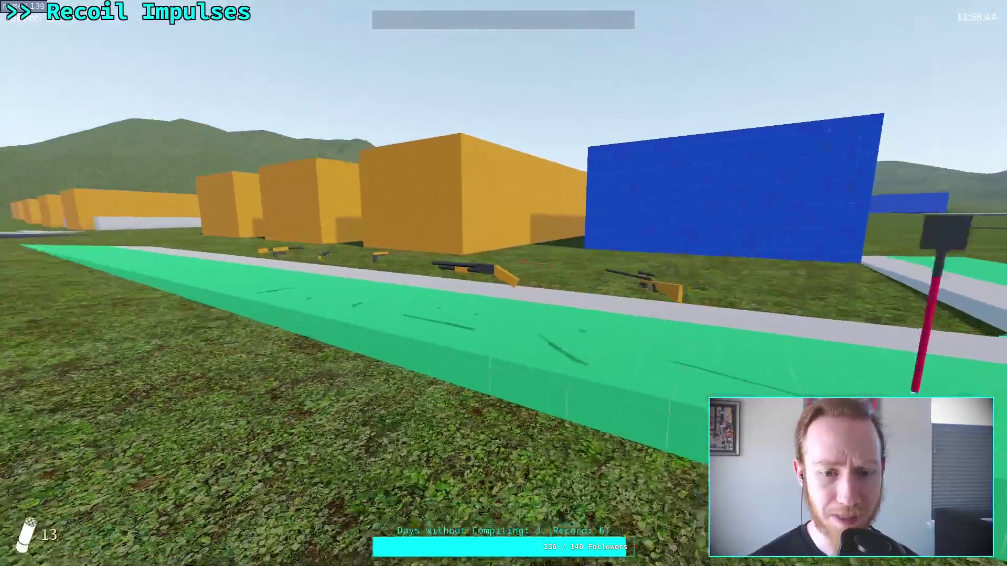
{"action": "key", "text": "Escape"}
{"action": "left_click", "coordinate": [504, 304]}
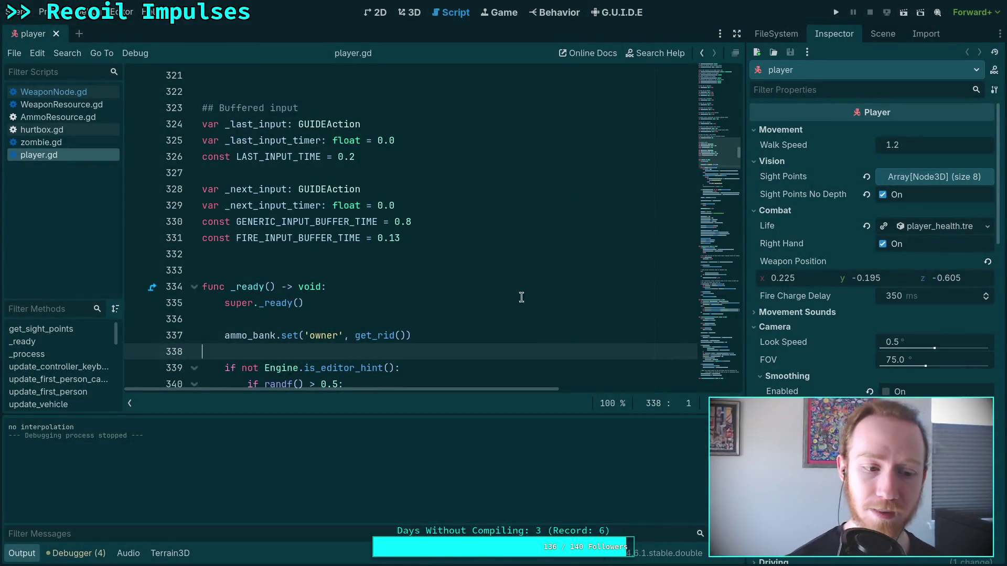
{"action": "key", "text": "F5"}
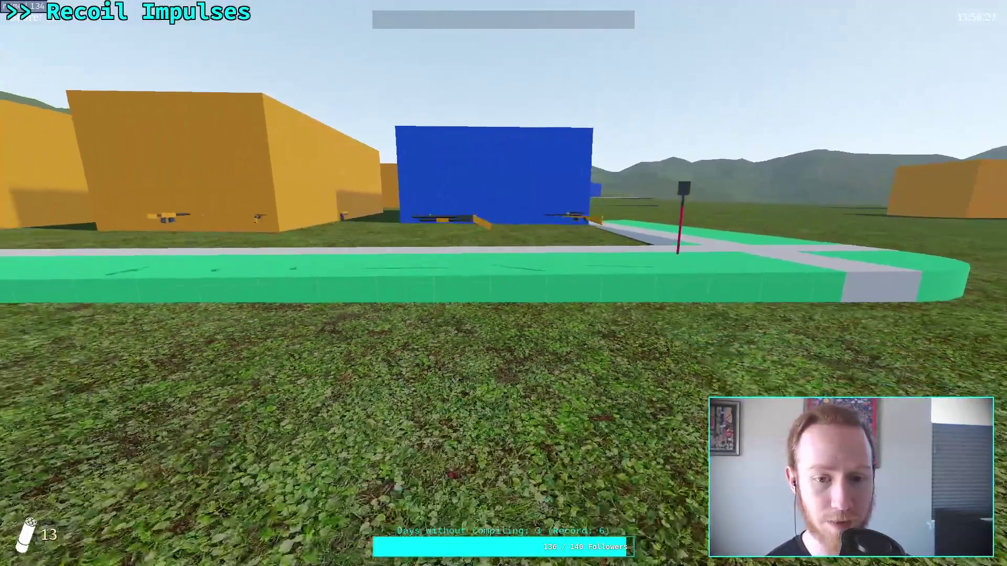
{"action": "key", "text": "Escape"}
{"action": "left_click", "coordinate": [517, 310]}
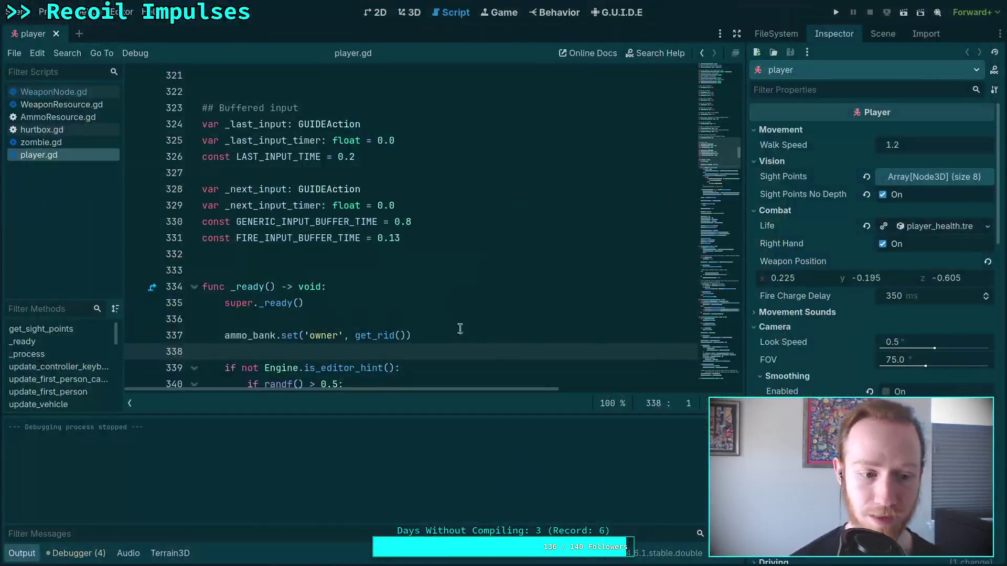
{"action": "left_click", "coordinate": [24, 554]}
{"action": "left_click", "coordinate": [92, 554]}
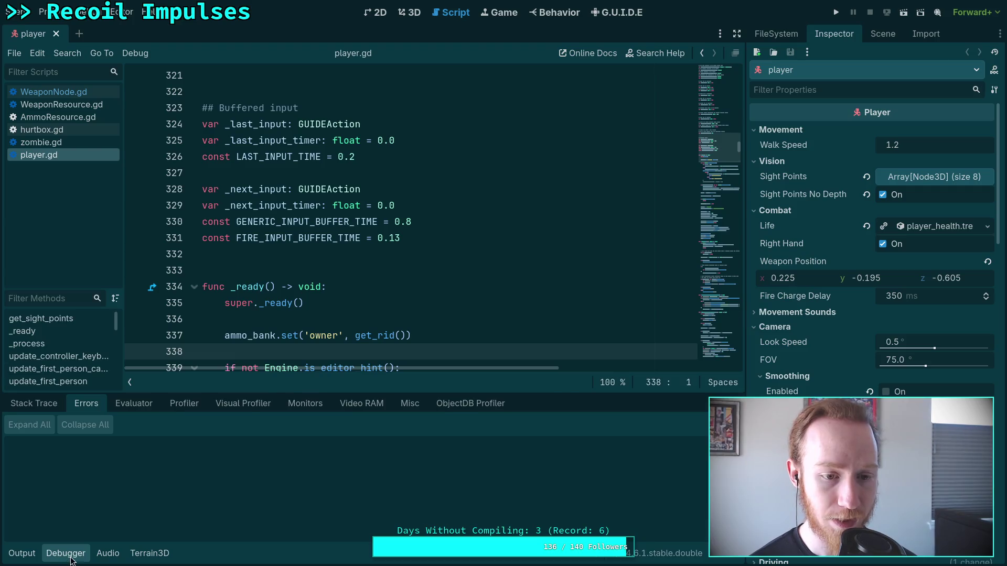
Step: Hide the debugger and delete the camera-smoothing variable declarations
{"action": "left_click", "coordinate": [70, 553]}
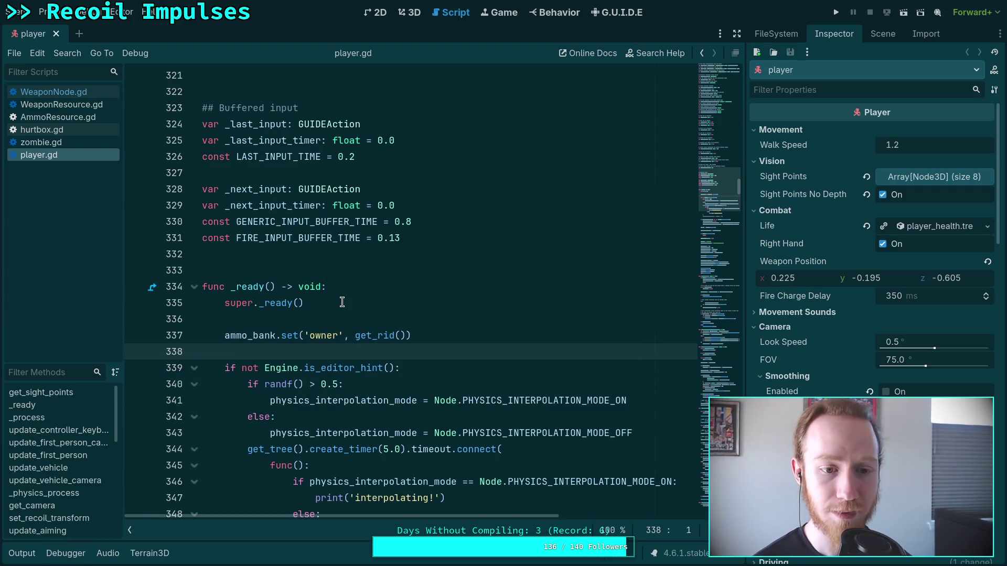
{"action": "scroll", "coordinate": [398, 309], "scroll_direction": "up", "scroll_amount": 10}
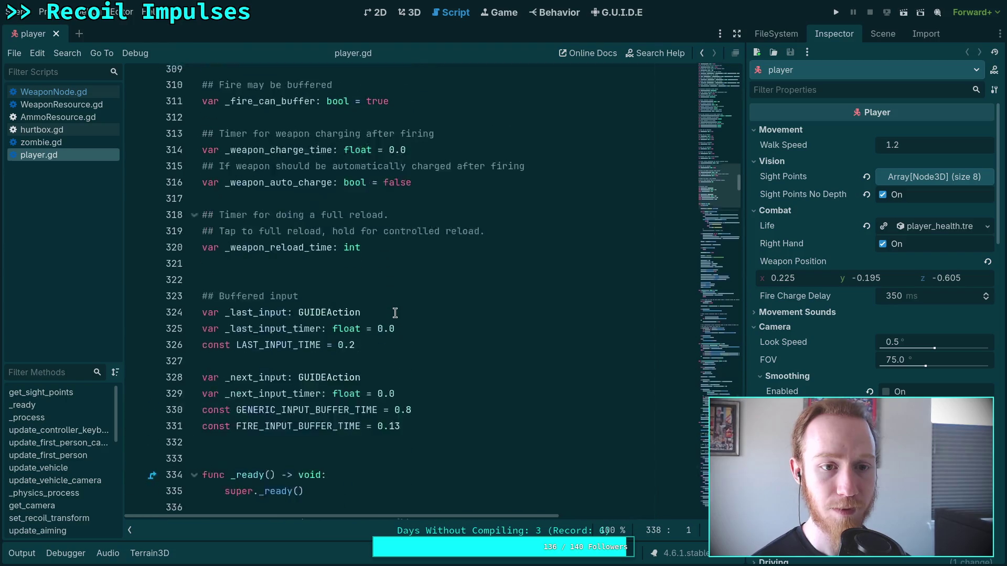
{"action": "scroll", "coordinate": [395, 313], "scroll_direction": "up", "scroll_amount": 4}
{"action": "mouse_move", "coordinate": [472, 366]}
{"action": "left_mouse_down"}
{"action": "mouse_move", "coordinate": [285, 335]}
{"action": "mouse_move", "coordinate": [172, 189]}
{"action": "left_mouse_up"}
{"action": "scroll", "coordinate": [285, 335], "scroll_direction": "up", "scroll_amount": 2}
{"action": "key", "text": "BackSpace"}
{"action": "key", "text": "BackSpace"}
{"action": "key", "text": "BackSpace"}
Step: Delete the exported camera Smoothing subgroup settings and save player.gd
{"action": "scroll", "coordinate": [420, 328], "scroll_direction": "up", "scroll_amount": 8}
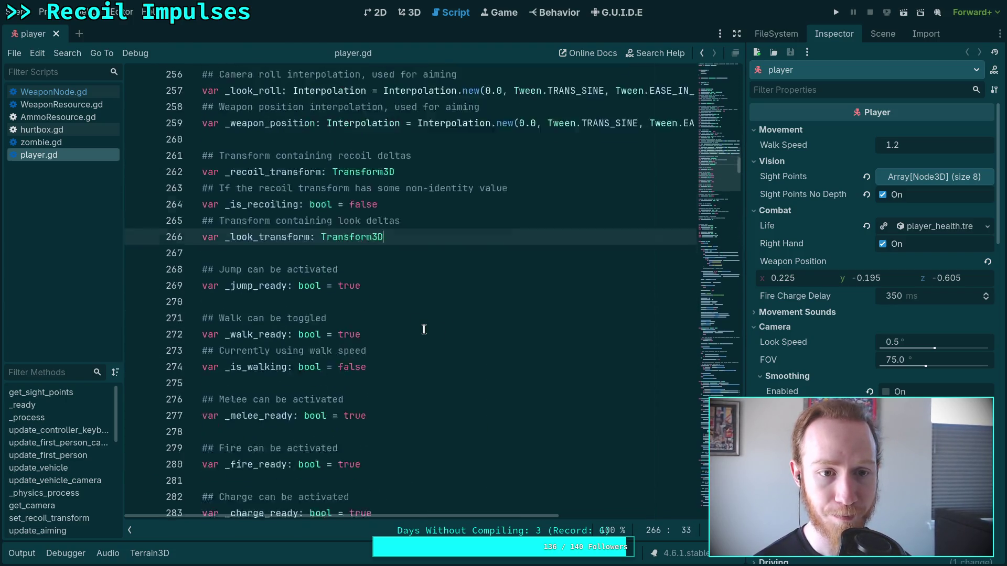
{"action": "scroll", "coordinate": [424, 330], "scroll_direction": "up", "scroll_amount": 14}
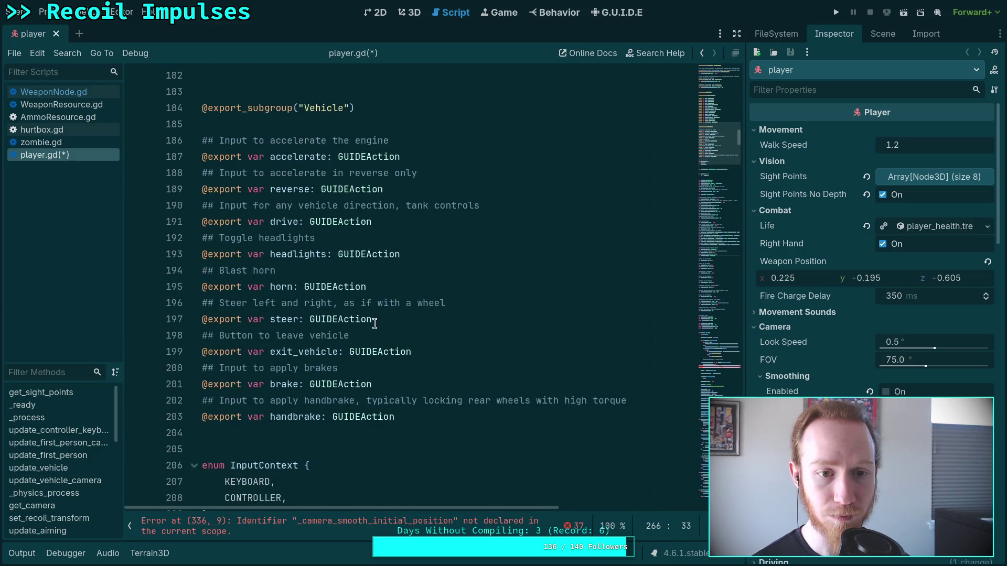
{"action": "scroll", "coordinate": [399, 345], "scroll_direction": "up", "scroll_amount": 10}
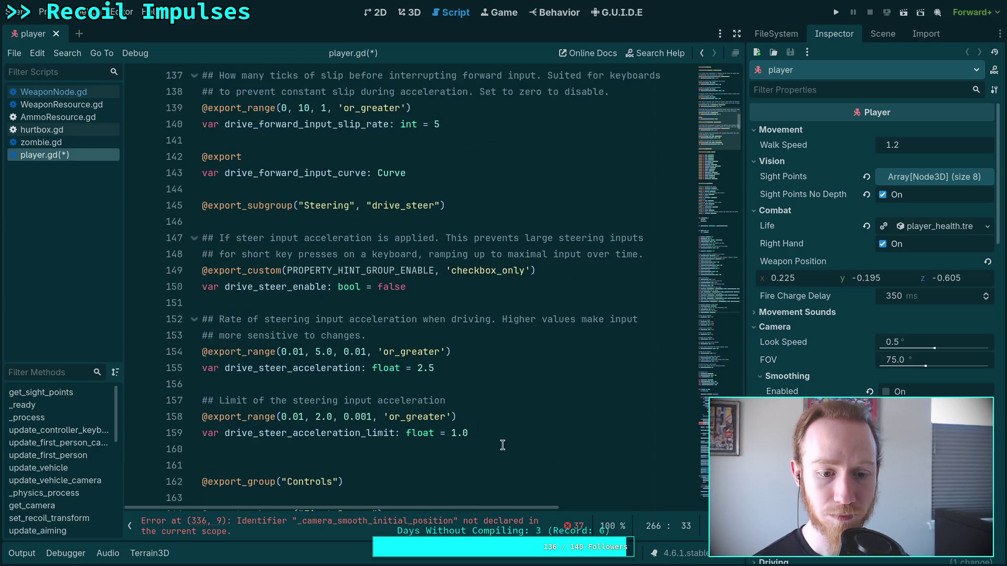
{"action": "scroll", "coordinate": [491, 392], "scroll_direction": "up", "scroll_amount": 12}
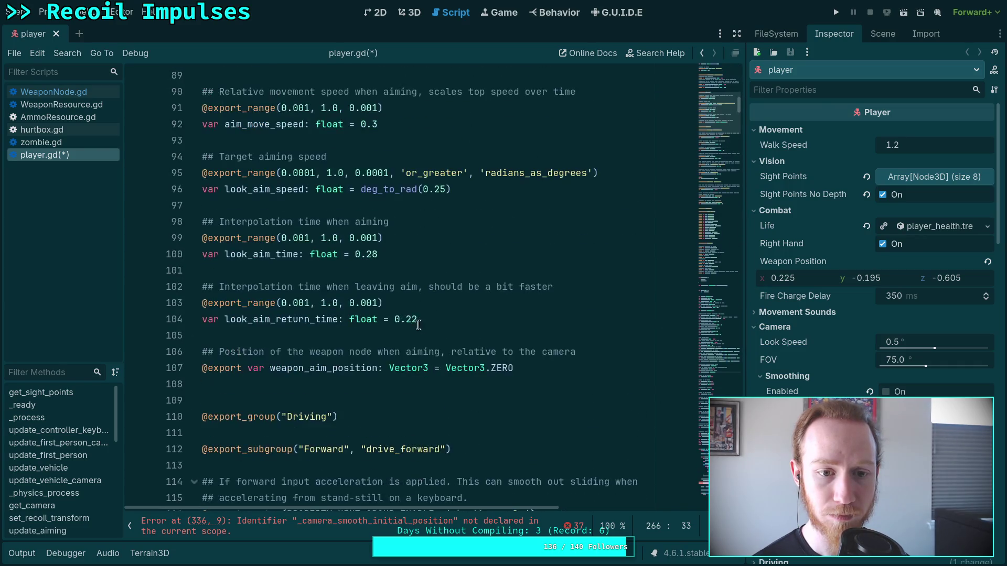
{"action": "scroll", "coordinate": [571, 360], "scroll_direction": "up", "scroll_amount": 5}
{"action": "mouse_move", "coordinate": [571, 354]}
{"action": "left_mouse_down"}
{"action": "mouse_move", "coordinate": [337, 319]}
{"action": "mouse_move", "coordinate": [166, 227]}
{"action": "left_mouse_up"}
{"action": "key", "text": "BackSpace"}
{"action": "key", "text": "BackSpace"}
{"action": "key", "text": "BackSpace"}
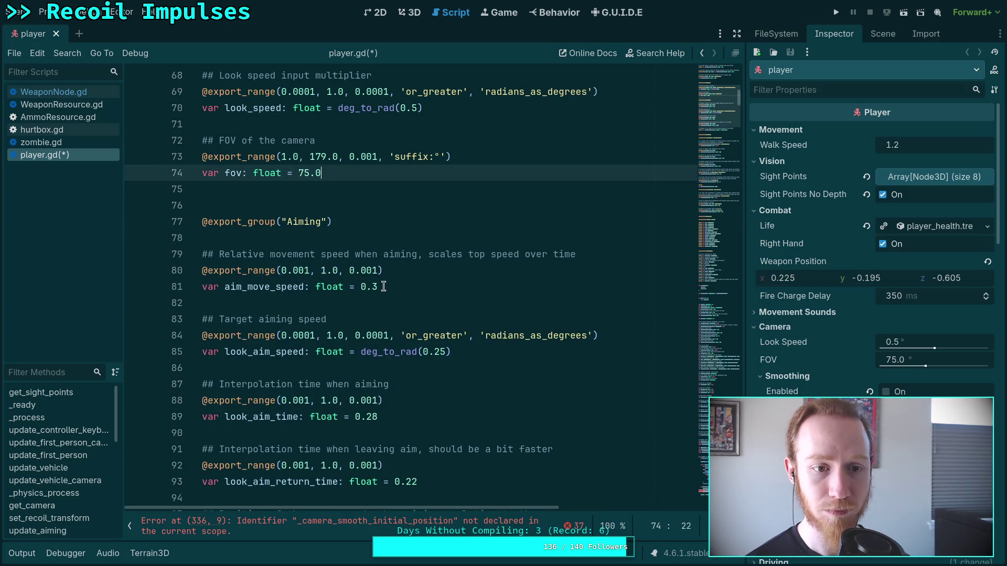
{"action": "scroll", "coordinate": [446, 312], "scroll_direction": "up", "scroll_amount": 4}
{"action": "key", "text": "ctrl+s"}
Step: Delete lines 434–436, the camera_smooth_enabled interpolation block
{"action": "scroll", "coordinate": [719, 105], "scroll_direction": "up", "scroll_amount": 2}
{"action": "left_click", "coordinate": [705, 278]}
{"action": "left_click_drag", "start_coordinate": [705, 278], "coordinate": [705, 220]}
{"action": "left_click", "coordinate": [563, 355]}
{"action": "left_click_drag", "start_coordinate": [562, 355], "coordinate": [101, 317]}
{"action": "key", "text": "Delete"}
{"action": "key", "text": "Delete"}
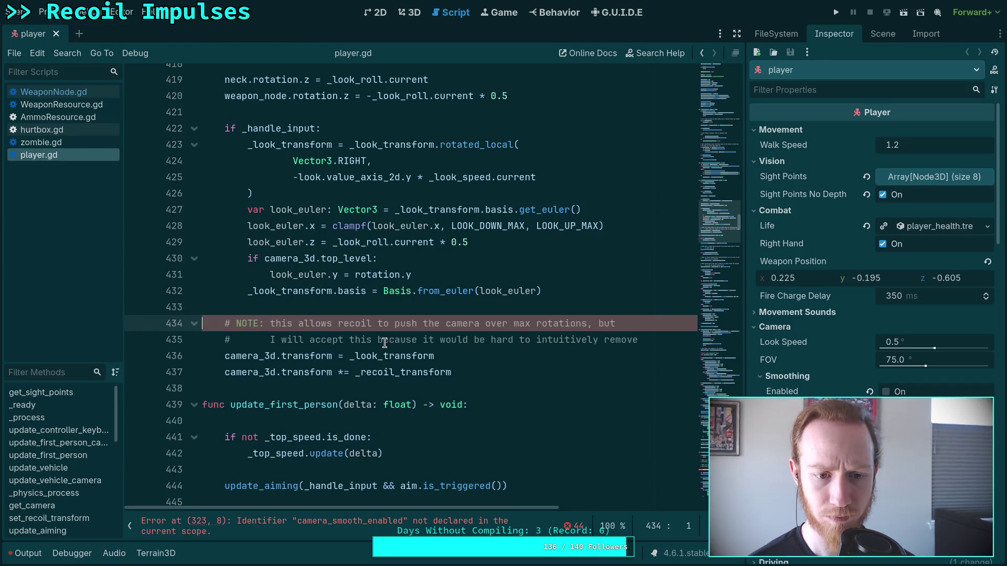
{"action": "scroll", "coordinate": [585, 324], "scroll_direction": "up", "scroll_amount": 5}
Step: Delete the camera-smoothing setup lines 323–326 and the interpolation test block in _ready
{"action": "left_click", "coordinate": [713, 214]}
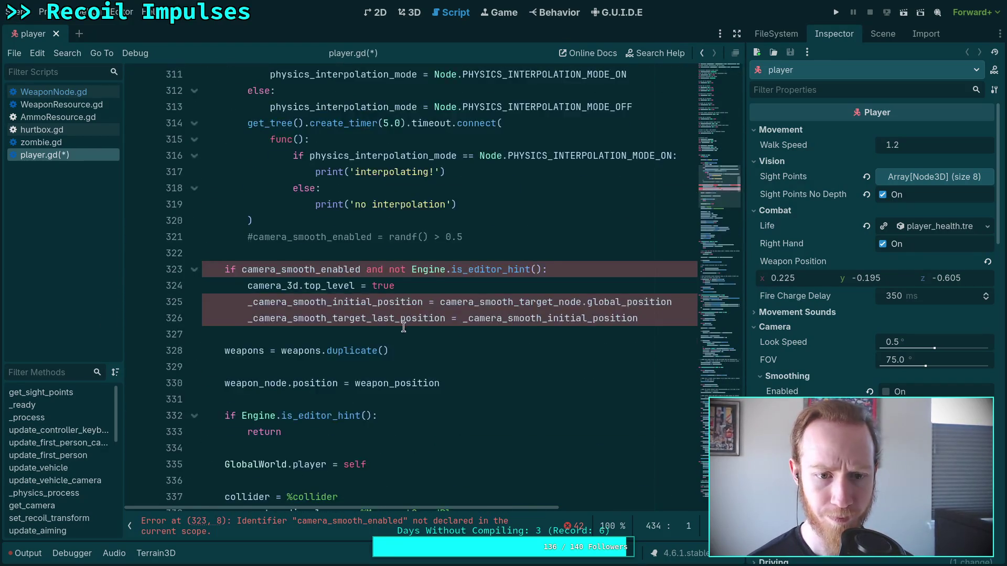
{"action": "mouse_move", "coordinate": [642, 367]}
{"action": "left_mouse_down"}
{"action": "mouse_move", "coordinate": [265, 334]}
{"action": "mouse_move", "coordinate": [124, 313]}
{"action": "mouse_move", "coordinate": [124, 302]}
{"action": "left_mouse_up"}
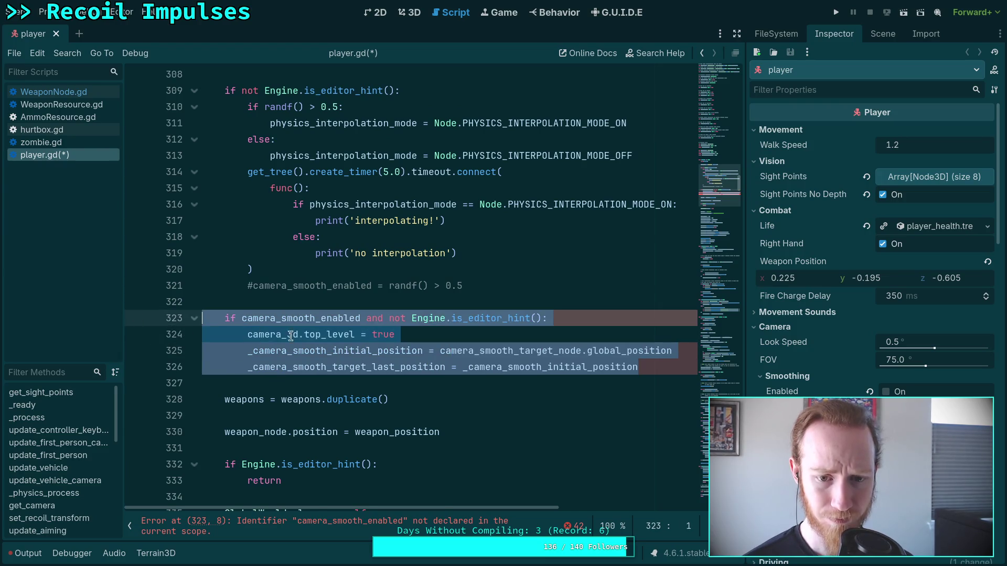
{"action": "key", "text": "Delete"}
{"action": "scroll", "coordinate": [481, 290], "scroll_direction": "up", "scroll_amount": 4}
{"action": "left_click", "coordinate": [329, 270], "text": "shift"}
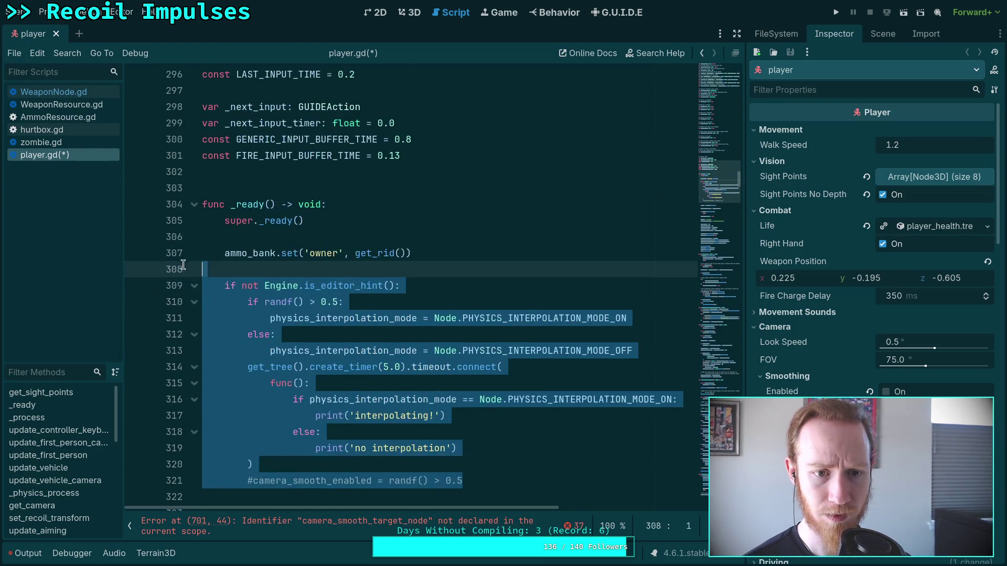
{"action": "key", "text": "BackSpace"}
{"action": "left_click", "coordinate": [329, 294]}
{"action": "key", "text": "BackSpace"}
{"action": "key", "text": "BackSpace"}
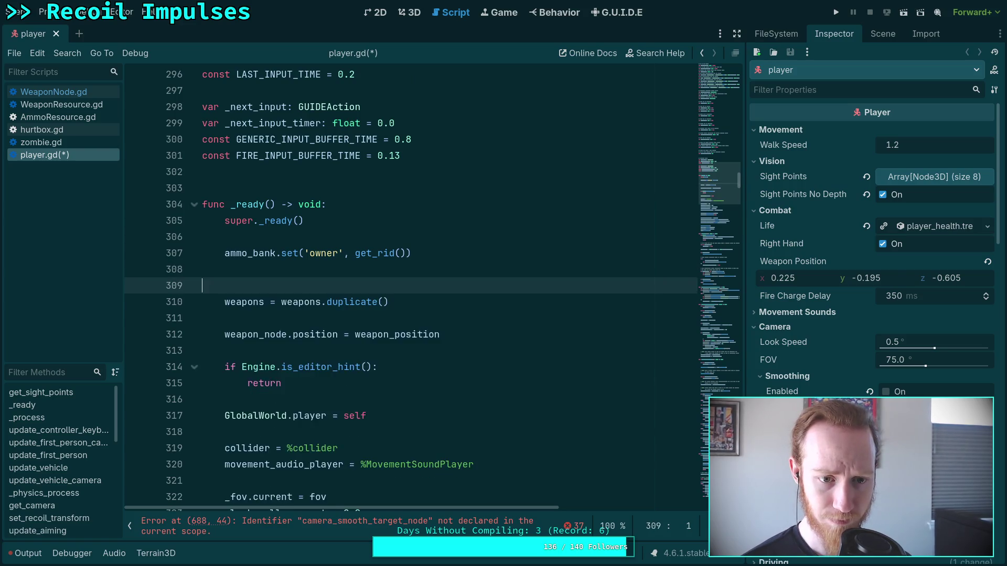
Step: Save player.gd after the _ready cleanup
{"action": "scroll", "coordinate": [844, 362], "scroll_direction": "down", "scroll_amount": 10}
{"action": "scroll", "coordinate": [848, 360], "scroll_direction": "down", "scroll_amount": 5}
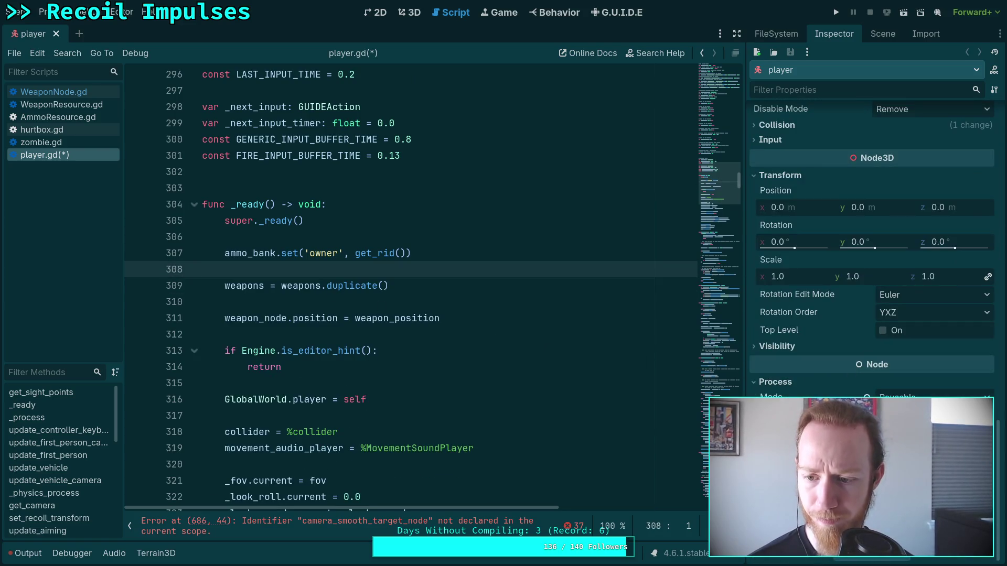
{"action": "left_click", "coordinate": [446, 336]}
{"action": "scroll", "coordinate": [457, 335], "scroll_direction": "down", "scroll_amount": 2}
{"action": "scroll", "coordinate": [459, 334], "scroll_direction": "down", "scroll_amount": 3}
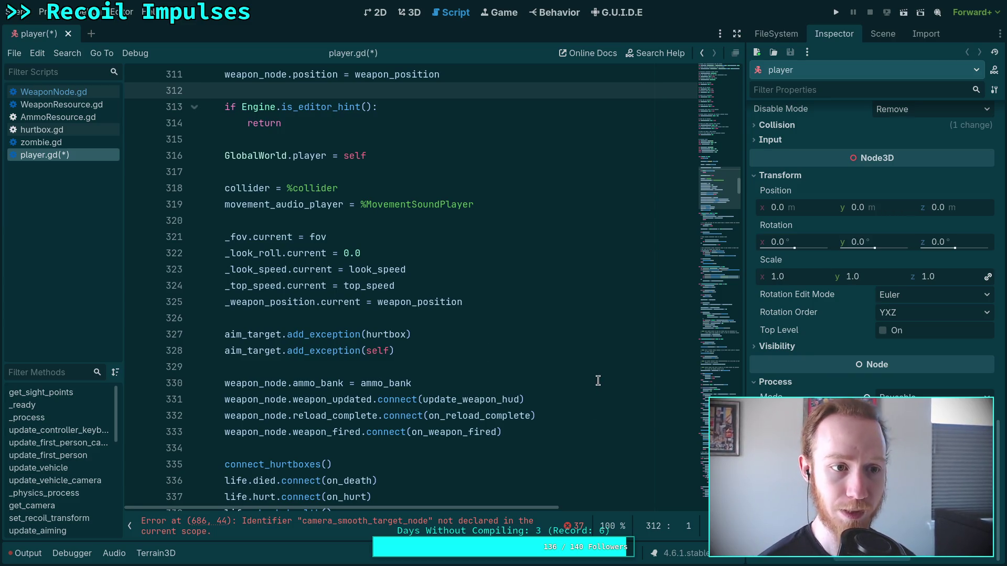
{"action": "key", "text": "ctrl+s"}
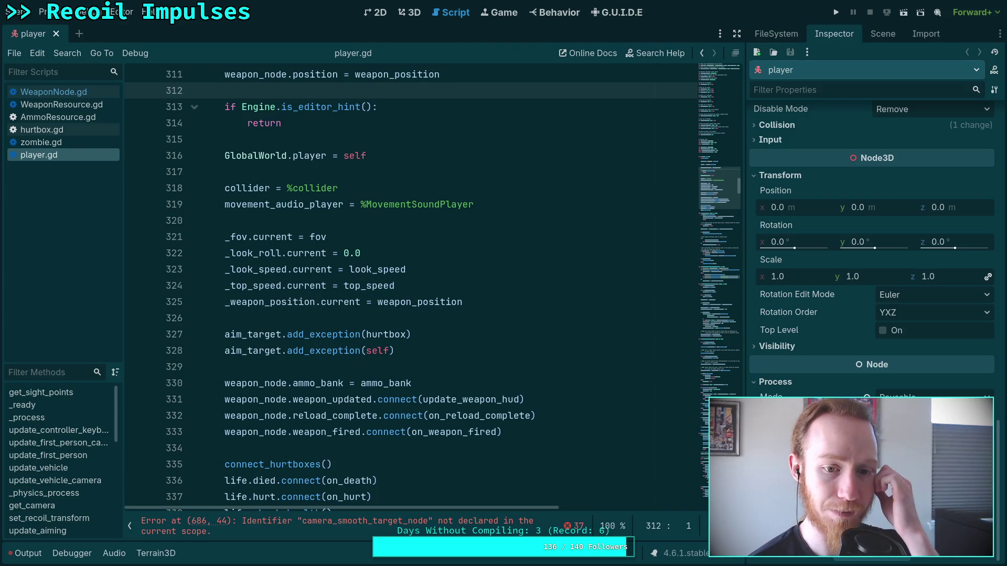
Step: Delete the erroring initial camera position line and the unused last_accel line in _physics_process
{"action": "scroll", "coordinate": [459, 319], "scroll_direction": "down", "scroll_amount": 9}
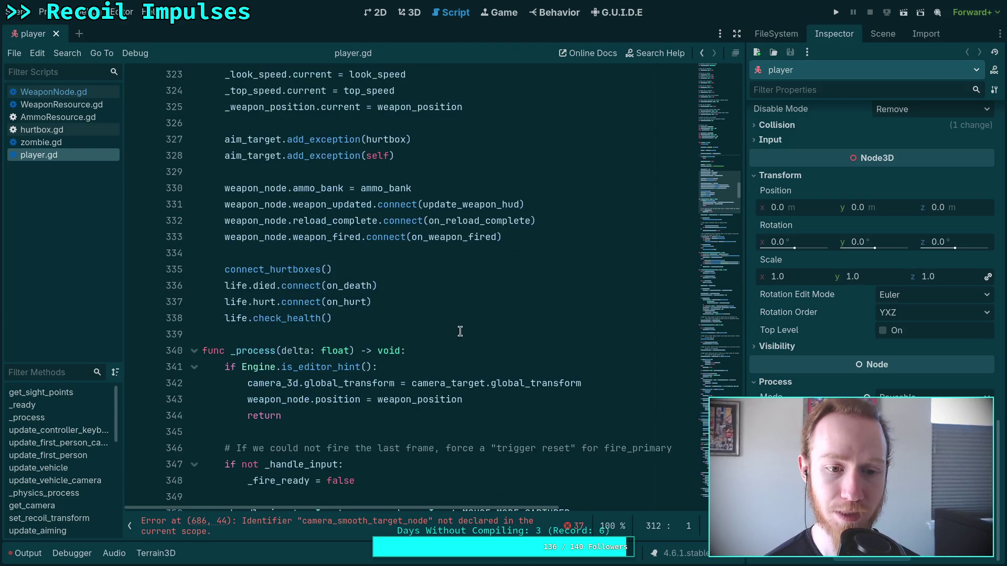
{"action": "scroll", "coordinate": [459, 319], "scroll_direction": "down", "scroll_amount": 7}
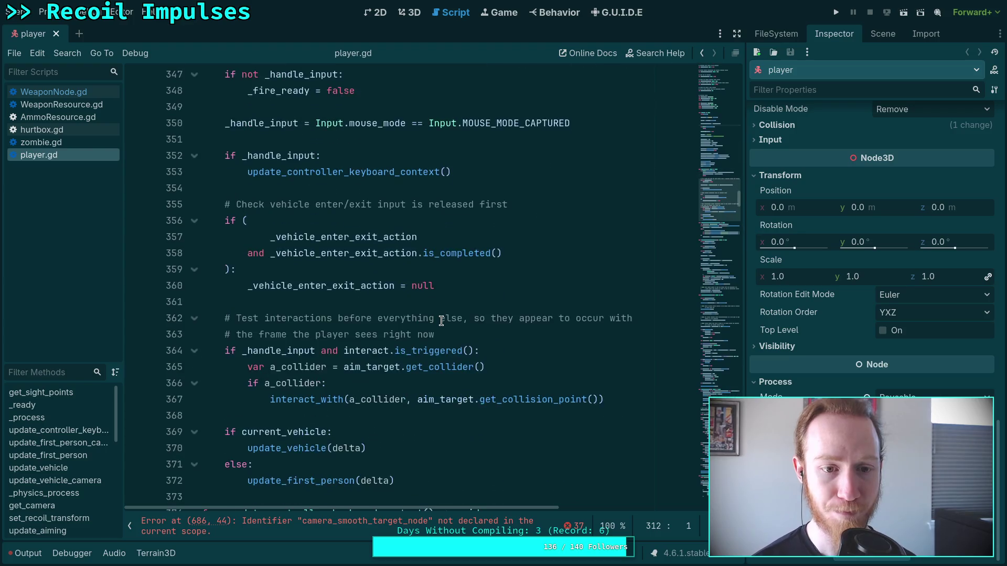
{"action": "scroll", "coordinate": [441, 321], "scroll_direction": "down", "scroll_amount": 7}
{"action": "left_click_drag", "start_coordinate": [720, 184], "coordinate": [735, 276]}
{"action": "scroll", "coordinate": [419, 294], "scroll_direction": "up", "scroll_amount": 2}
{"action": "left_click_drag", "start_coordinate": [282, 317], "coordinate": [273, 290]}
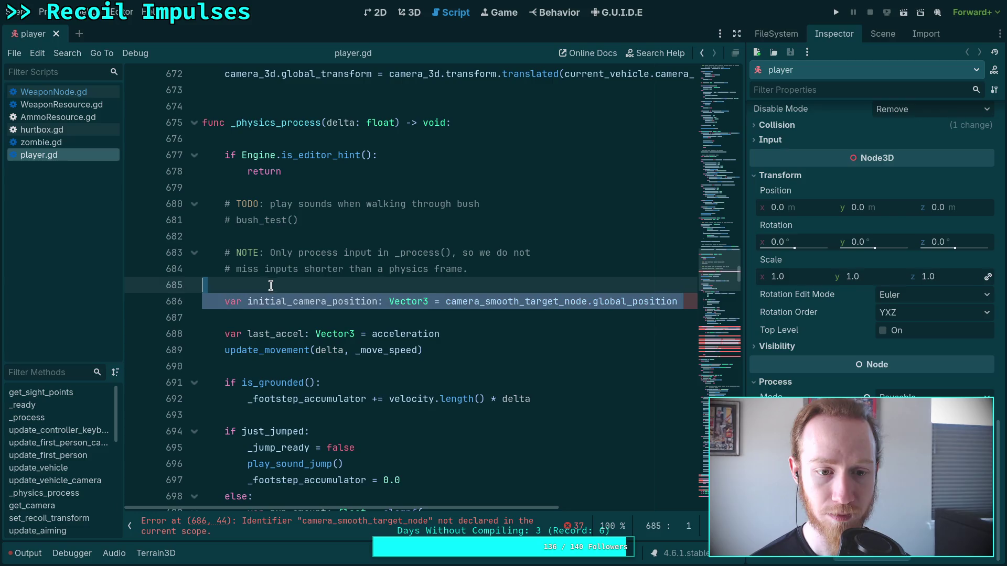
{"action": "key", "text": "BackSpace"}
{"action": "left_click_drag", "start_coordinate": [450, 302], "coordinate": [461, 288]}
{"action": "key", "text": "BackSpace"}
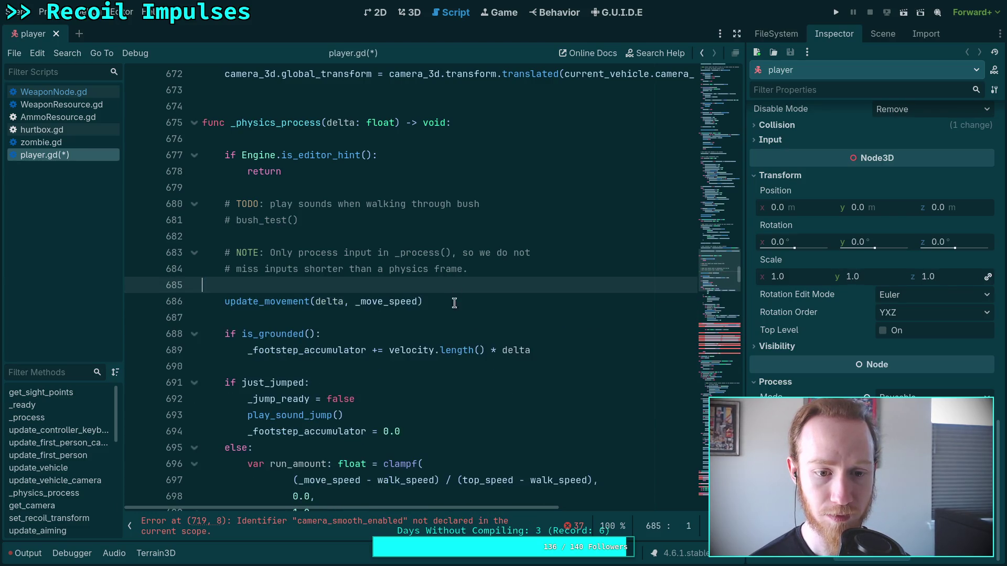
Step: Remove the camera_smooth_enabled if/else block and lines 791–817 below the folded update_aiming function
{"action": "scroll", "coordinate": [398, 323], "scroll_direction": "down", "scroll_amount": 3}
{"action": "scroll", "coordinate": [398, 324], "scroll_direction": "down", "scroll_amount": 8}
{"action": "mouse_move", "coordinate": [216, 284]}
{"action": "left_mouse_down"}
{"action": "mouse_move", "coordinate": [472, 320]}
{"action": "mouse_move", "coordinate": [451, 446]}
{"action": "left_mouse_up"}
{"action": "scroll", "coordinate": [451, 404], "scroll_direction": "down", "scroll_amount": 3}
{"action": "key", "text": "BackSpace"}
{"action": "key", "text": "BackSpace"}
{"action": "key", "text": "BackSpace"}
{"action": "key", "text": "BackSpace"}
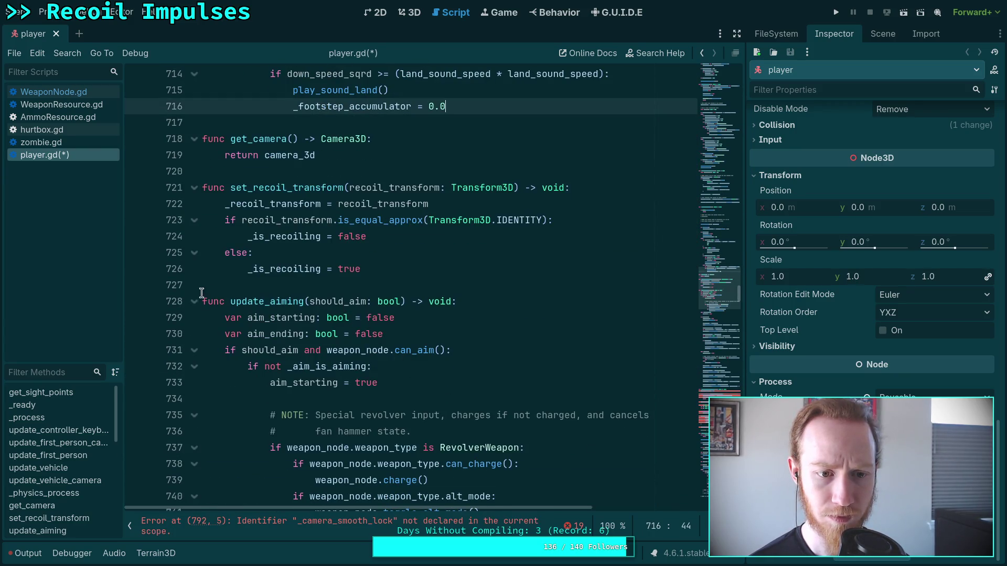
{"action": "left_click", "coordinate": [194, 301]}
{"action": "mouse_move", "coordinate": [210, 334]}
{"action": "left_mouse_down"}
{"action": "mouse_move", "coordinate": [367, 350]}
{"action": "mouse_move", "coordinate": [367, 331]}
{"action": "mouse_move", "coordinate": [408, 370]}
{"action": "left_mouse_up"}
{"action": "scroll", "coordinate": [367, 331], "scroll_direction": "down", "scroll_amount": 8}
{"action": "key", "text": "BackSpace"}
Step: Delete the camera top_level if-block in update_first_person_camera and save player.gd
{"action": "scroll", "coordinate": [544, 373], "scroll_direction": "up", "scroll_amount": 10}
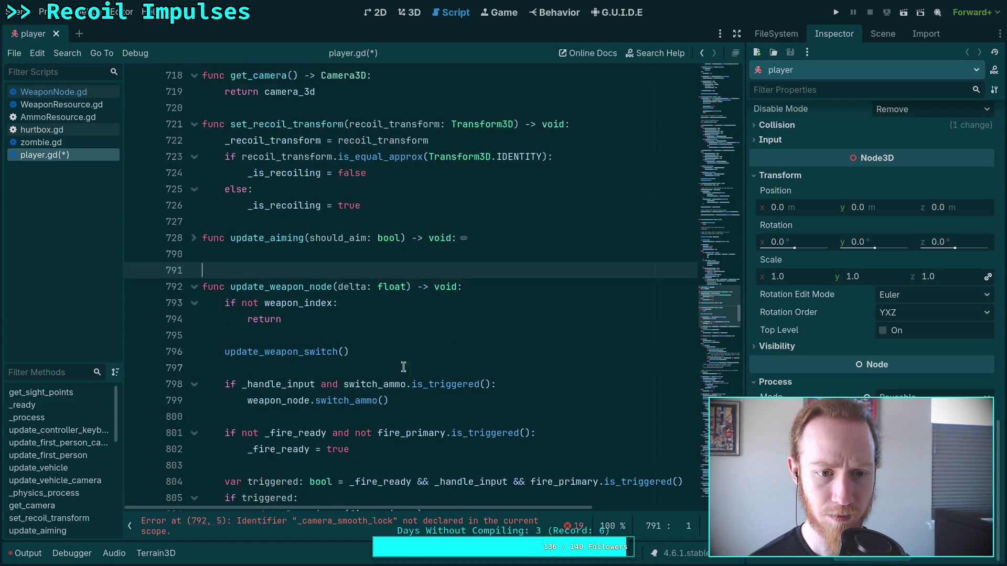
{"action": "scroll", "coordinate": [545, 373], "scroll_direction": "up", "scroll_amount": 14}
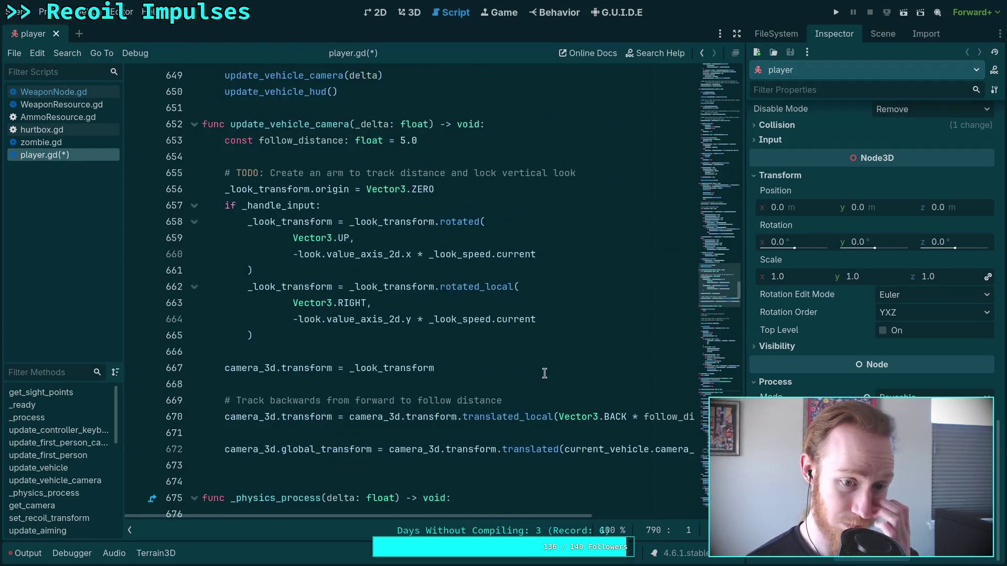
{"action": "scroll", "coordinate": [545, 373], "scroll_direction": "up", "scroll_amount": 13}
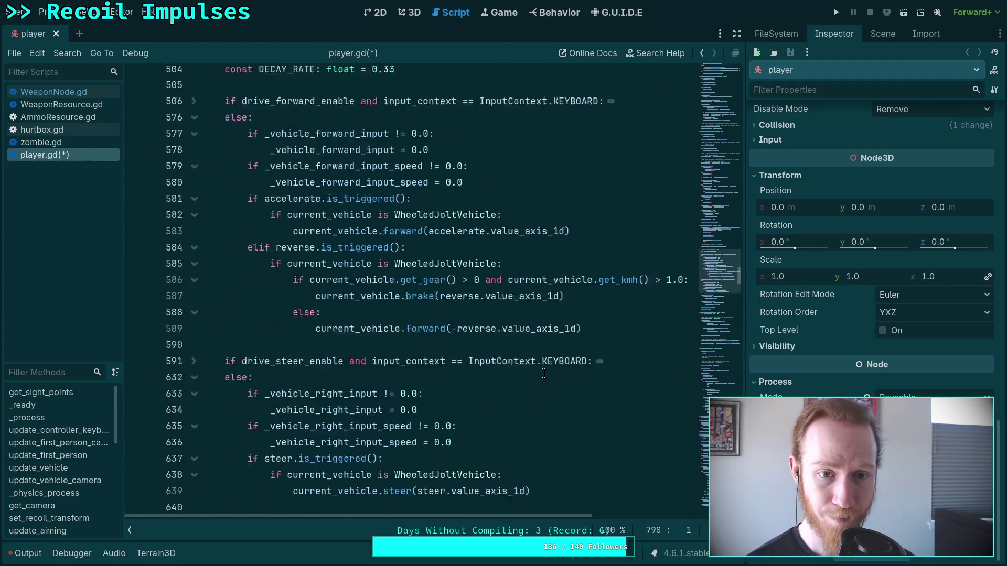
{"action": "scroll", "coordinate": [489, 365], "scroll_direction": "up", "scroll_amount": 20}
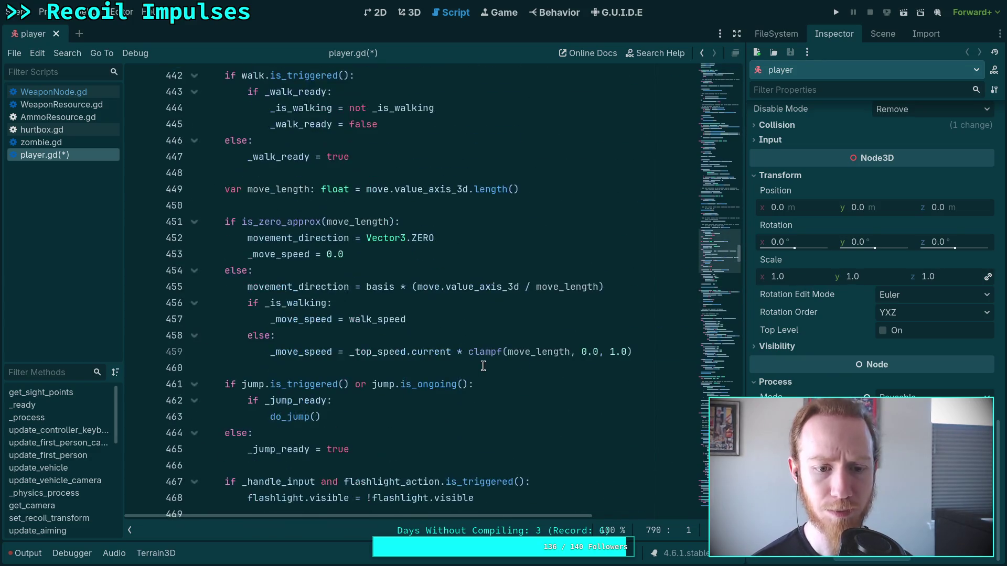
{"action": "scroll", "coordinate": [473, 360], "scroll_direction": "up", "scroll_amount": 13}
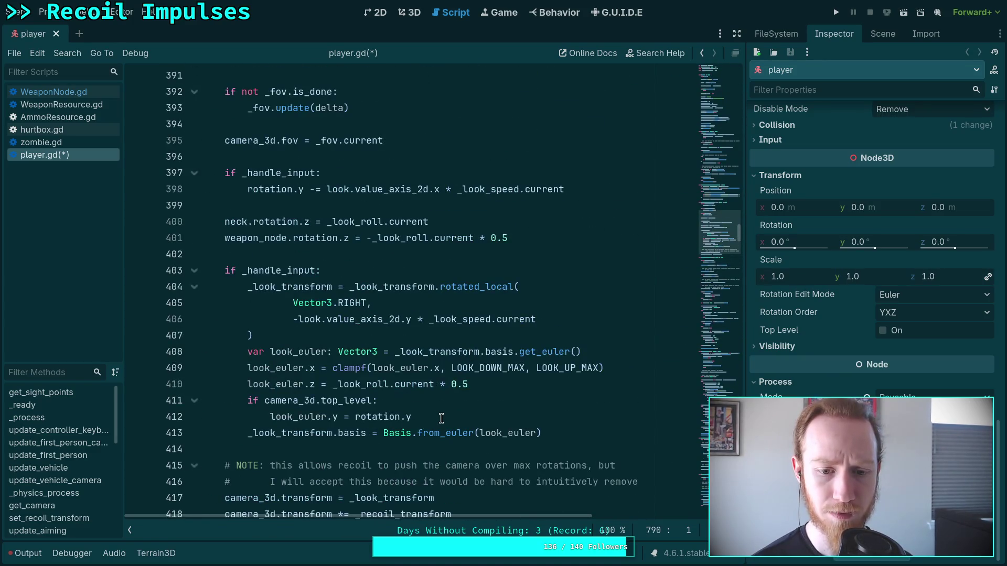
{"action": "left_click_drag", "start_coordinate": [441, 418], "coordinate": [535, 384]}
{"action": "key", "text": "BackSpace"}
{"action": "key", "text": "ctrl+s"}
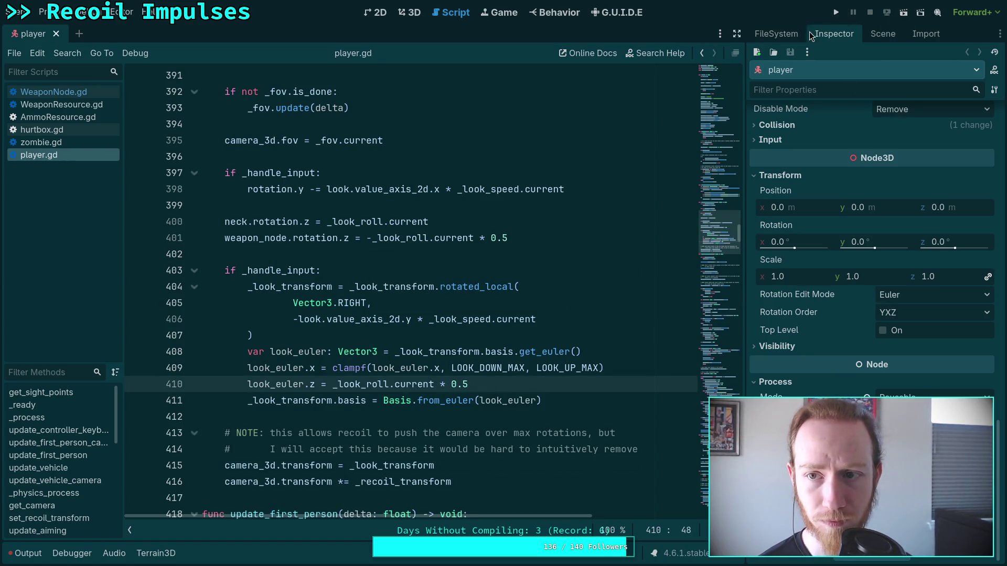
{"action": "left_click", "coordinate": [883, 34]}
Step: Reparent Camera3D under Neck, delete CameraTarget, and move WeaponNode up to the player root
{"action": "mouse_move", "coordinate": [802, 127]}
{"action": "left_mouse_down"}
{"action": "mouse_move", "coordinate": [795, 105]}
{"action": "mouse_move", "coordinate": [817, 174]}
{"action": "left_mouse_up"}
{"action": "key", "text": "Delete"}
{"action": "key", "text": "Return"}
{"action": "left_click_drag", "start_coordinate": [804, 130], "coordinate": [805, 173]}
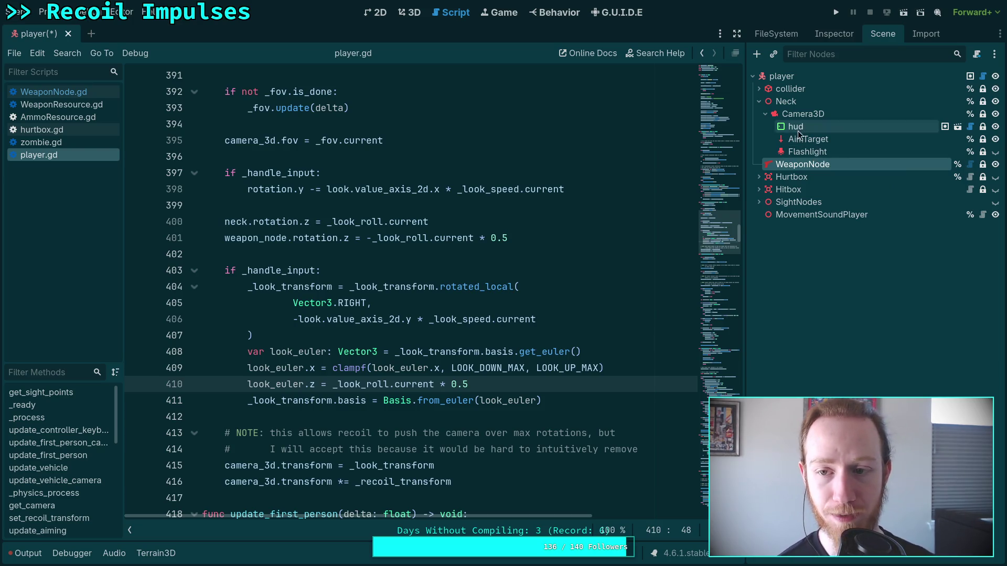
Step: Locate and select the camera_target onready declaration near the top of player.gd
{"action": "left_click", "coordinate": [476, 411]}
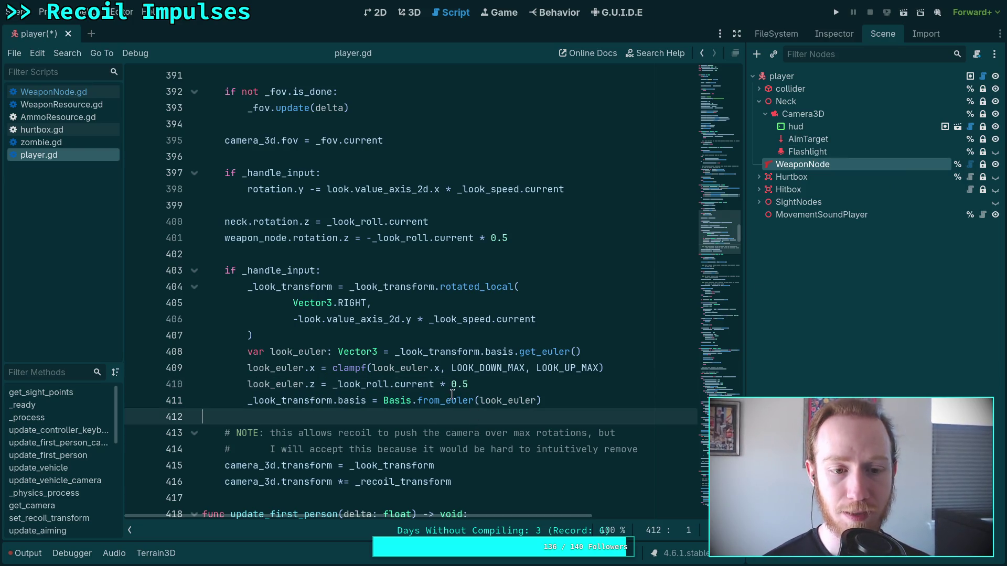
{"action": "scroll", "coordinate": [476, 413], "scroll_direction": "up", "scroll_amount": 2}
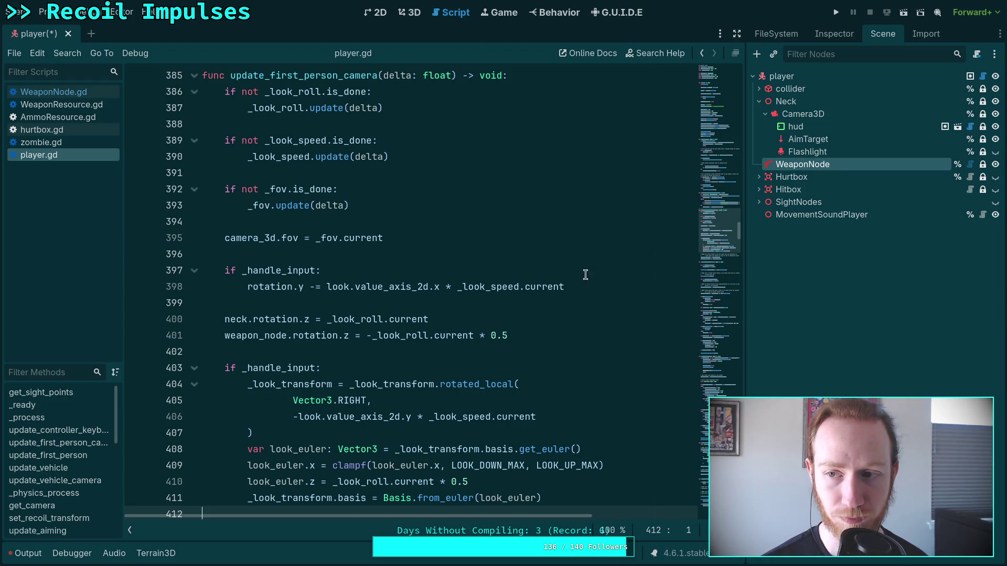
{"action": "scroll", "coordinate": [513, 292], "scroll_direction": "up", "scroll_amount": 20}
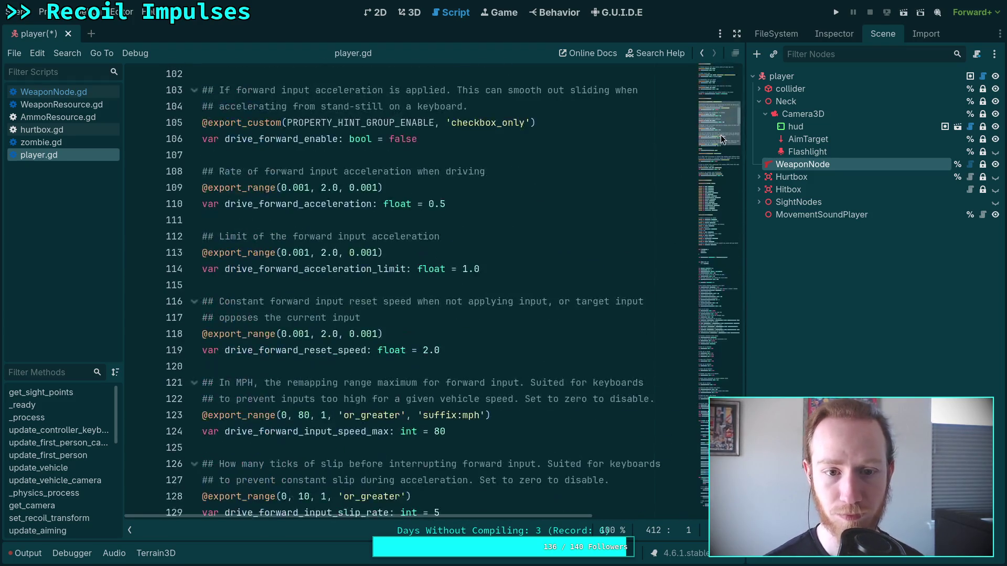
{"action": "scroll", "coordinate": [531, 283], "scroll_direction": "up", "scroll_amount": 20}
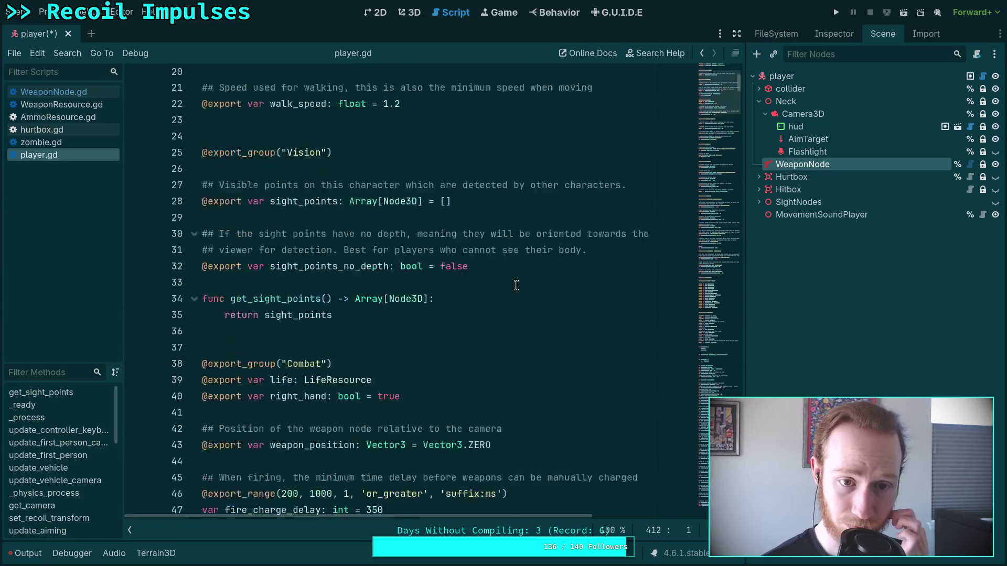
{"action": "scroll", "coordinate": [499, 301], "scroll_direction": "up", "scroll_amount": 1}
{"action": "left_click", "coordinate": [506, 238]}
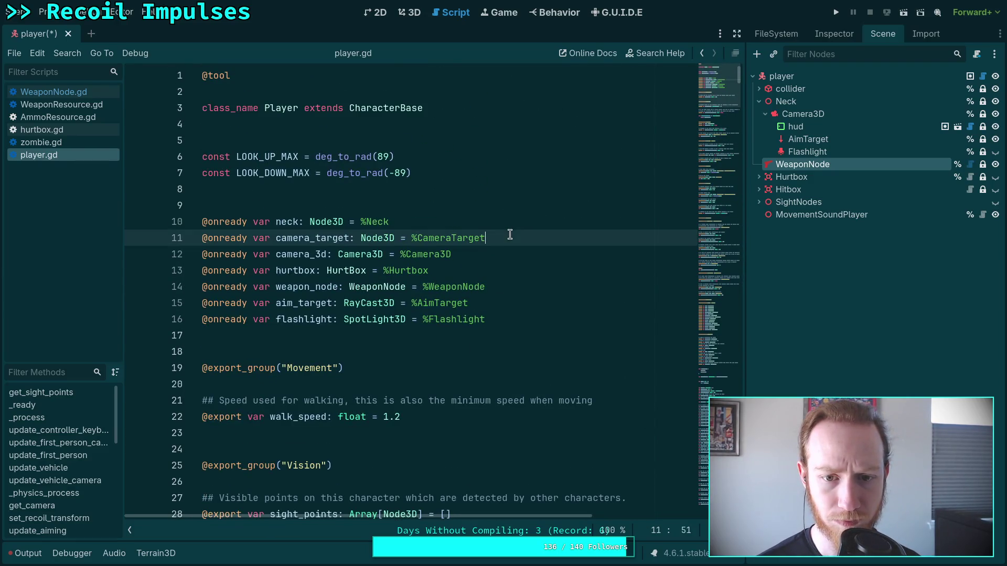
Step: Delete the camera_target declaration and the erroring camera_target transform line 341, saving player.gd
{"action": "key", "text": "shift+Up"}
{"action": "key", "text": "BackSpace"}
{"action": "key", "text": "ctrl+s"}
{"action": "left_click_drag", "start_coordinate": [714, 129], "coordinate": [721, 230]}
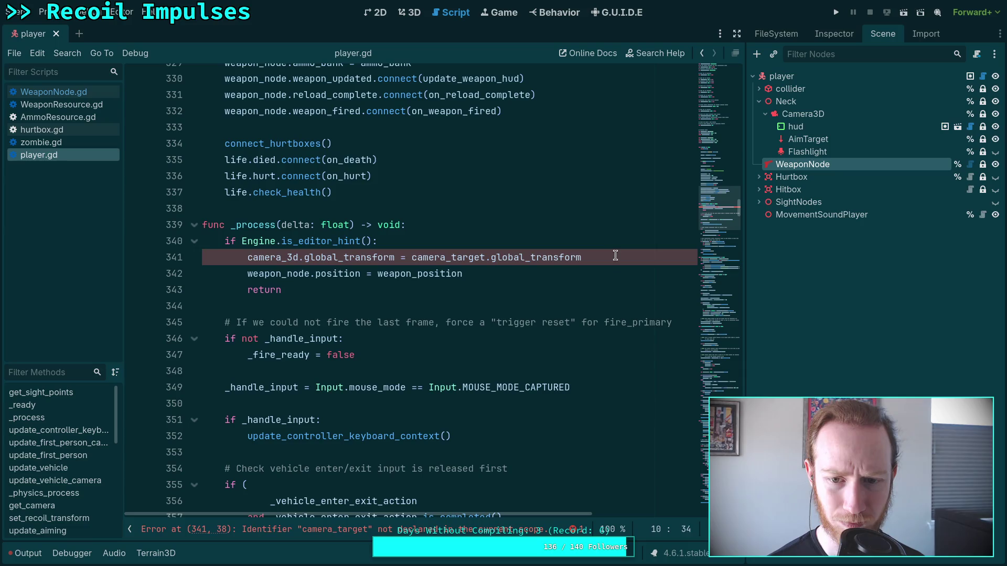
{"action": "left_click", "coordinate": [615, 255]}
{"action": "key", "text": "shift+Up"}
{"action": "key", "text": "BackSpace"}
{"action": "key", "text": "ctrl+s"}
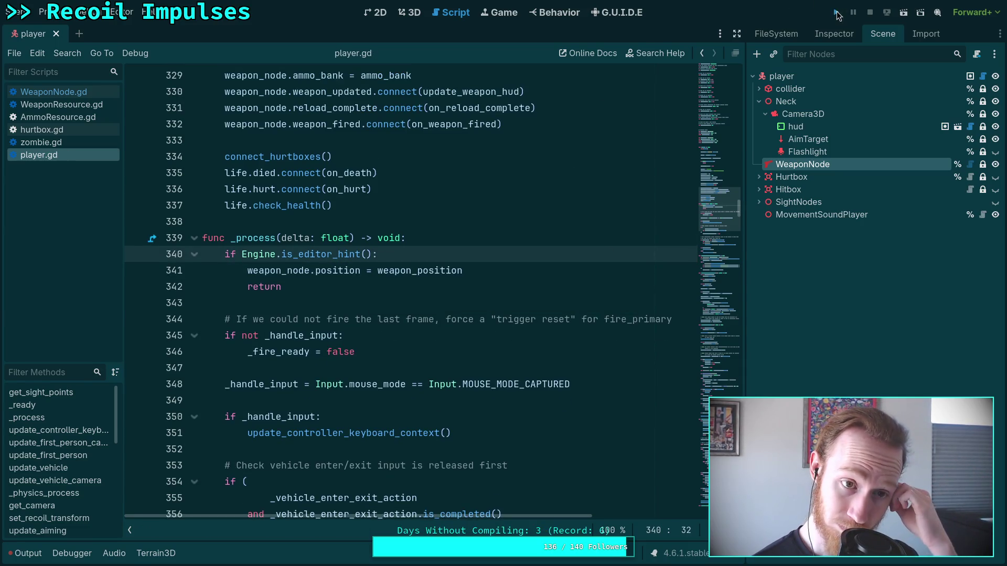
Step: Test-run the game, walk the player across the field, then stop it with F8
{"action": "left_click", "coordinate": [837, 12]}
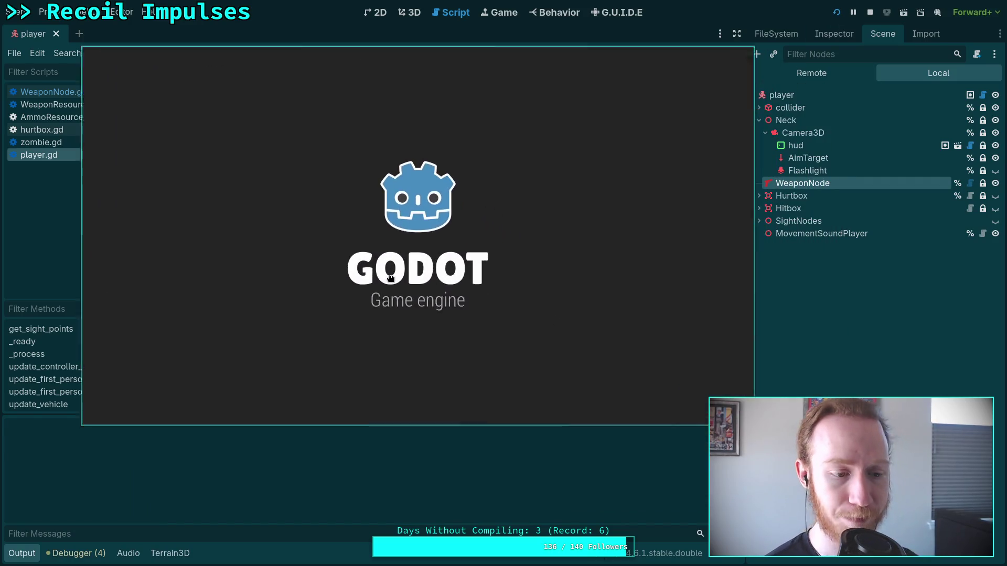
{"action": "left_click_drag", "start_coordinate": [390, 278], "coordinate": [356, 273]}
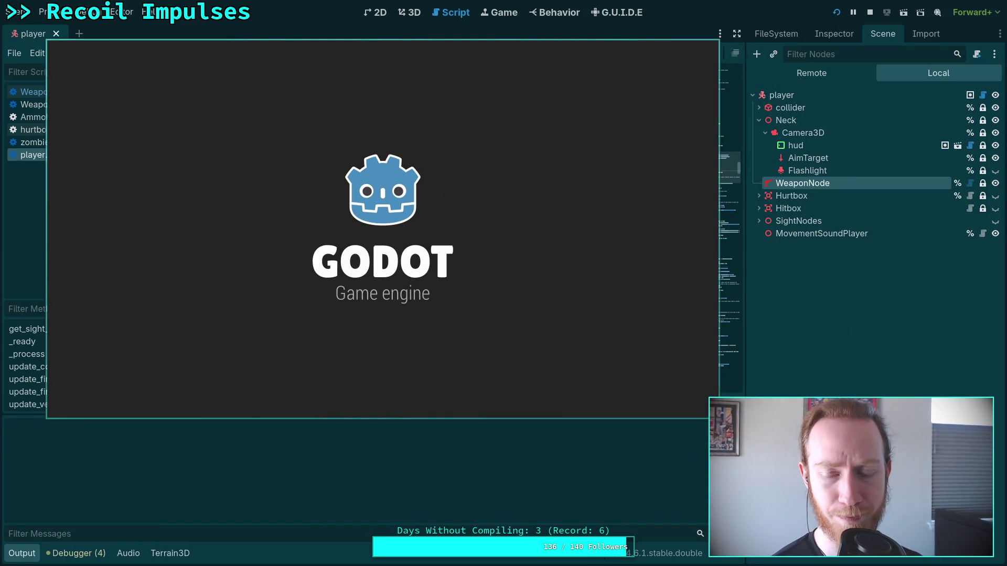
{"action": "key", "text": "w"}
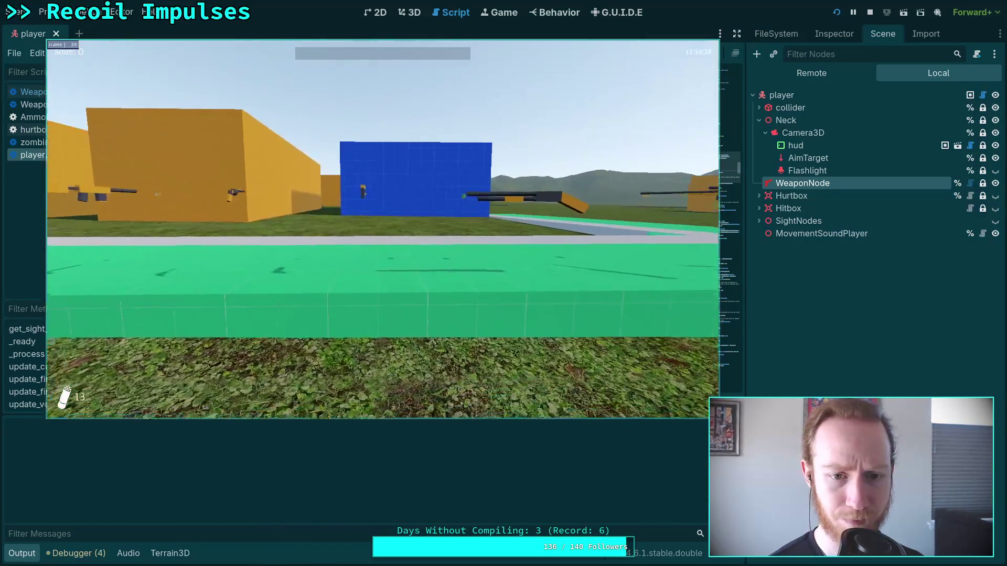
{"action": "key", "text": "w"}
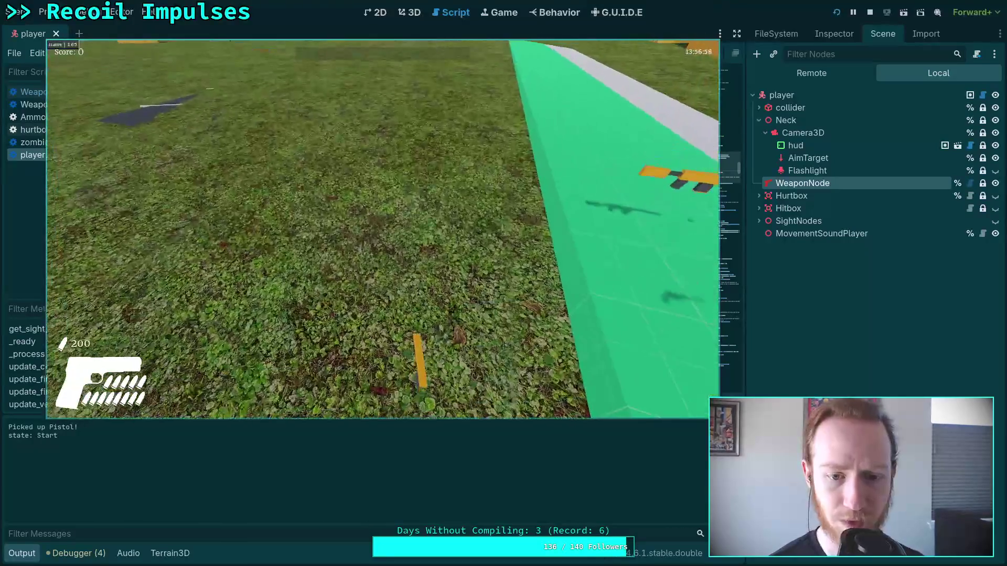
{"action": "key", "text": "Escape"}
{"action": "key", "text": "F8"}
Step: Select the player root node and begin editing its Weapon Position y value
{"action": "left_click", "coordinate": [803, 77]}
{"action": "left_click", "coordinate": [832, 33]}
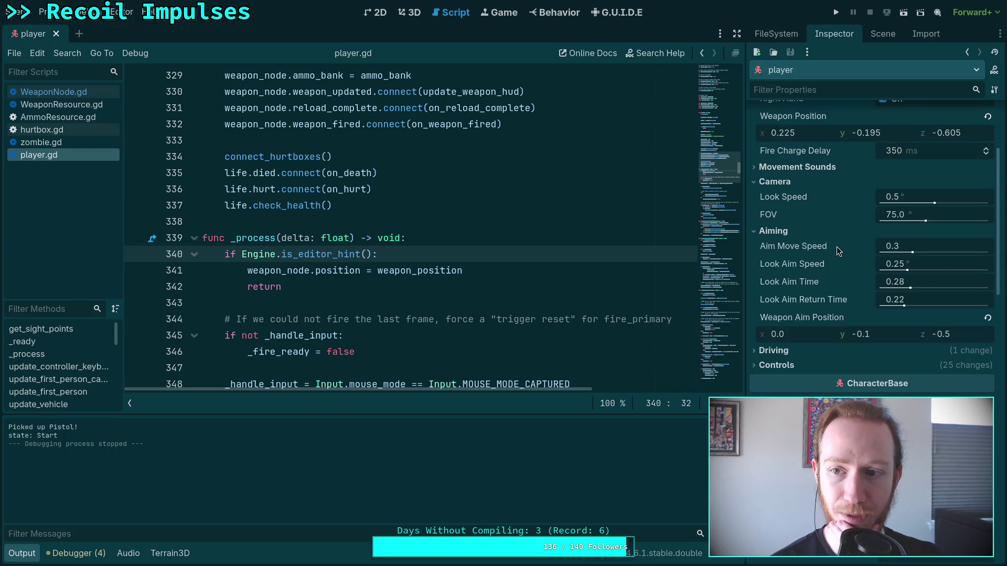
{"action": "scroll", "coordinate": [855, 252], "scroll_direction": "up", "scroll_amount": 3}
{"action": "left_click", "coordinate": [875, 250]}
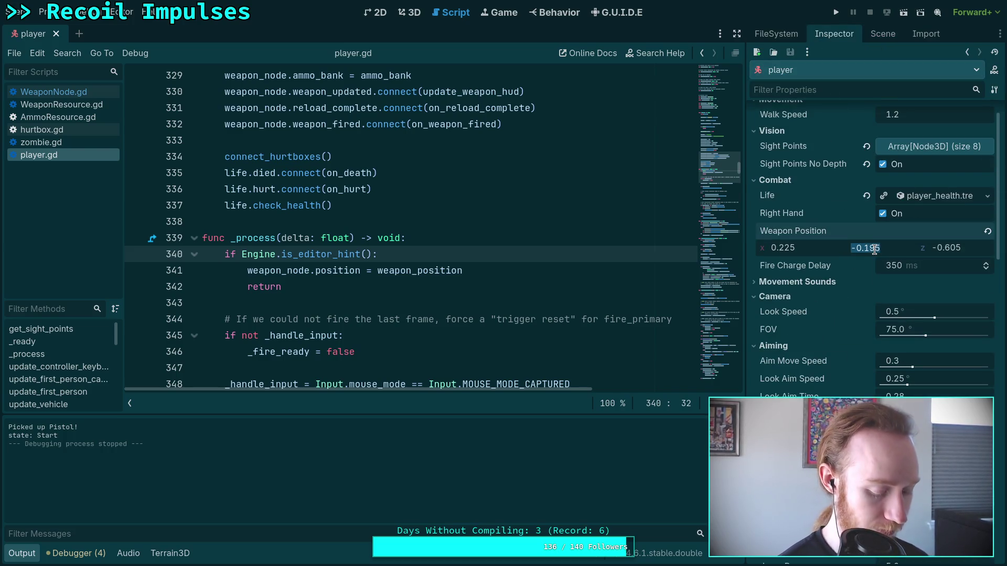
{"action": "key", "text": "super+1"}
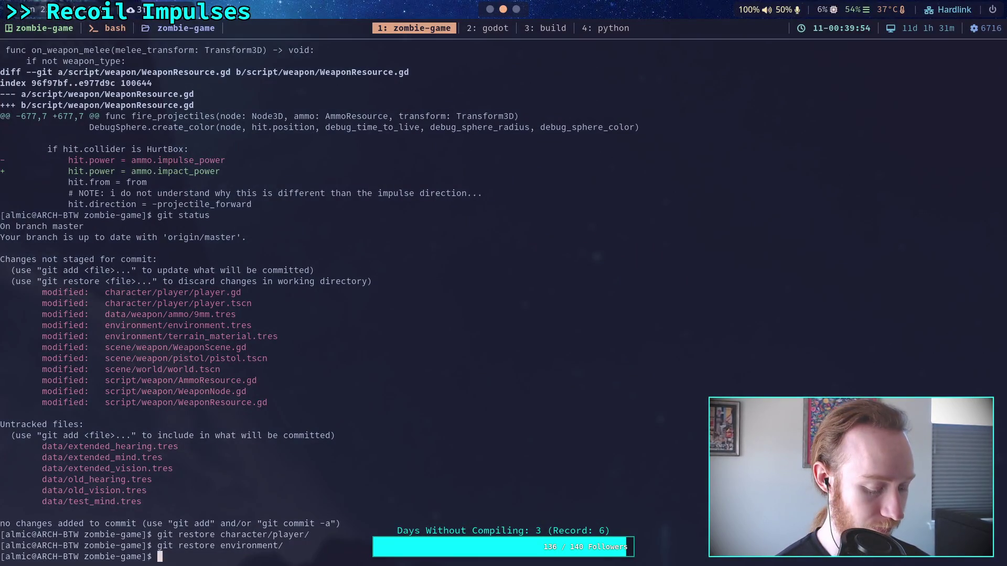
{"action": "key", "text": "super+4"}
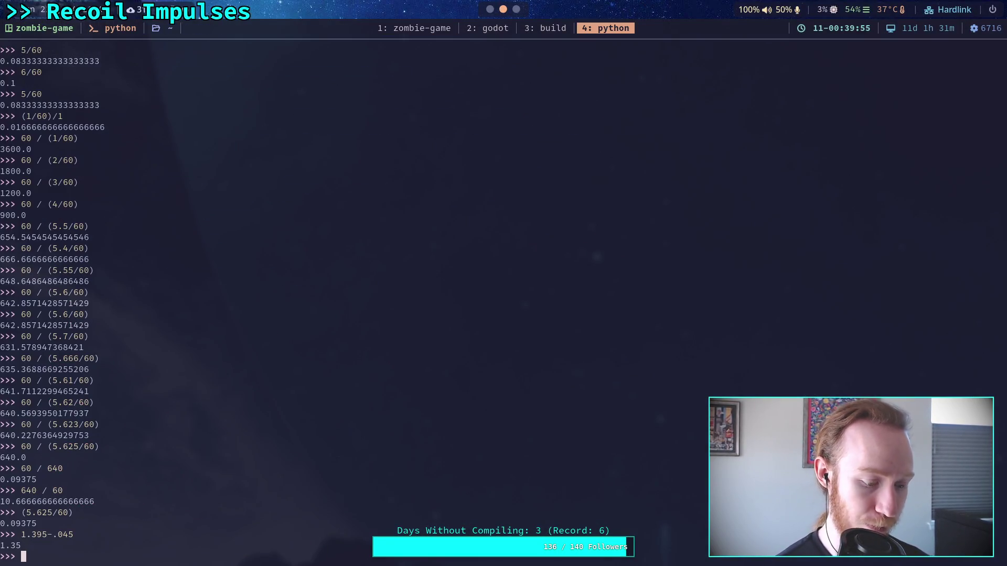
{"action": "key", "text": "super+2"}
Step: Set Weapon Position y to 1.35 and save the player scene
{"action": "type", "text": "1.35"}
{"action": "key", "text": "Return"}
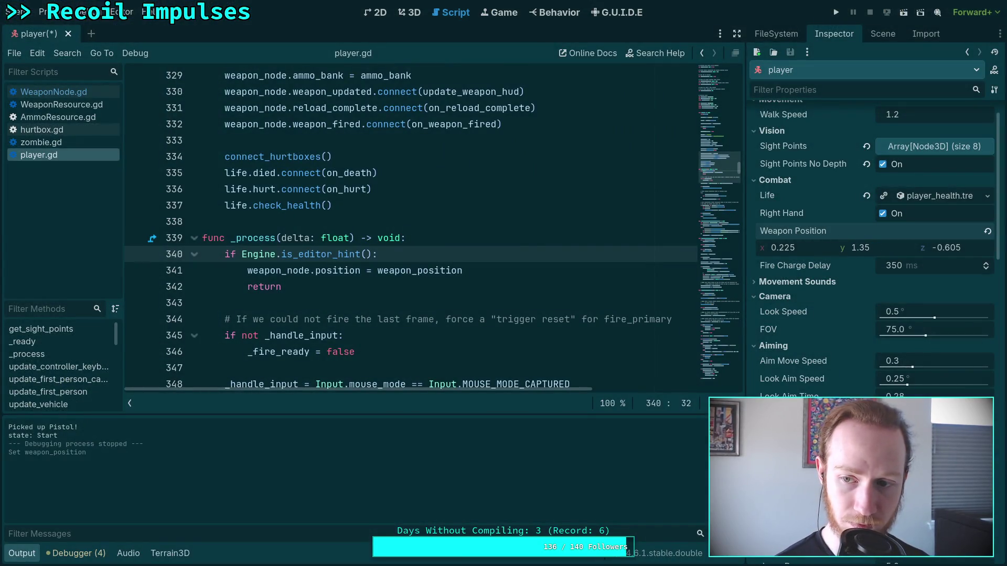
{"action": "key", "text": "ctrl+s"}
Step: Test-run the game toward the red blocks to check the pistol, then exit to the editor
{"action": "left_click", "coordinate": [836, 12]}
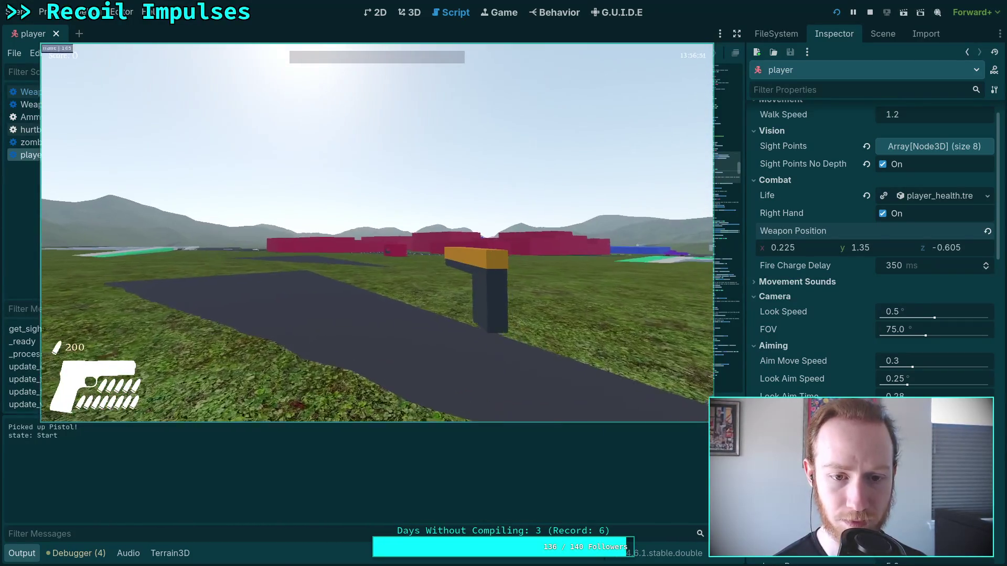
{"action": "key", "text": "w"}
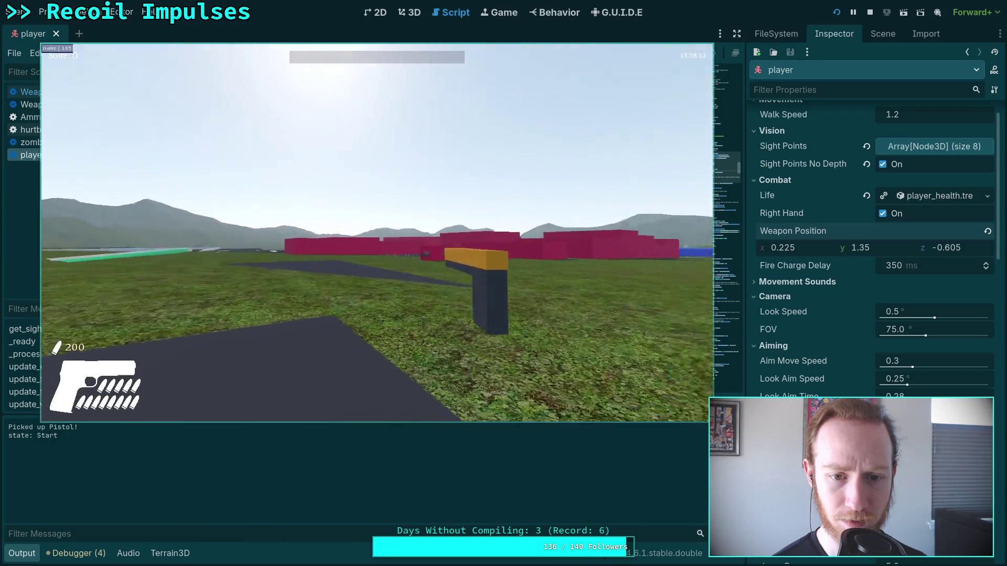
{"action": "key", "text": "Escape"}
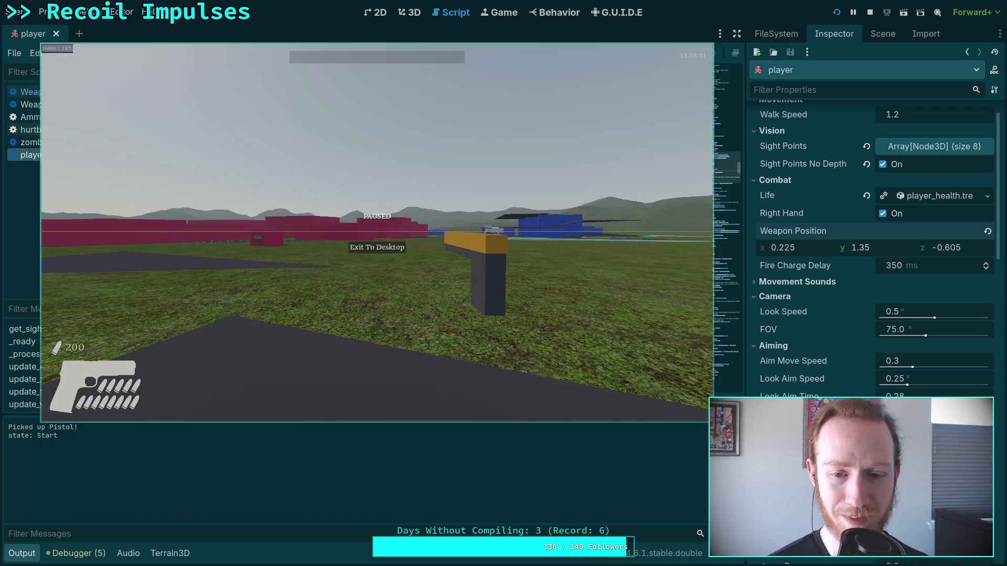
{"action": "left_click", "coordinate": [398, 251]}
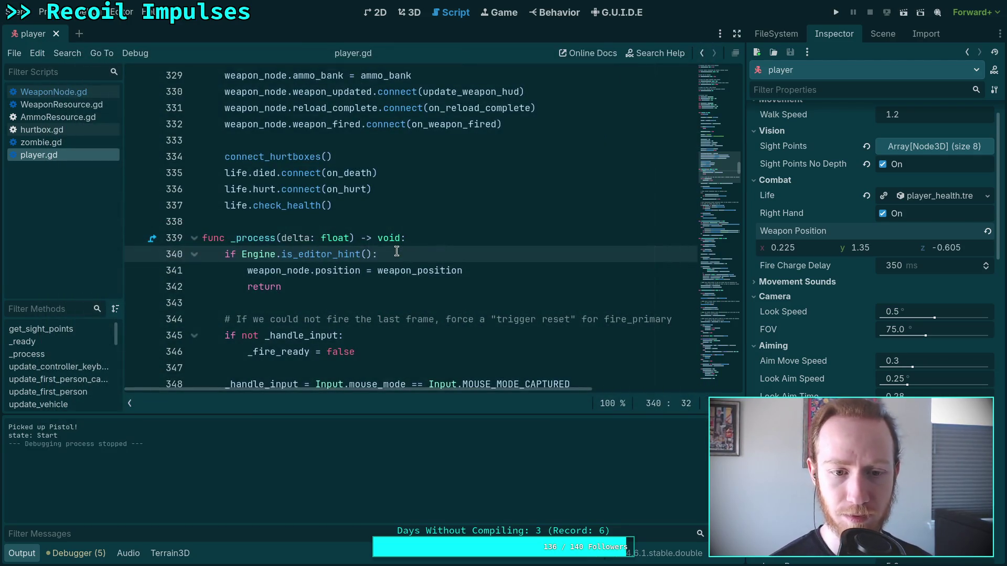
Step: Change Weapon Position y from 1.35 to 1.25 and save the player scene
{"action": "left_click", "coordinate": [868, 252]}
{"action": "key", "text": "BackSpace"}
{"action": "type", "text": "2"}
{"action": "key", "text": "Return"}
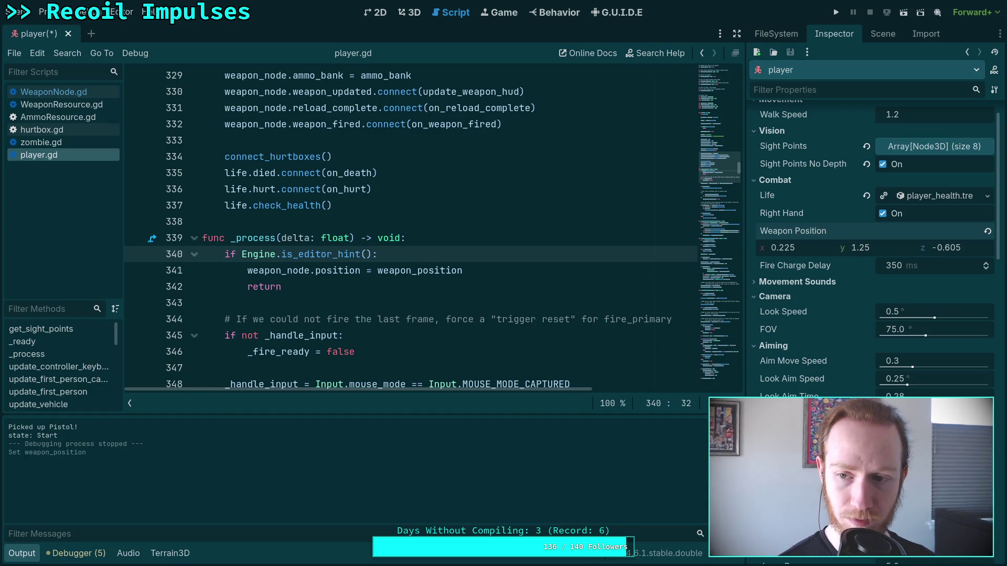
{"action": "key", "text": "ctrl+s"}
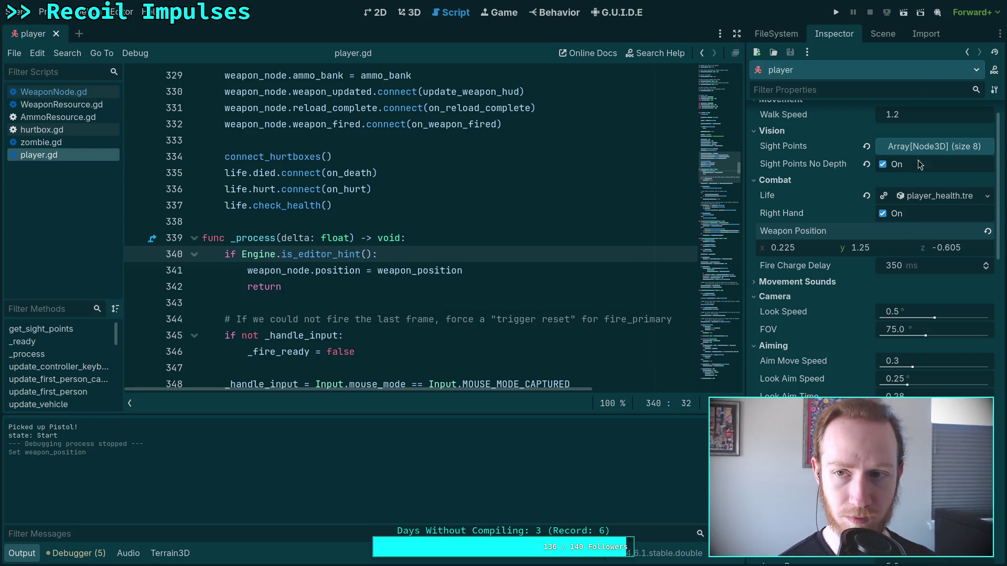
Step: Test-run the game again, walking onto the dark road, then exit to the editor
{"action": "left_click", "coordinate": [838, 16]}
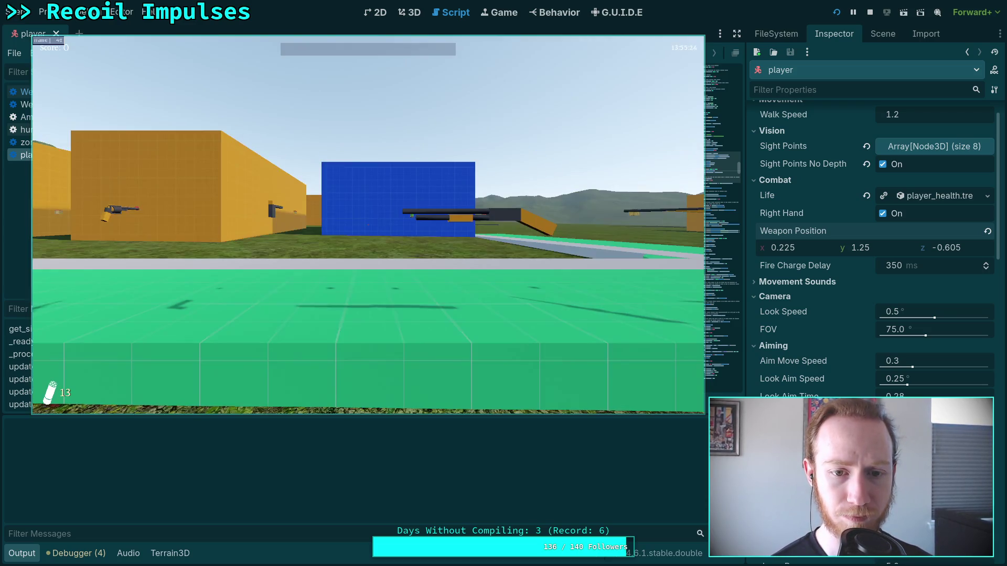
{"action": "key", "text": "w"}
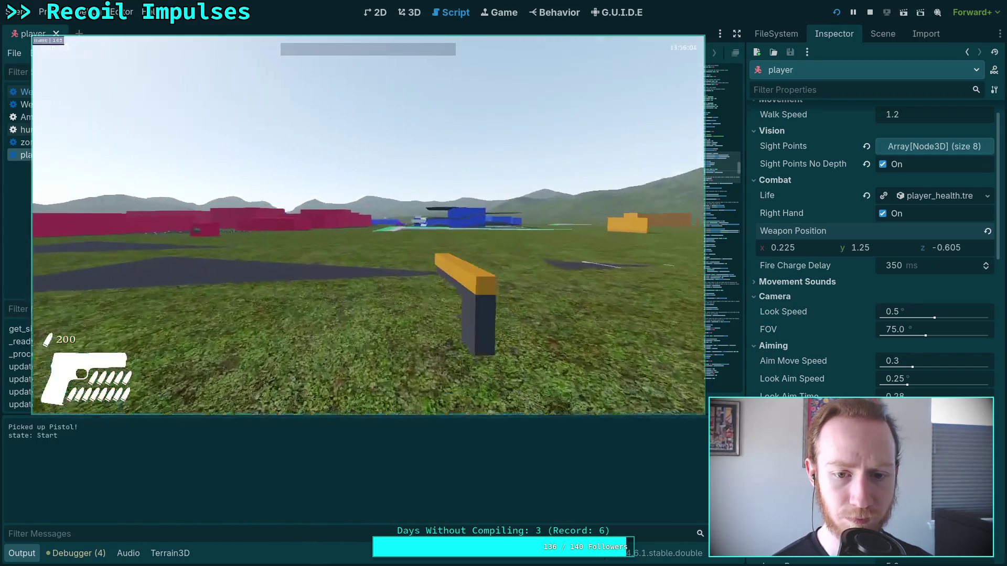
{"action": "key", "text": "w"}
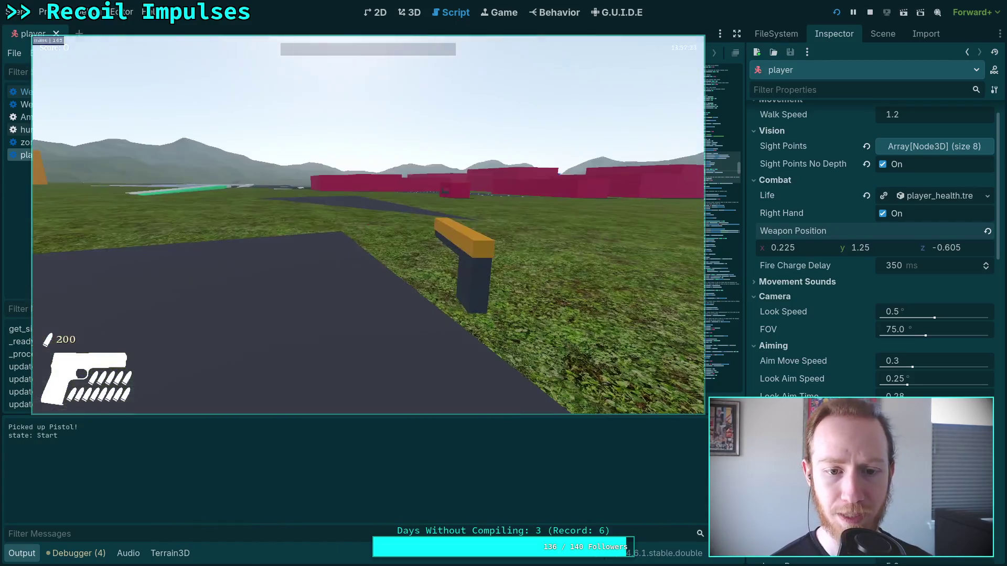
{"action": "key", "text": "Escape"}
{"action": "left_click", "coordinate": [372, 238]}
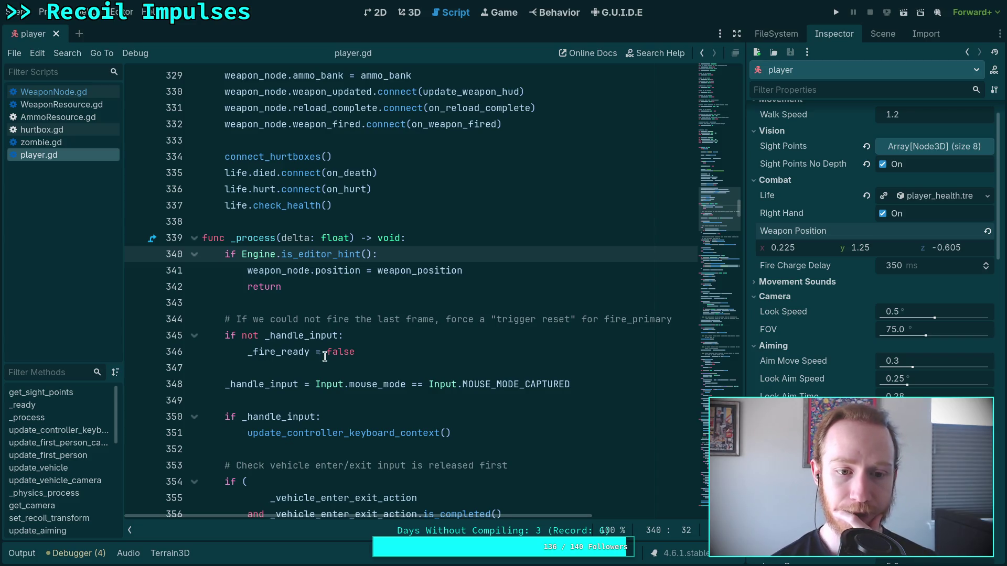
Step: Search player.gd for update_first_person and go to its definition around line 414
{"action": "scroll", "coordinate": [324, 354], "scroll_direction": "down", "scroll_amount": 7}
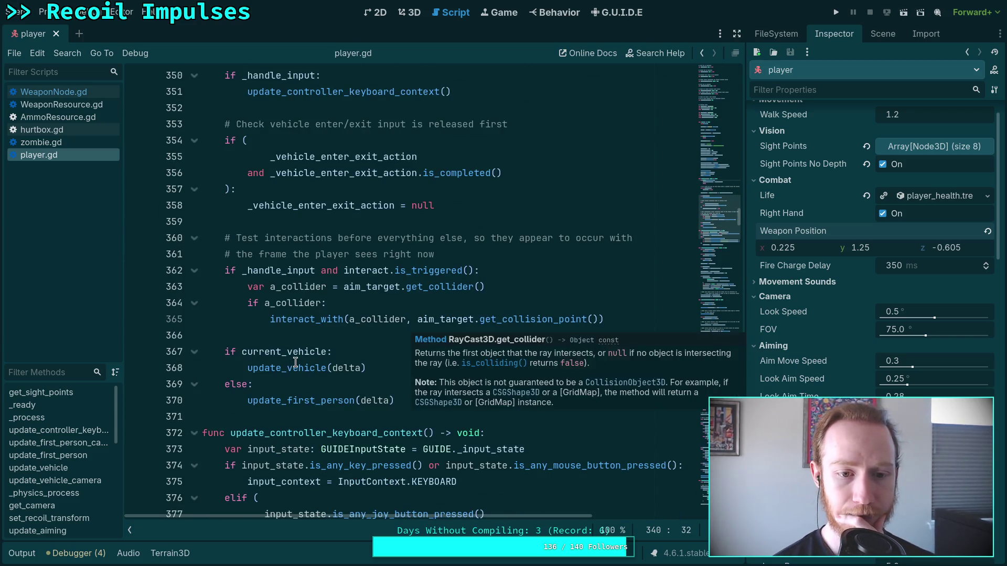
{"action": "double_click", "coordinate": [321, 400]}
{"action": "key", "text": "ctrl+f"}
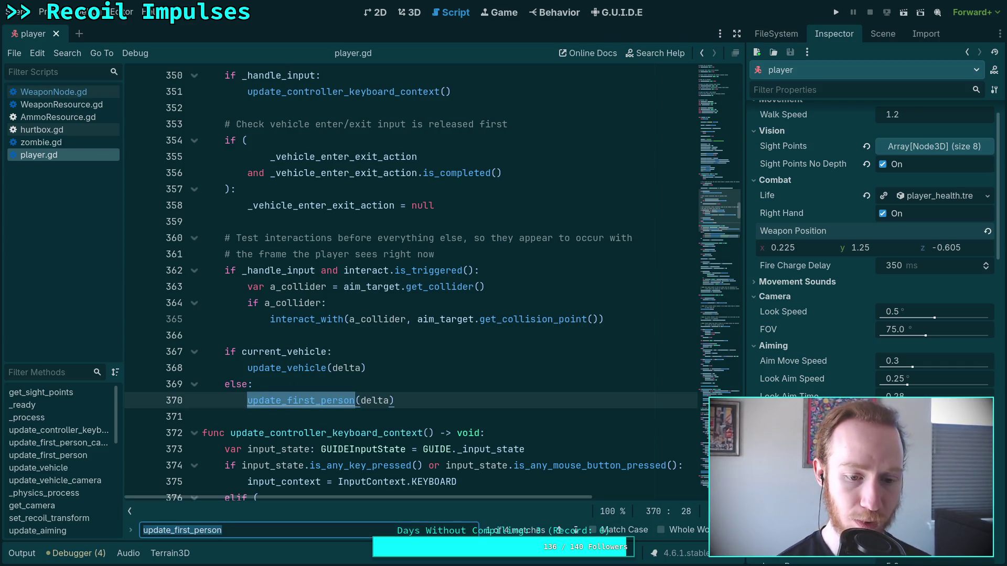
{"action": "left_click", "coordinate": [573, 531]}
{"action": "scroll", "coordinate": [442, 381], "scroll_direction": "down", "scroll_amount": 4}
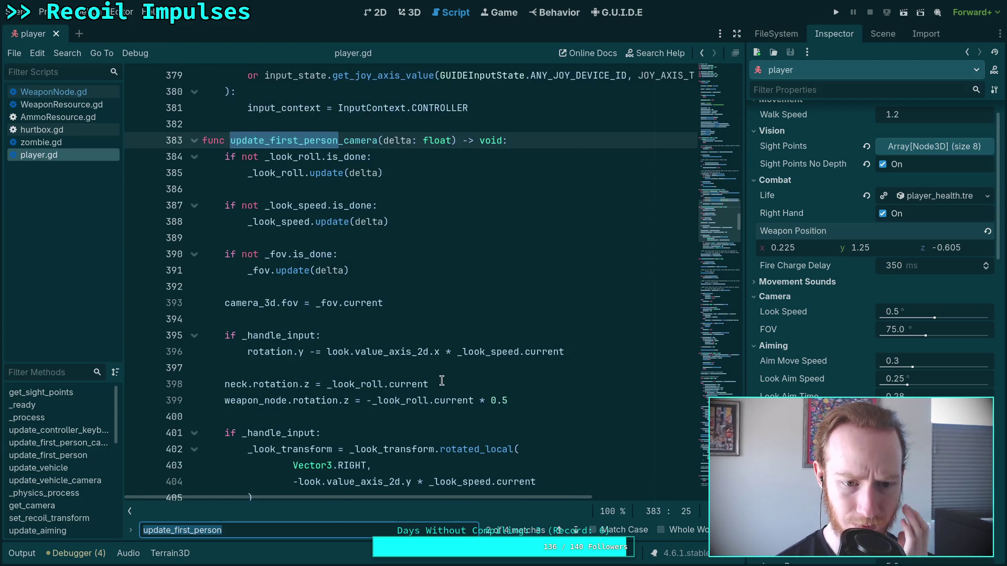
{"action": "scroll", "coordinate": [442, 382], "scroll_direction": "down", "scroll_amount": 2}
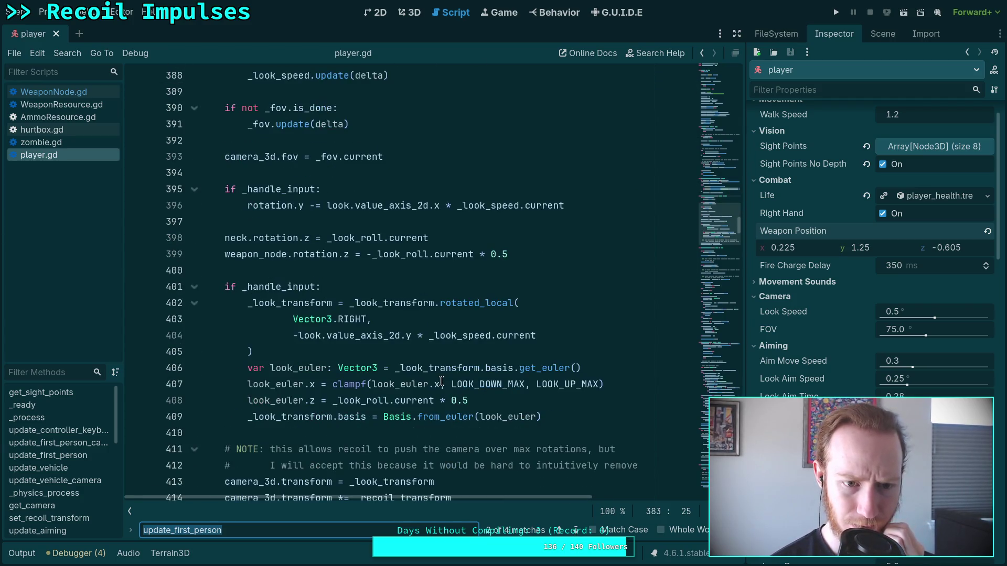
{"action": "scroll", "coordinate": [442, 382], "scroll_direction": "down", "scroll_amount": 1}
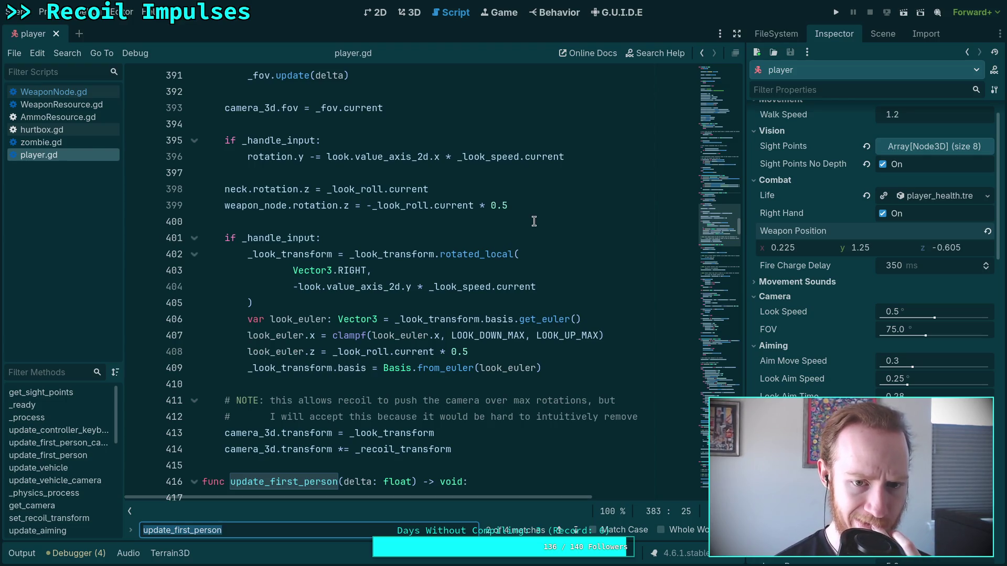
{"action": "scroll", "coordinate": [510, 348], "scroll_direction": "down", "scroll_amount": 1}
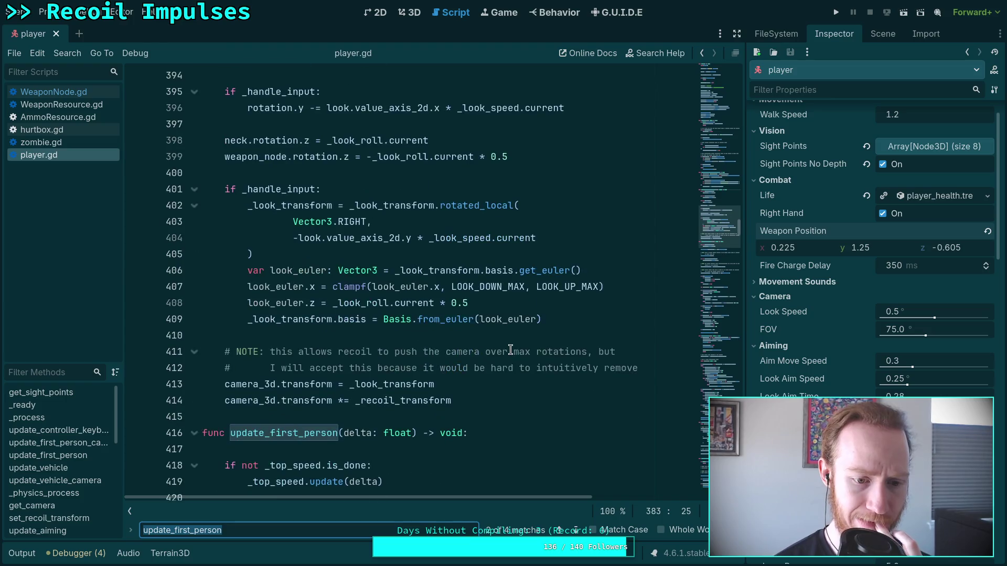
{"action": "left_click", "coordinate": [505, 403]}
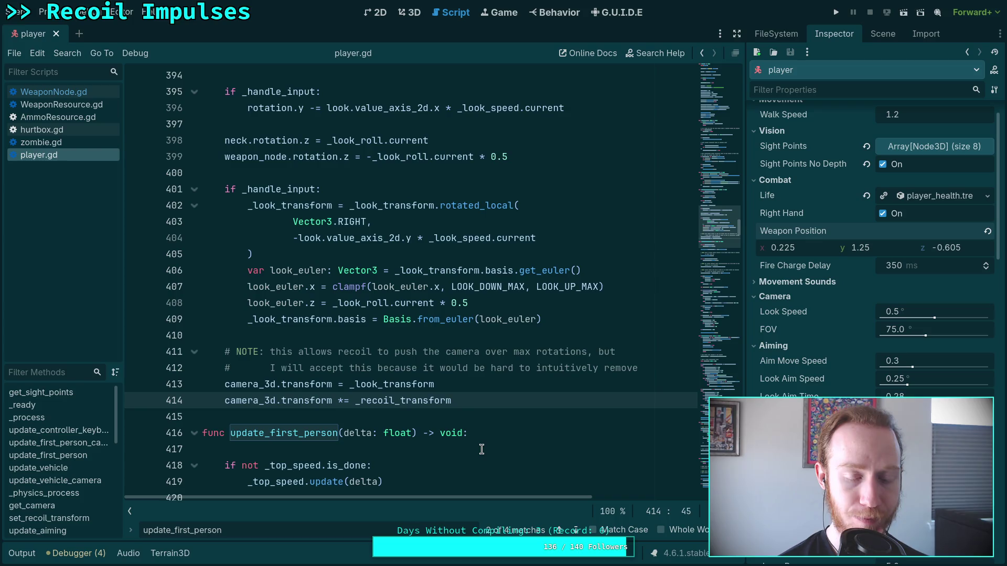
Step: Review the nearby code, selecting _weapon_position on line 432
{"action": "scroll", "coordinate": [481, 449], "scroll_direction": "up", "scroll_amount": 6}
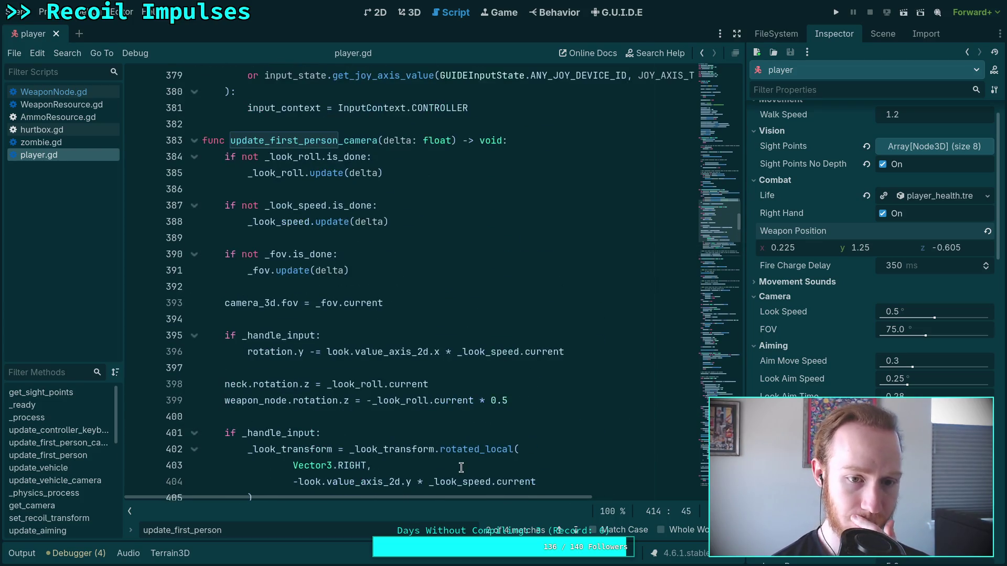
{"action": "scroll", "coordinate": [461, 468], "scroll_direction": "down", "scroll_amount": 5}
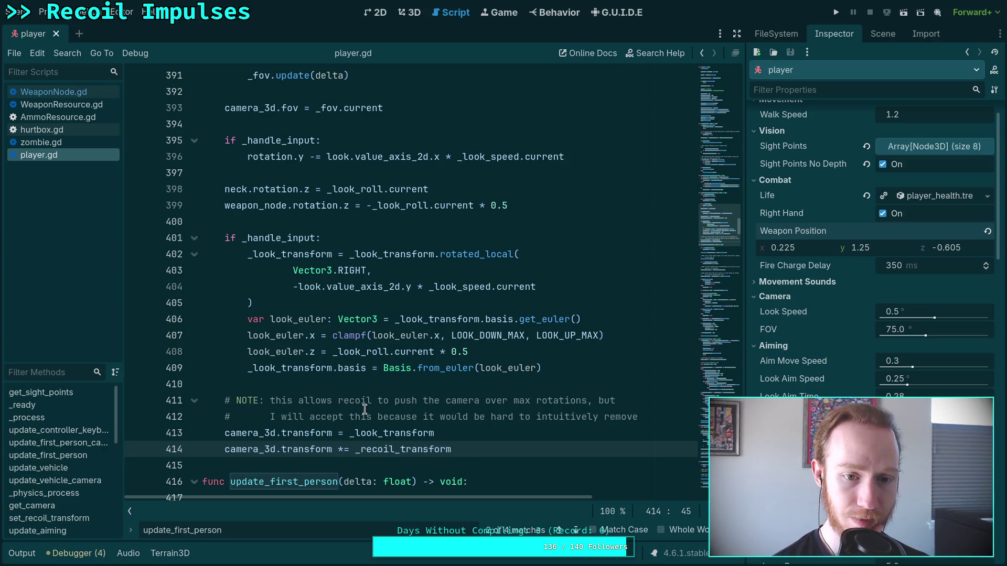
{"action": "scroll", "coordinate": [365, 409], "scroll_direction": "down", "scroll_amount": 6}
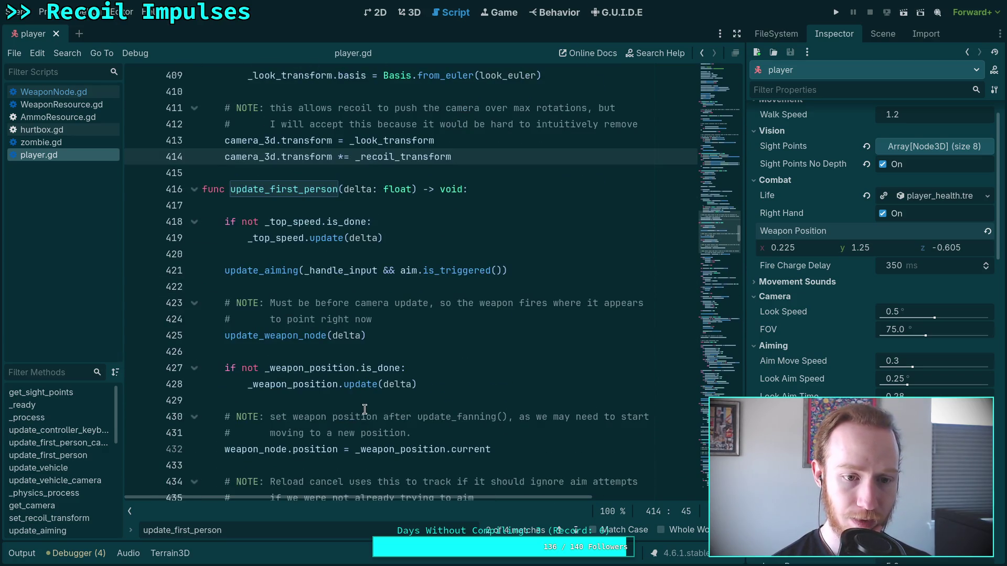
{"action": "scroll", "coordinate": [365, 410], "scroll_direction": "down", "scroll_amount": 2}
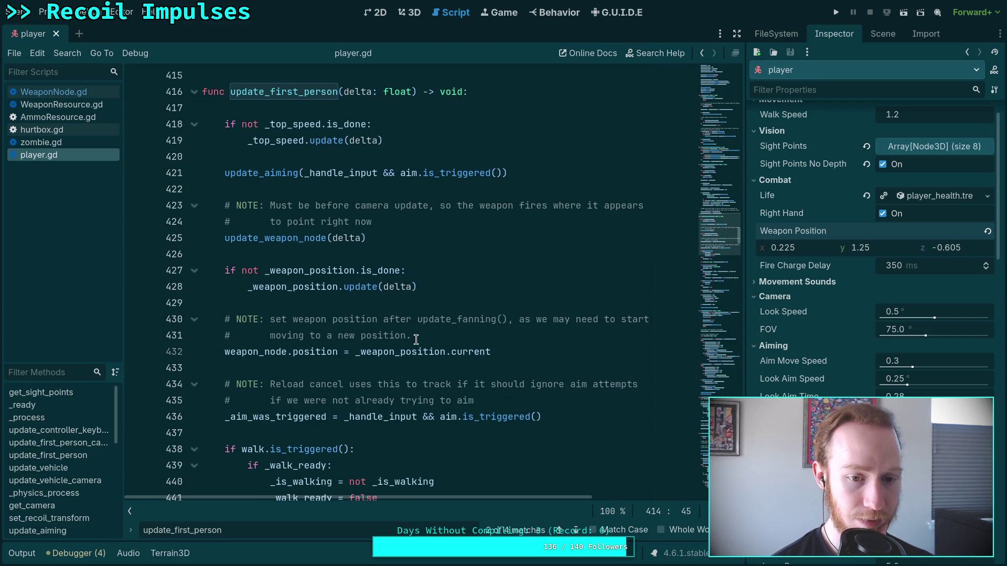
{"action": "scroll", "coordinate": [418, 342], "scroll_direction": "down", "scroll_amount": 2}
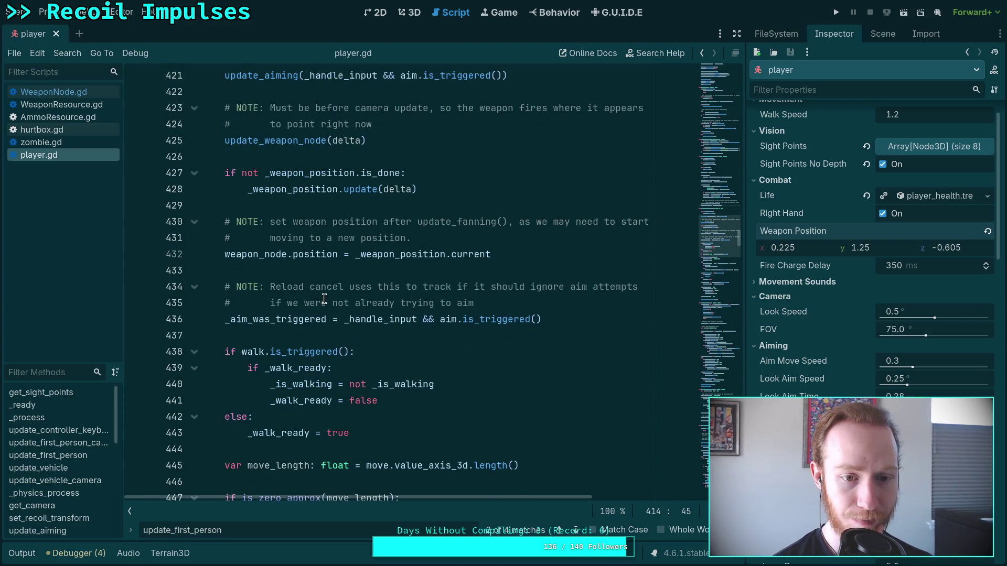
{"action": "scroll", "coordinate": [325, 301], "scroll_direction": "up", "scroll_amount": 3}
{"action": "scroll", "coordinate": [326, 301], "scroll_direction": "down", "scroll_amount": 2}
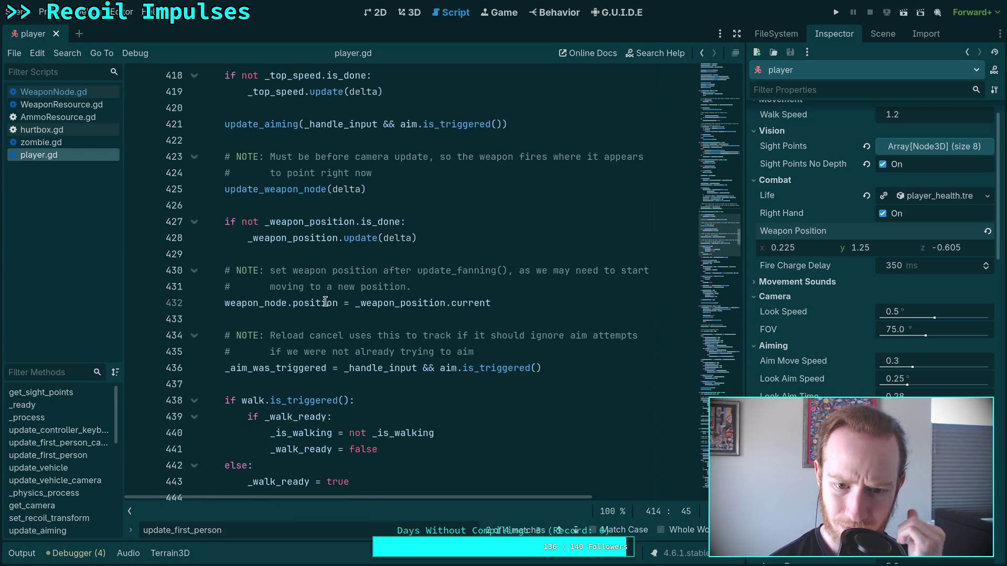
{"action": "double_click", "coordinate": [409, 309]}
{"action": "scroll", "coordinate": [379, 372], "scroll_direction": "down", "scroll_amount": 3}
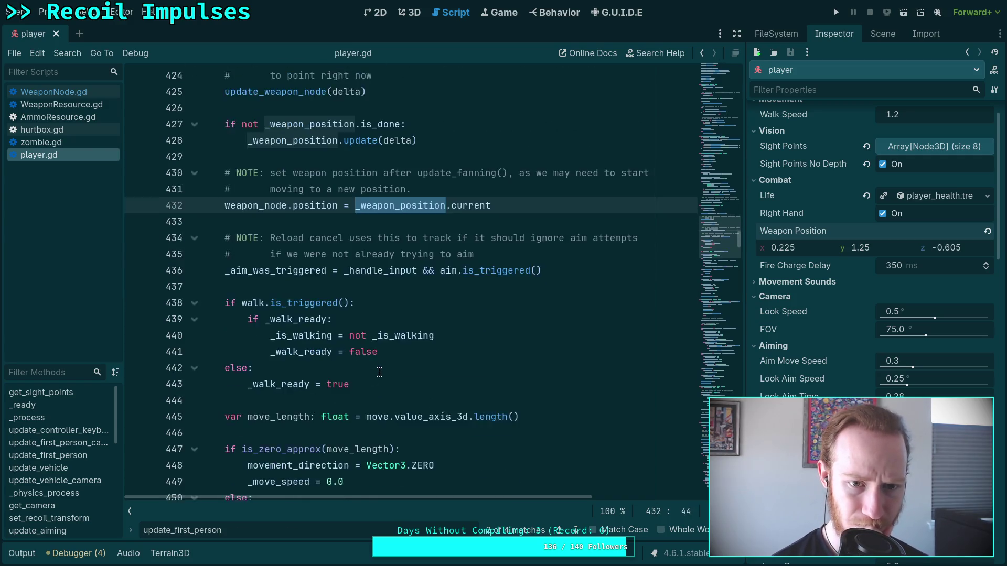
{"action": "scroll", "coordinate": [380, 373], "scroll_direction": "down", "scroll_amount": 9}
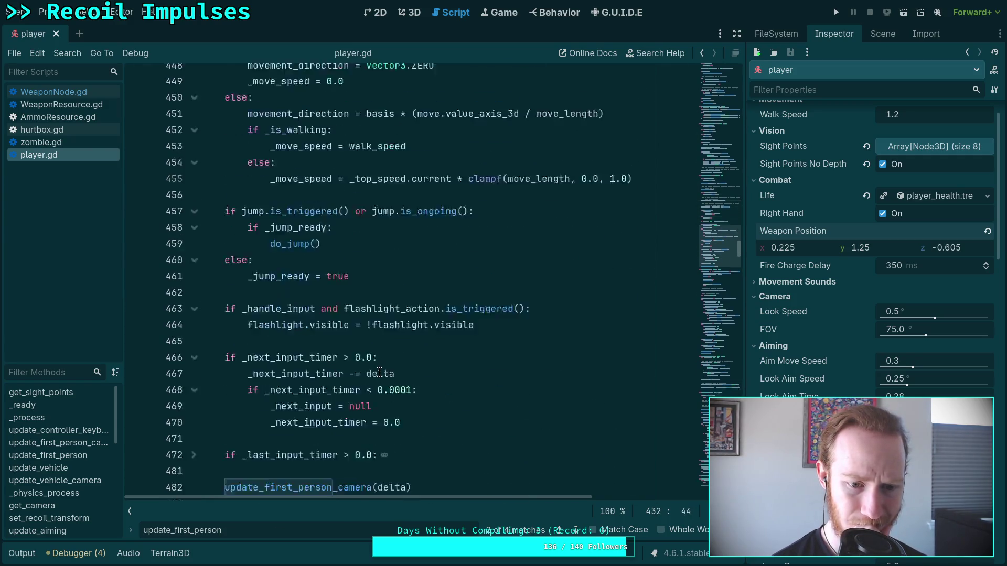
{"action": "scroll", "coordinate": [379, 373], "scroll_direction": "down", "scroll_amount": 10}
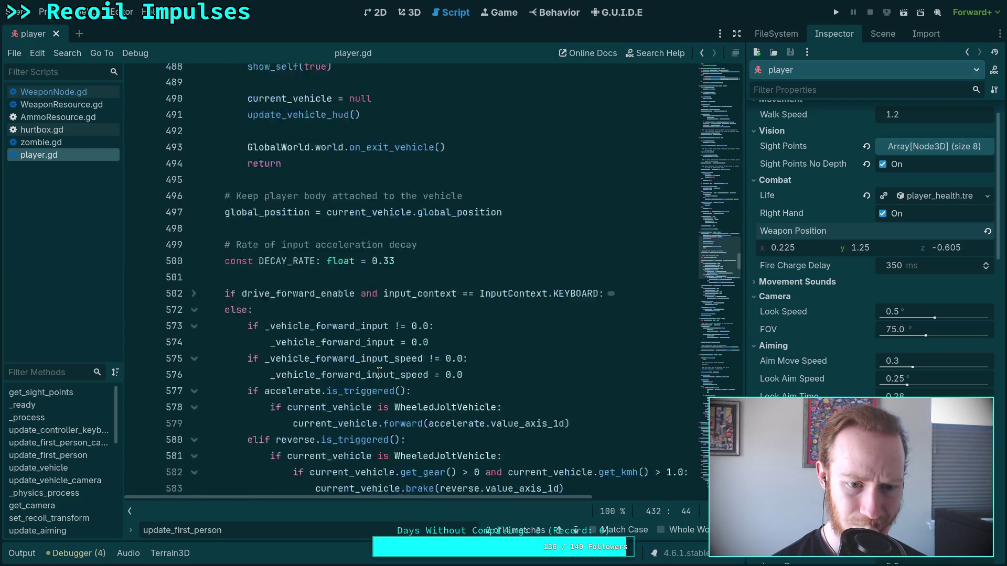
{"action": "scroll", "coordinate": [379, 373], "scroll_direction": "up", "scroll_amount": 10}
Step: Fold the update_vehicle, update_vehicle_camera and set_recoil_transform functions
{"action": "left_click", "coordinate": [193, 287]}
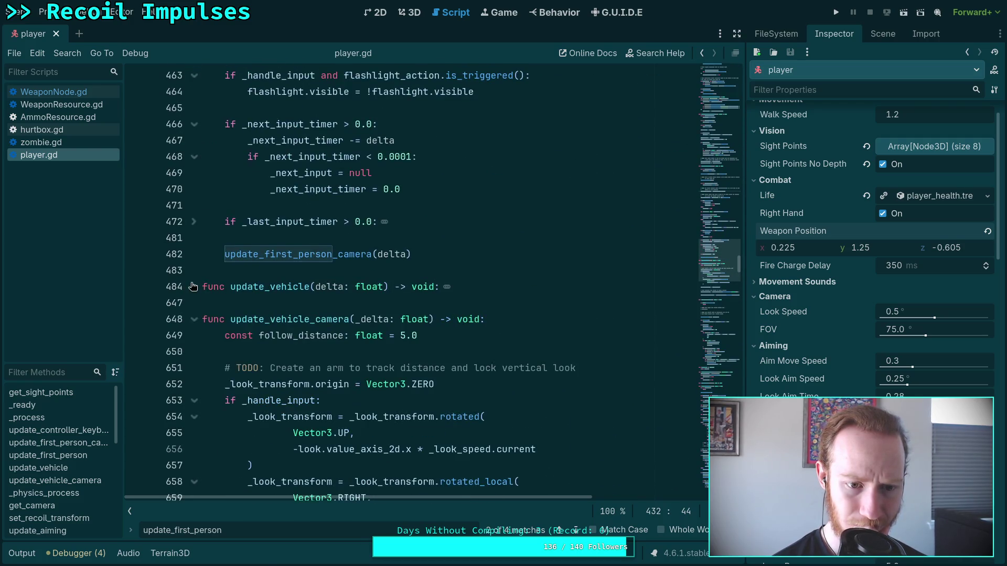
{"action": "left_click", "coordinate": [190, 321]}
{"action": "scroll", "coordinate": [236, 368], "scroll_direction": "down", "scroll_amount": 8}
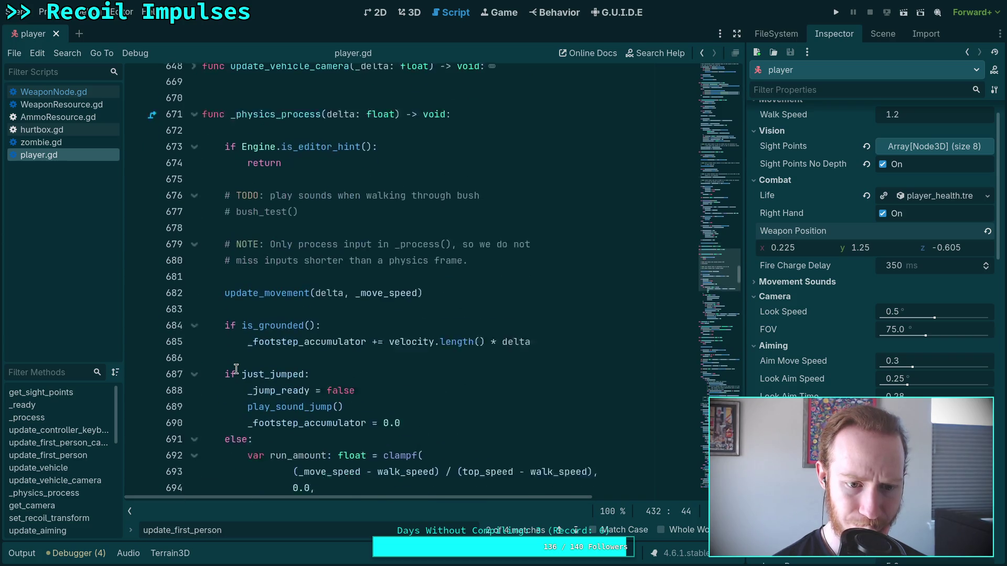
{"action": "scroll", "coordinate": [236, 368], "scroll_direction": "down", "scroll_amount": 10}
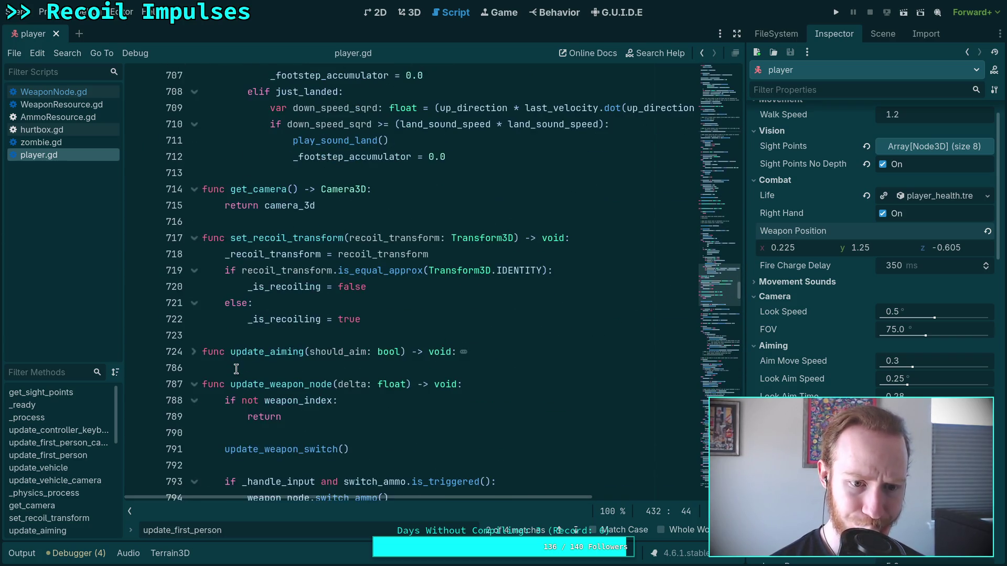
{"action": "left_click", "coordinate": [195, 239]}
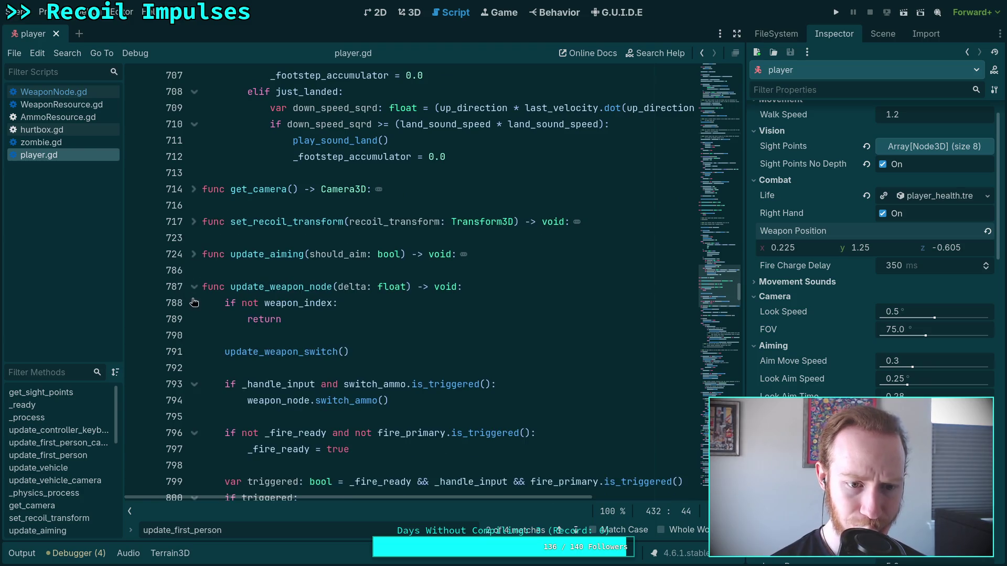
Step: Scroll through the rest of player.gd and open WeaponNode.gd at interpolate_recoil
{"action": "scroll", "coordinate": [255, 334], "scroll_direction": "down", "scroll_amount": 3}
{"action": "scroll", "coordinate": [301, 340], "scroll_direction": "down", "scroll_amount": 2}
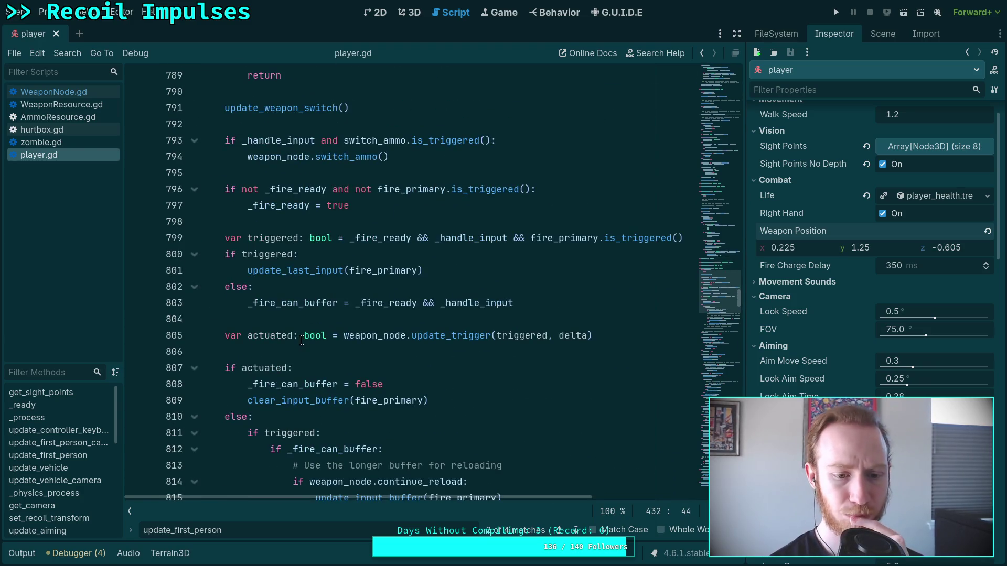
{"action": "scroll", "coordinate": [302, 341], "scroll_direction": "down", "scroll_amount": 12}
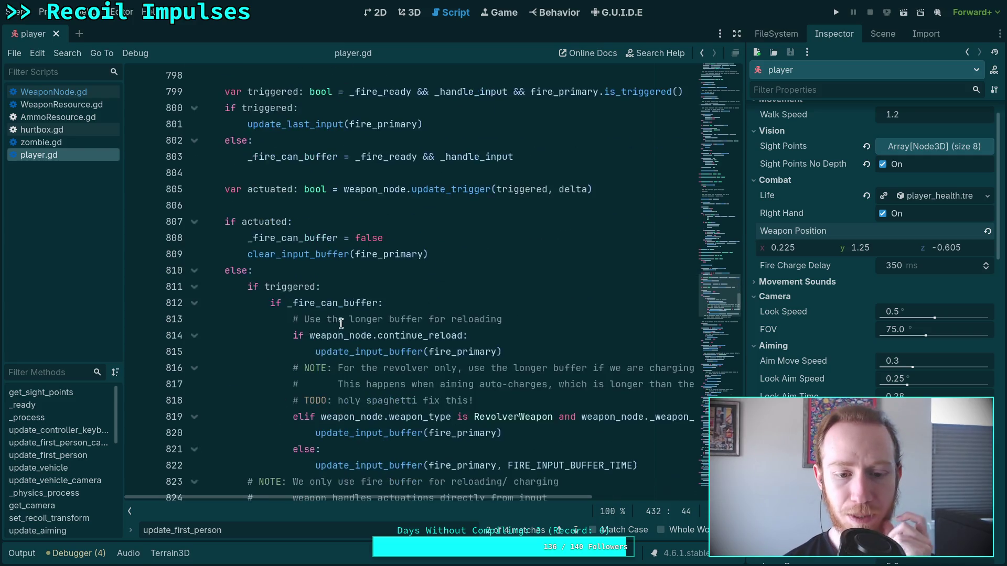
{"action": "scroll", "coordinate": [341, 335], "scroll_direction": "down", "scroll_amount": 12}
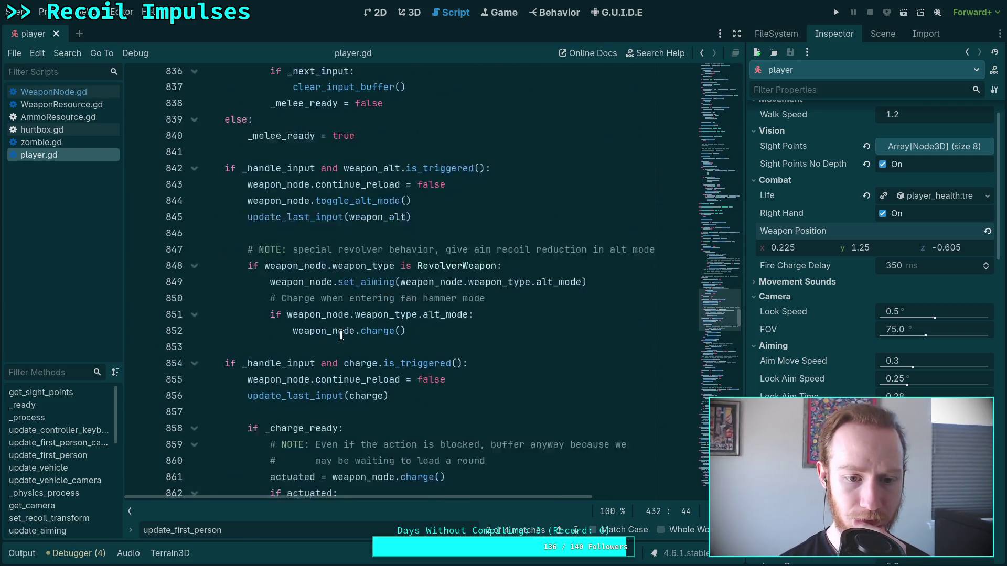
{"action": "scroll", "coordinate": [341, 336], "scroll_direction": "down", "scroll_amount": 11}
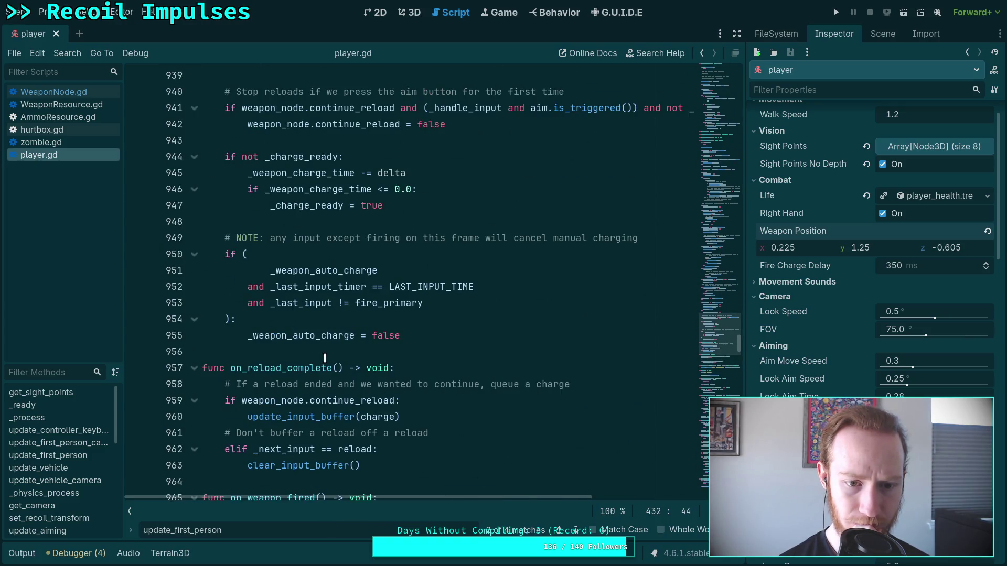
{"action": "scroll", "coordinate": [325, 358], "scroll_direction": "down", "scroll_amount": 5}
{"action": "scroll", "coordinate": [324, 359], "scroll_direction": "up", "scroll_amount": 9}
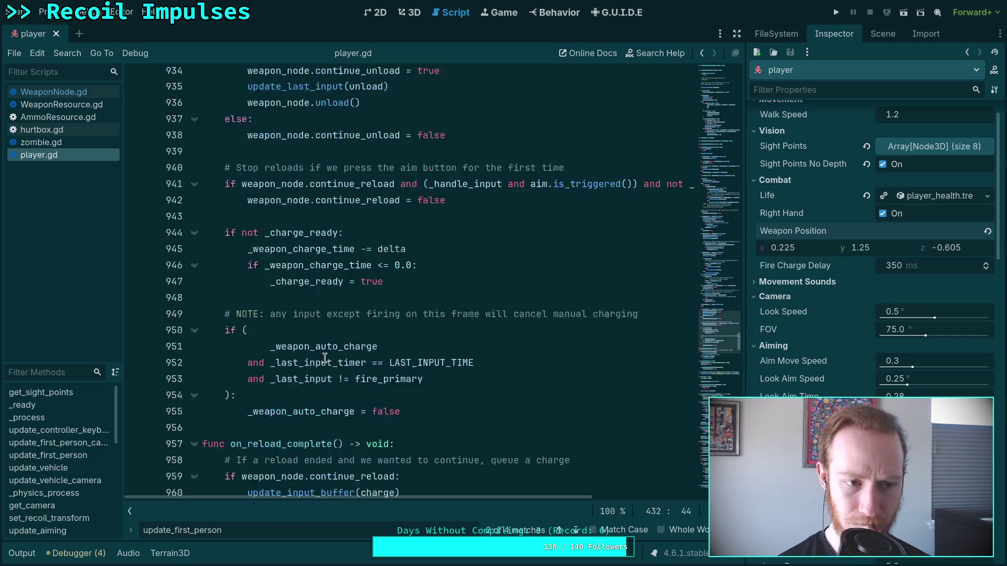
{"action": "left_click", "coordinate": [75, 97]}
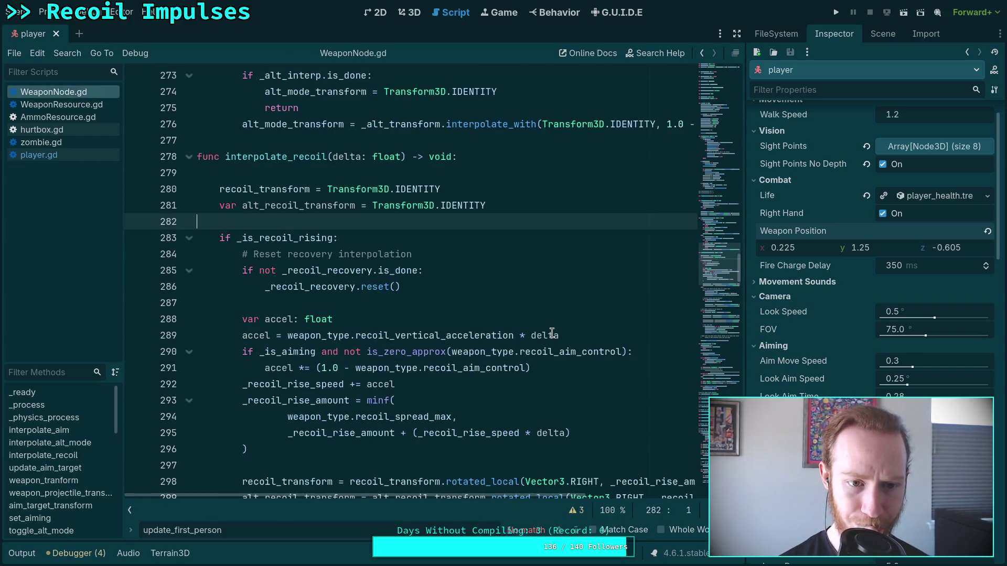
Step: Select the aim_target variable on line 57 of WeaponNode.gd and search for it
{"action": "left_click", "coordinate": [722, 90]}
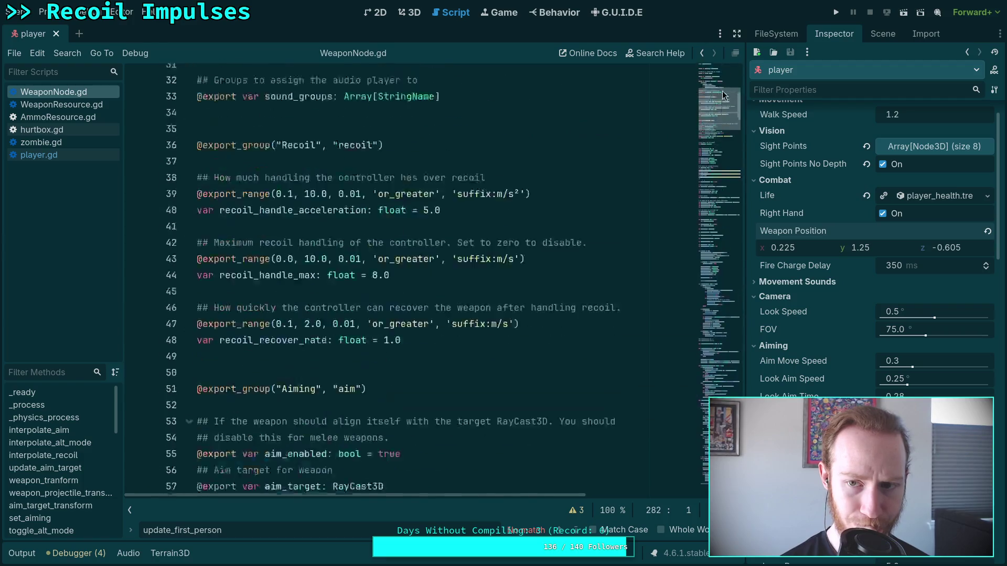
{"action": "scroll", "coordinate": [722, 90], "scroll_direction": "up", "scroll_amount": 8}
{"action": "scroll", "coordinate": [459, 301], "scroll_direction": "down", "scroll_amount": 9}
{"action": "scroll", "coordinate": [463, 292], "scroll_direction": "down", "scroll_amount": 6}
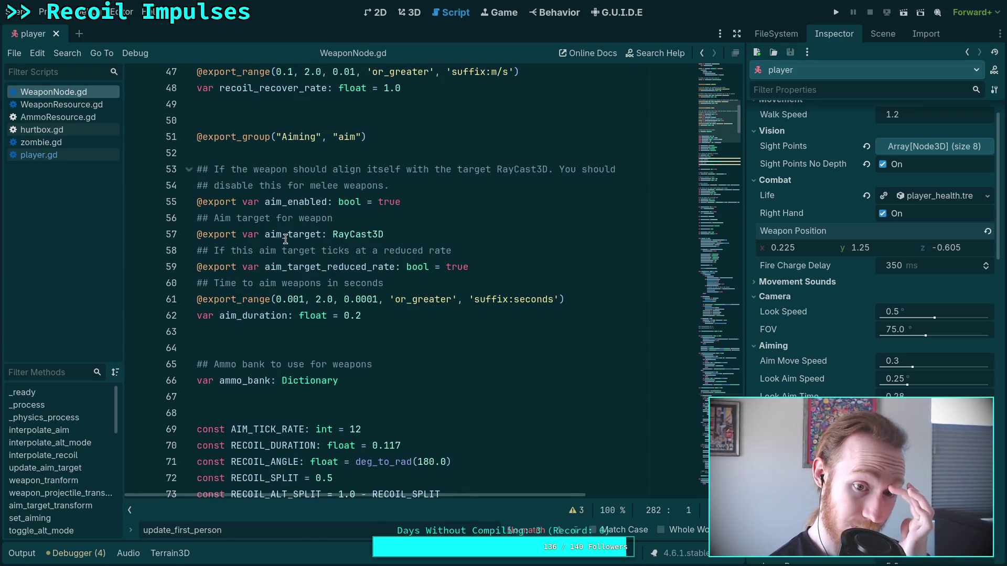
{"action": "double_click", "coordinate": [285, 235]}
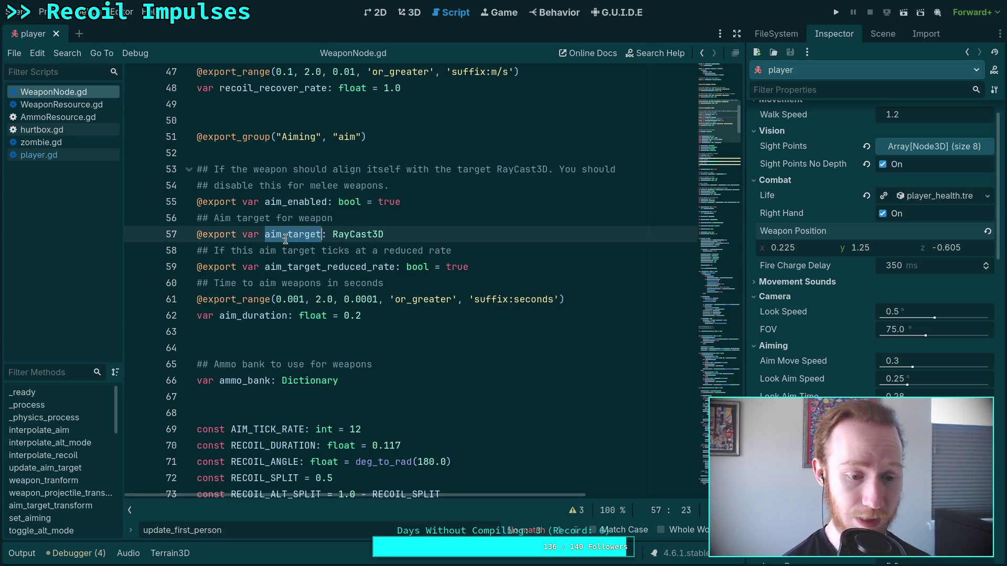
{"action": "key", "text": "ctrl+f"}
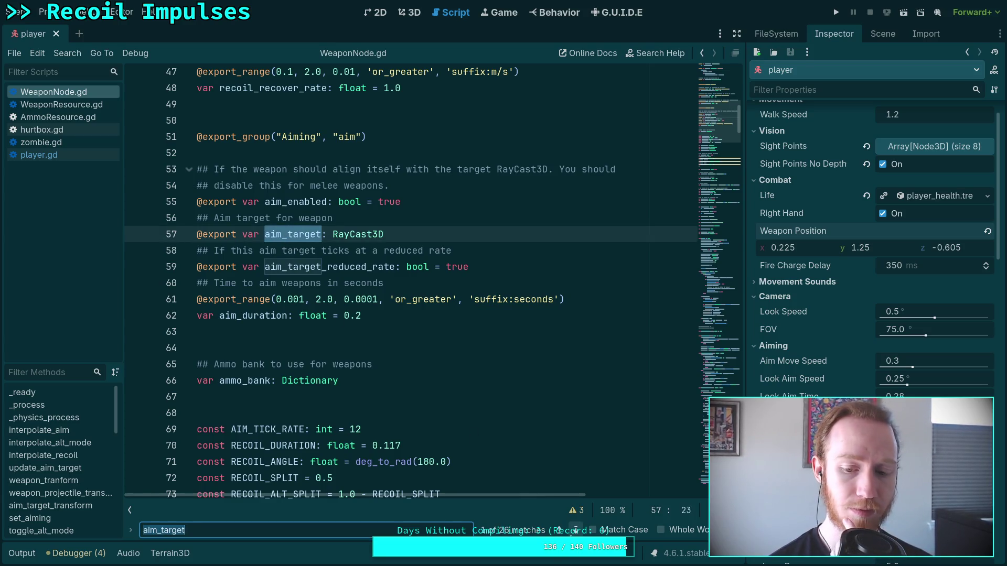
Step: Step through aim_target matches in _ready and lines 172 and 188, ending at line 241
{"action": "left_click", "coordinate": [575, 530]}
{"action": "left_click", "coordinate": [576, 530]}
{"action": "left_click", "coordinate": [575, 530]}
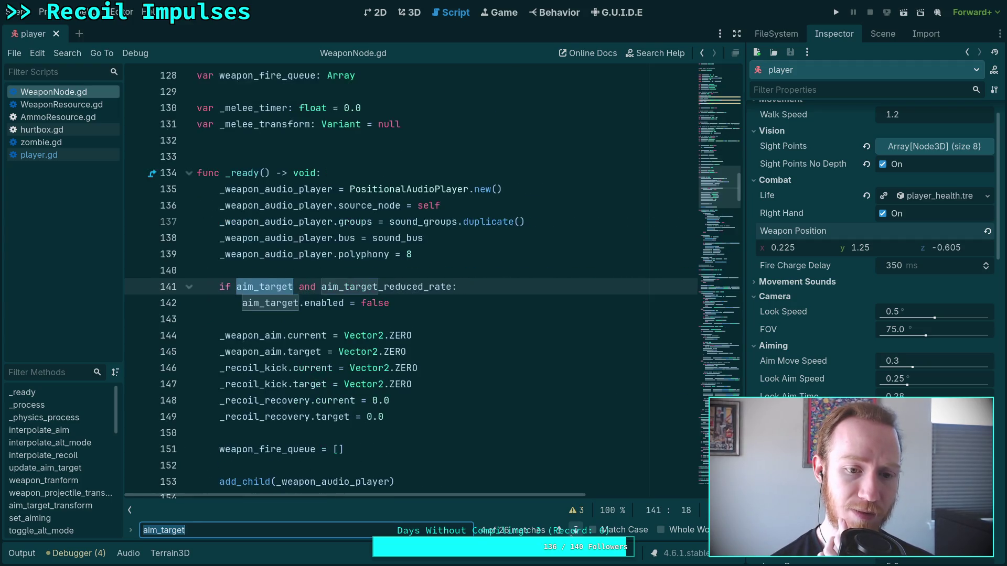
{"action": "left_click", "coordinate": [576, 530]}
{"action": "left_click", "coordinate": [575, 530]}
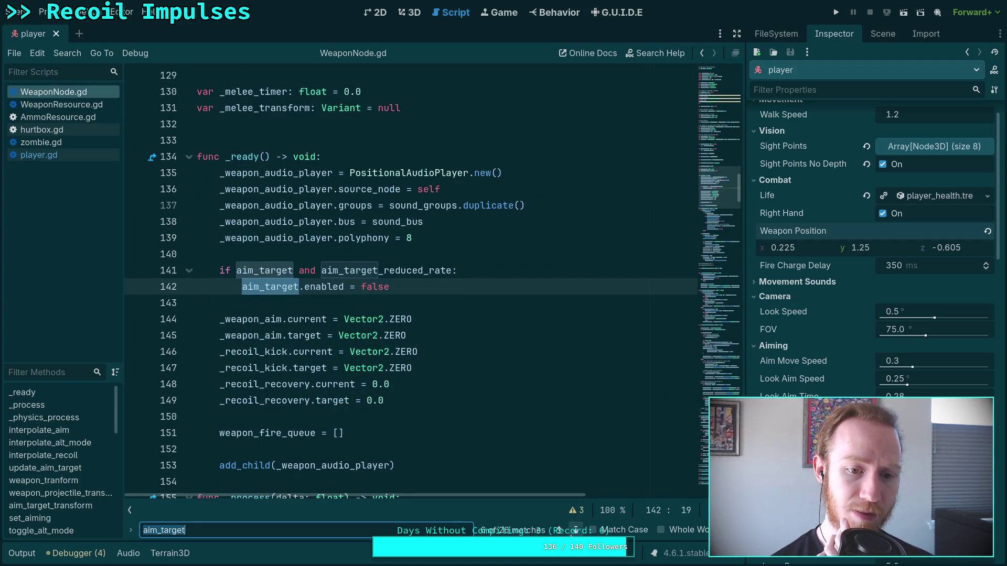
{"action": "left_click", "coordinate": [575, 530]}
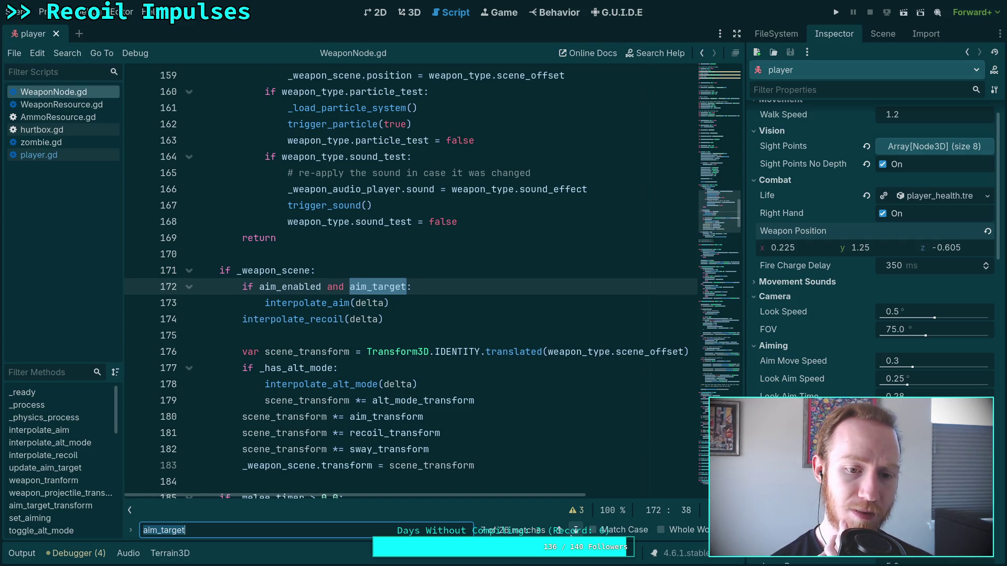
{"action": "left_click", "coordinate": [576, 529]}
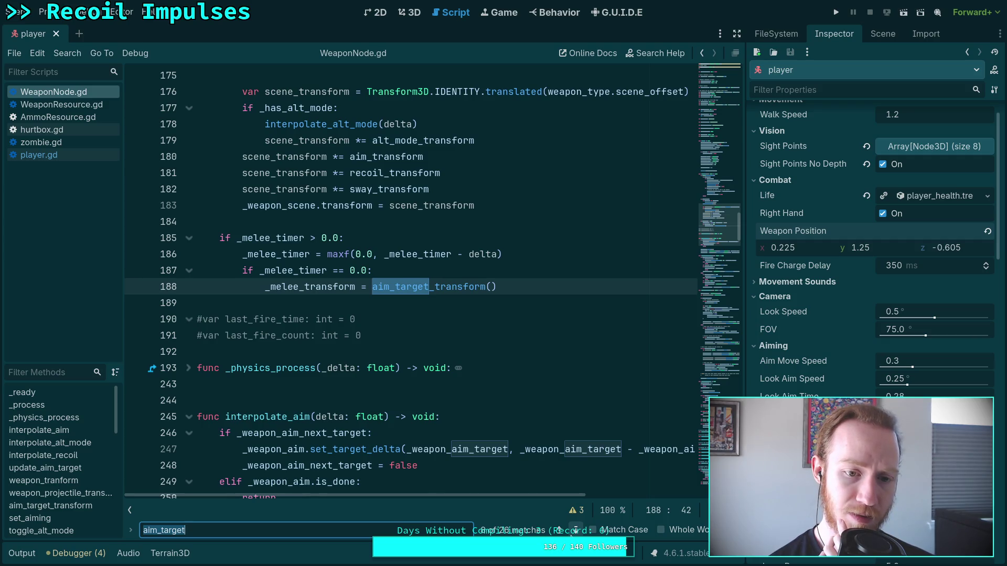
{"action": "left_click", "coordinate": [576, 530]}
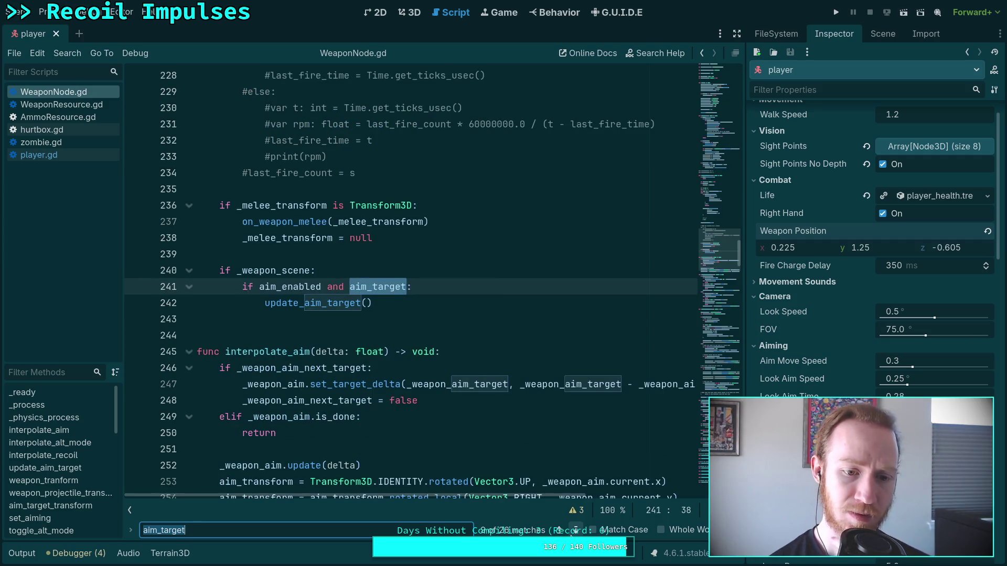
{"action": "scroll", "coordinate": [472, 455], "scroll_direction": "down", "scroll_amount": 3}
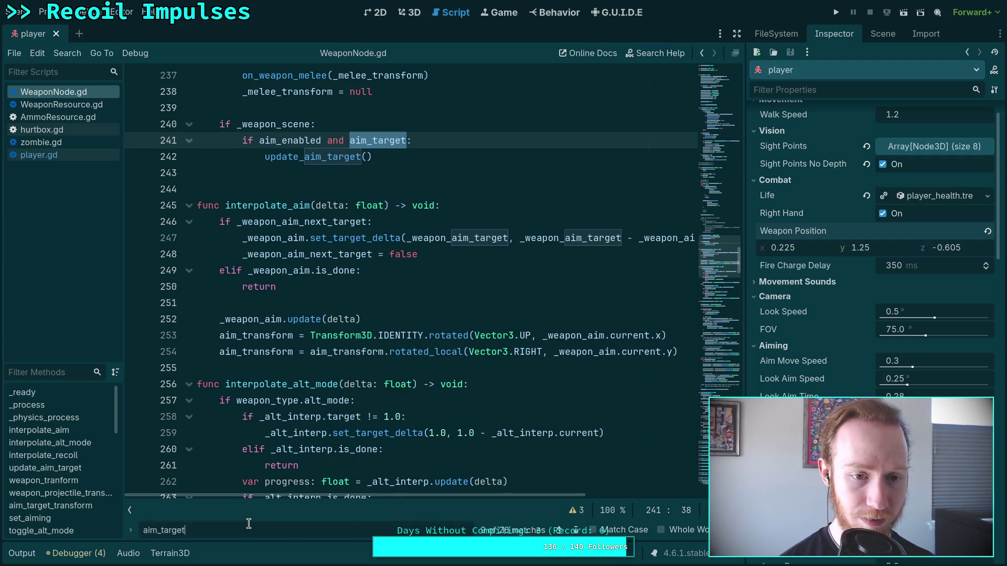
Step: Search WeaponNode.gd for next_target
{"action": "key", "text": "ctrl+a"}
{"action": "type", "text": "next"}
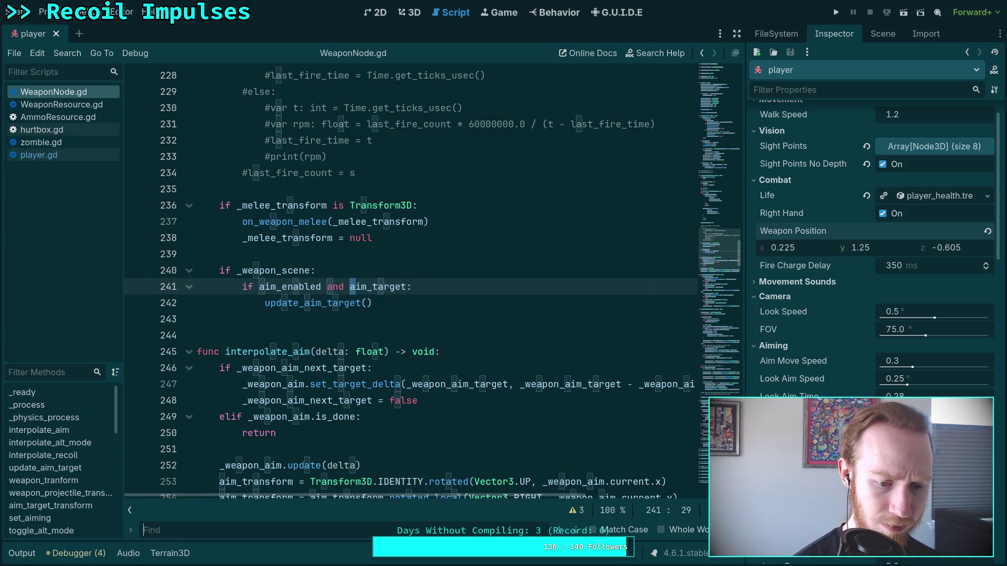
{"action": "type", "text": "_target"}
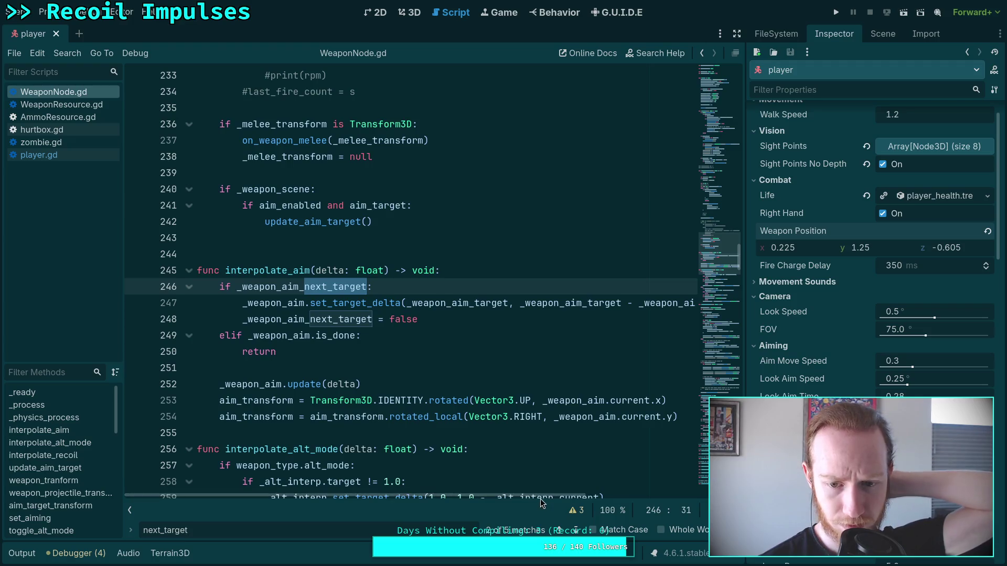
{"action": "scroll", "coordinate": [601, 496], "scroll_direction": "right", "scroll_amount": 3}
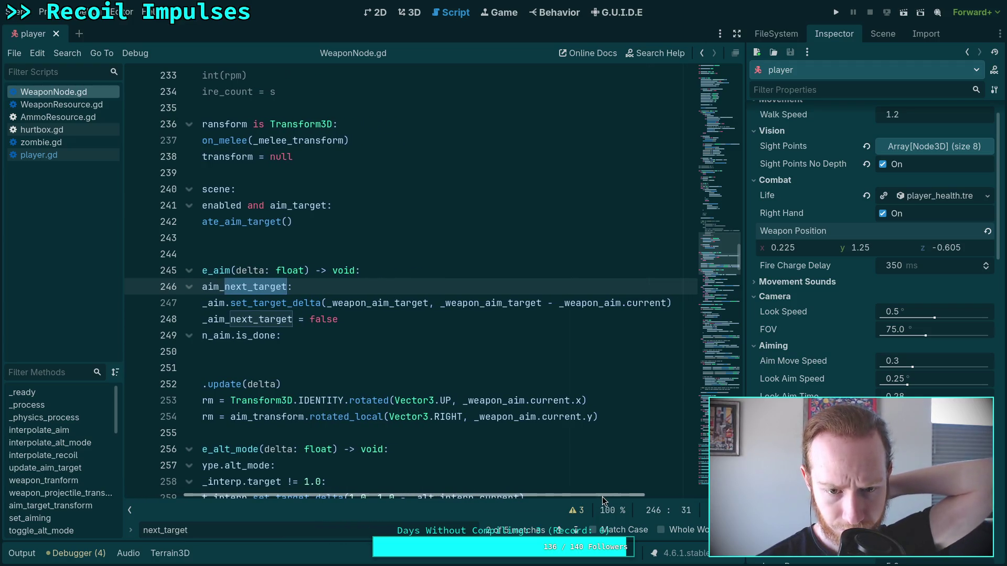
{"action": "scroll", "coordinate": [602, 497], "scroll_direction": "left", "scroll_amount": 3}
Step: Search for _weapon_aim_target and step through matches to the comparison on line 363
{"action": "left_click_drag", "start_coordinate": [189, 530], "coordinate": [118, 532]}
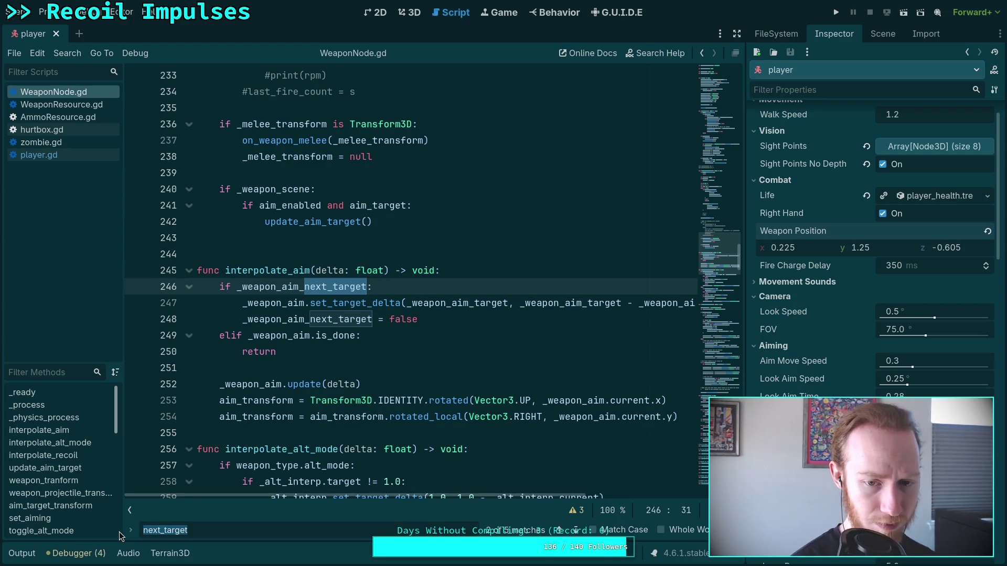
{"action": "key", "text": "BackSpace"}
{"action": "type", "text": "_weapon_aim_"}
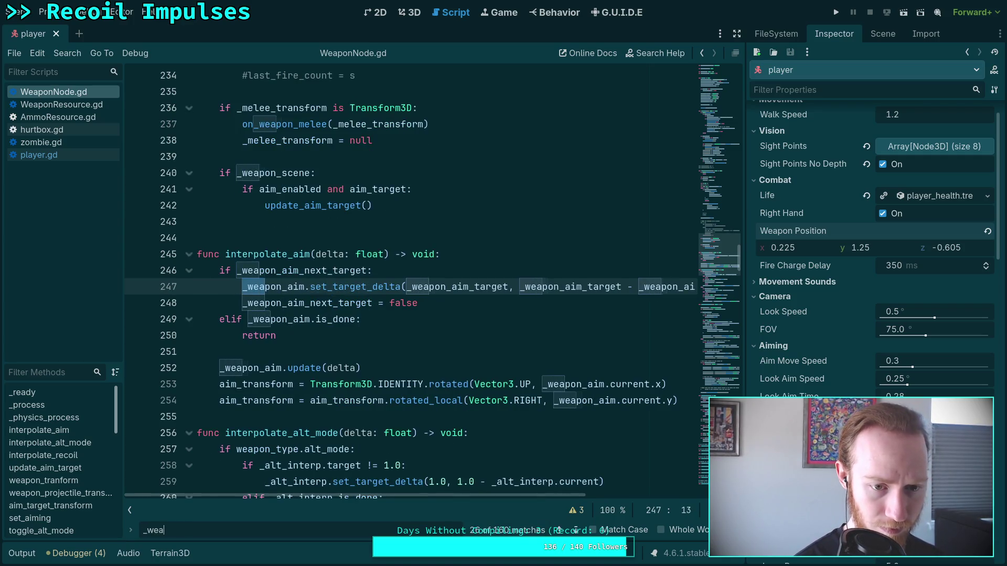
{"action": "type", "text": "target"}
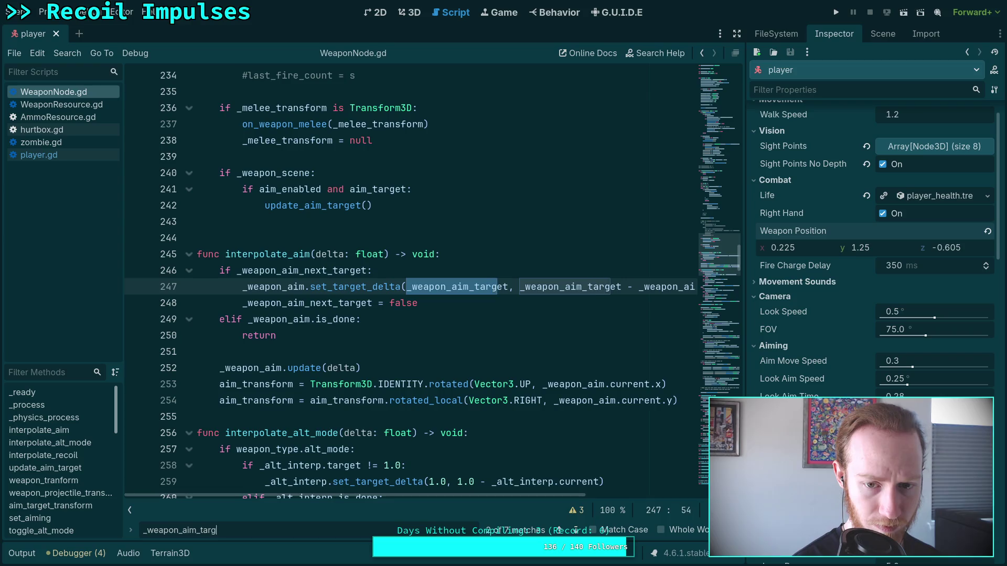
{"action": "left_click", "coordinate": [575, 531]}
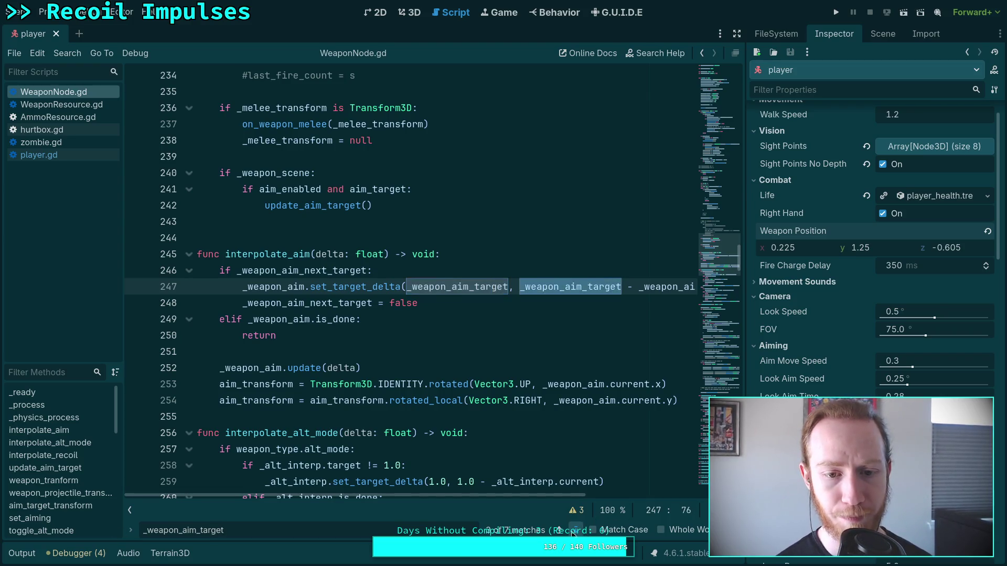
{"action": "left_click", "coordinate": [575, 531]}
{"action": "left_click", "coordinate": [575, 530]}
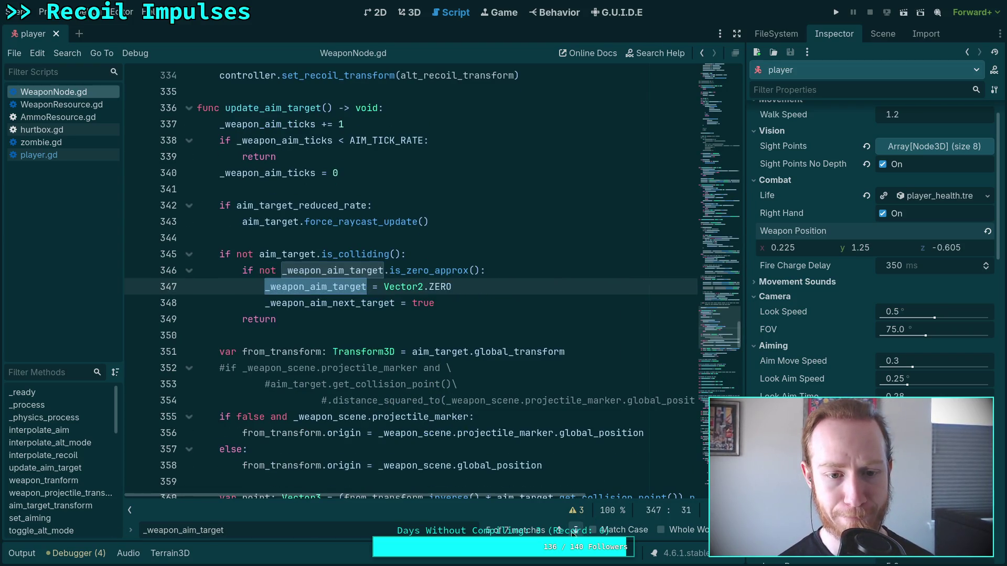
{"action": "left_click", "coordinate": [575, 531]}
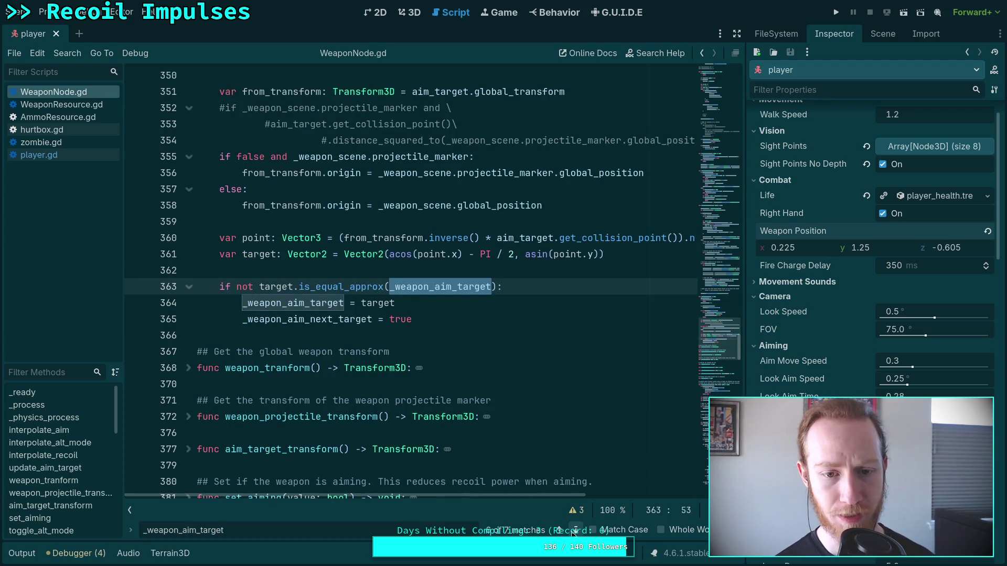
{"action": "scroll", "coordinate": [480, 436], "scroll_direction": "up", "scroll_amount": 3}
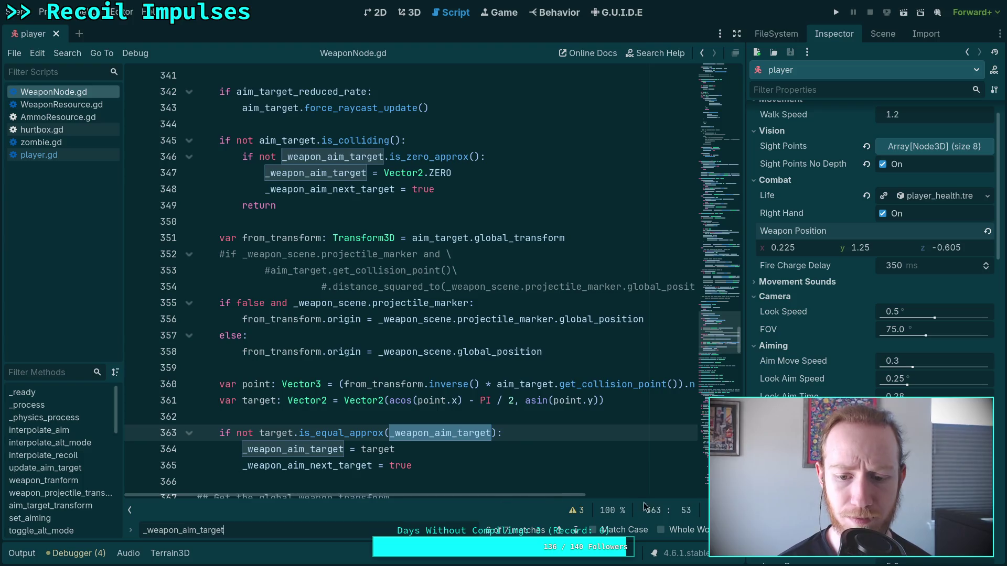
{"action": "mouse_move", "coordinate": [544, 496]}
{"action": "left_mouse_down"}
{"action": "mouse_move", "coordinate": [619, 496]}
{"action": "mouse_move", "coordinate": [524, 499]}
{"action": "mouse_move", "coordinate": [590, 490]}
{"action": "mouse_move", "coordinate": [541, 492]}
{"action": "left_mouse_up"}
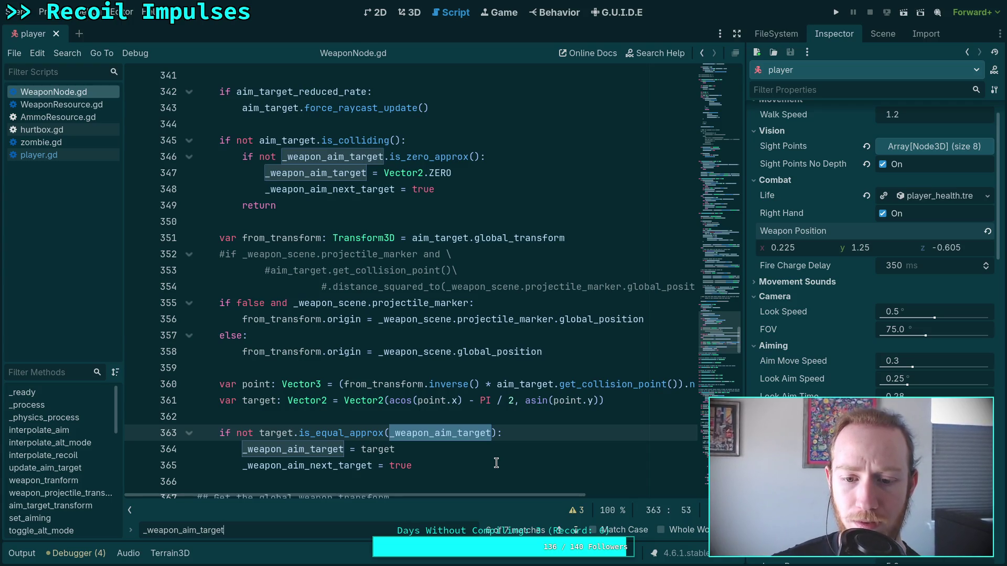
{"action": "scroll", "coordinate": [481, 486], "scroll_direction": "right", "scroll_amount": 1}
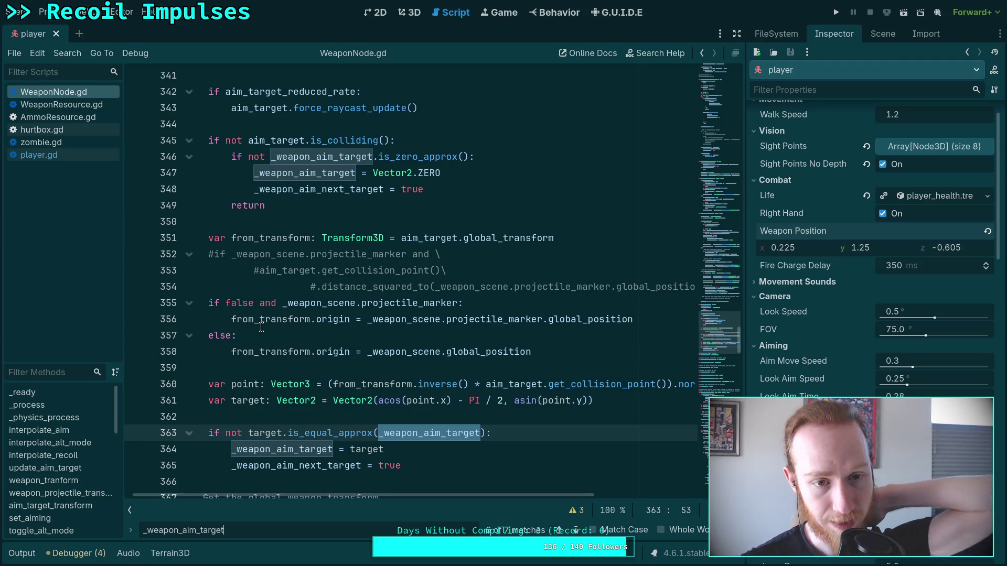
Step: Switch to player.gd and scroll to the on_reload_complete and on_weapon_fired handlers
{"action": "left_click", "coordinate": [79, 154]}
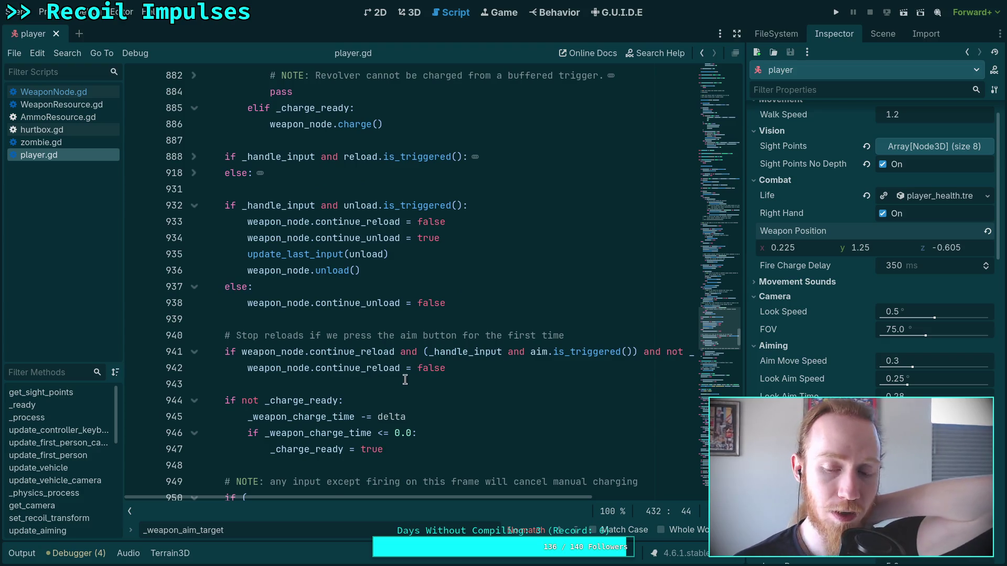
{"action": "scroll", "coordinate": [406, 375], "scroll_direction": "down", "scroll_amount": 3}
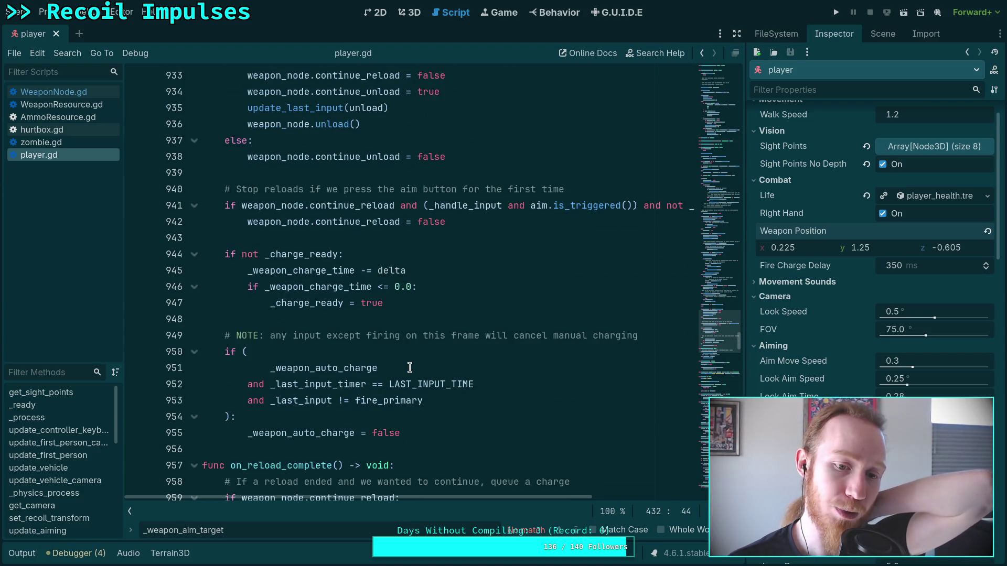
{"action": "scroll", "coordinate": [409, 367], "scroll_direction": "down", "scroll_amount": 1}
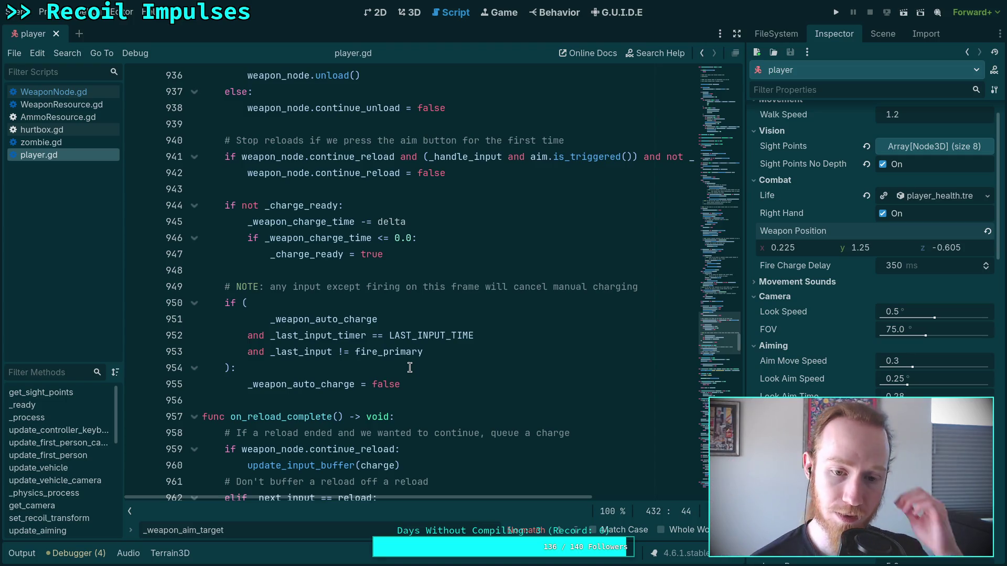
{"action": "scroll", "coordinate": [409, 416], "scroll_direction": "down", "scroll_amount": 3}
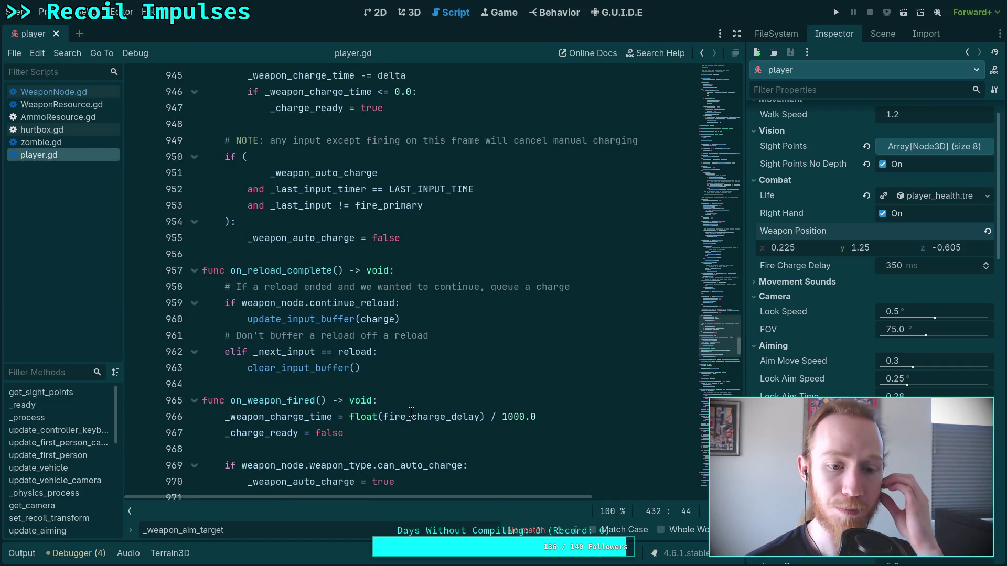
{"action": "scroll", "coordinate": [412, 412], "scroll_direction": "down", "scroll_amount": 2}
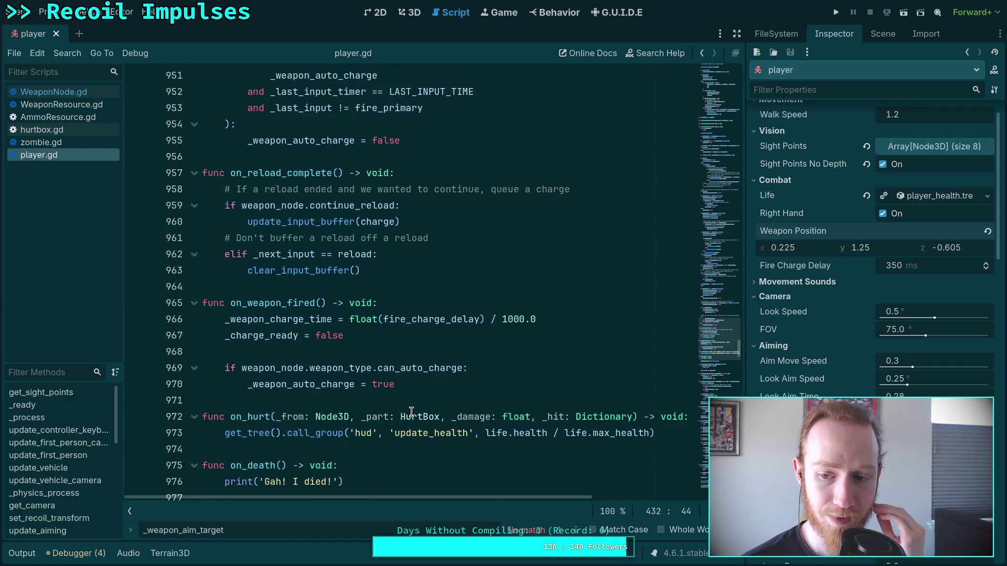
{"action": "scroll", "coordinate": [782, 392], "scroll_direction": "up", "scroll_amount": 2}
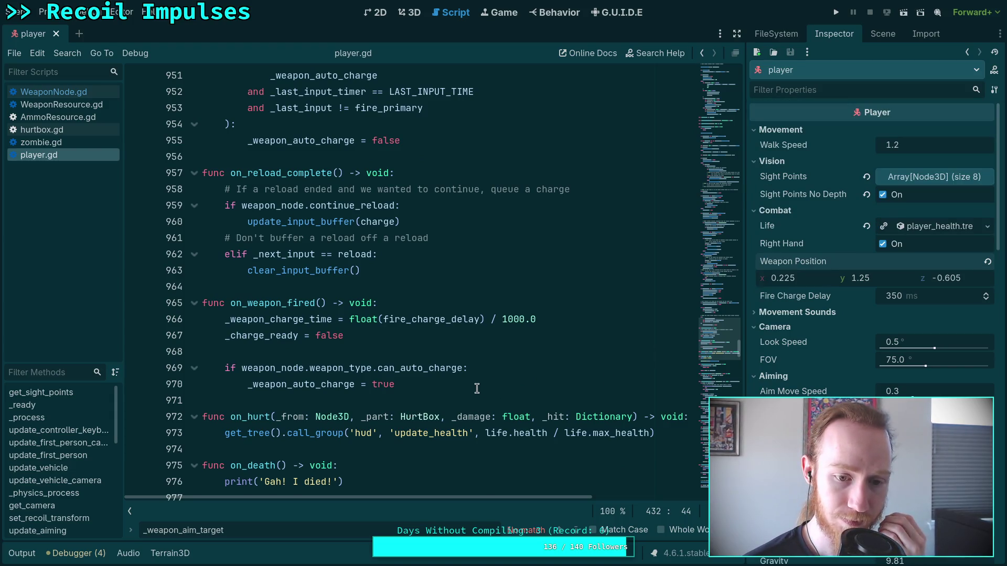
{"action": "key", "text": "ctrl+f"}
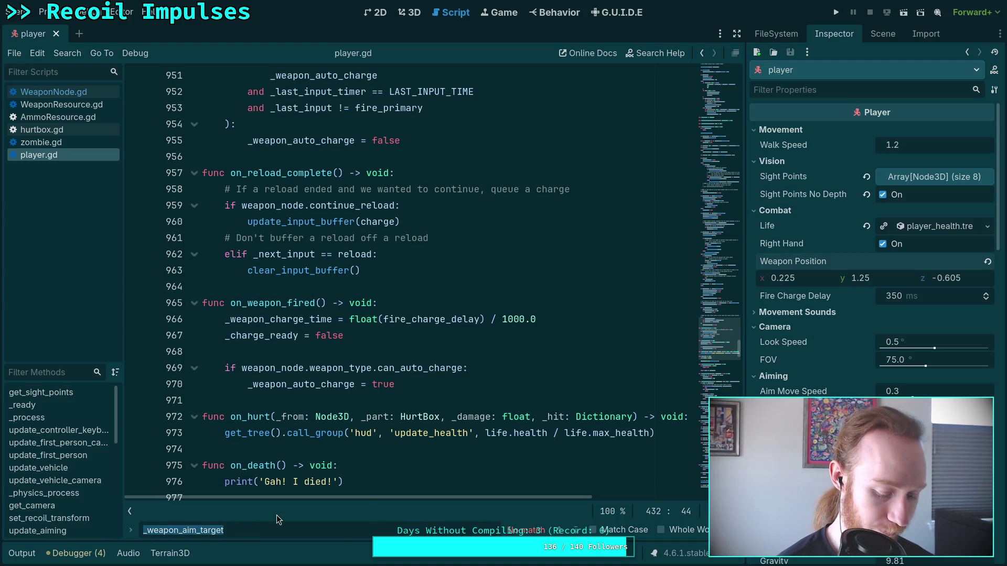
Step: Search player.gd for weapon_node.position
{"action": "type", "text": "weapon_node"}
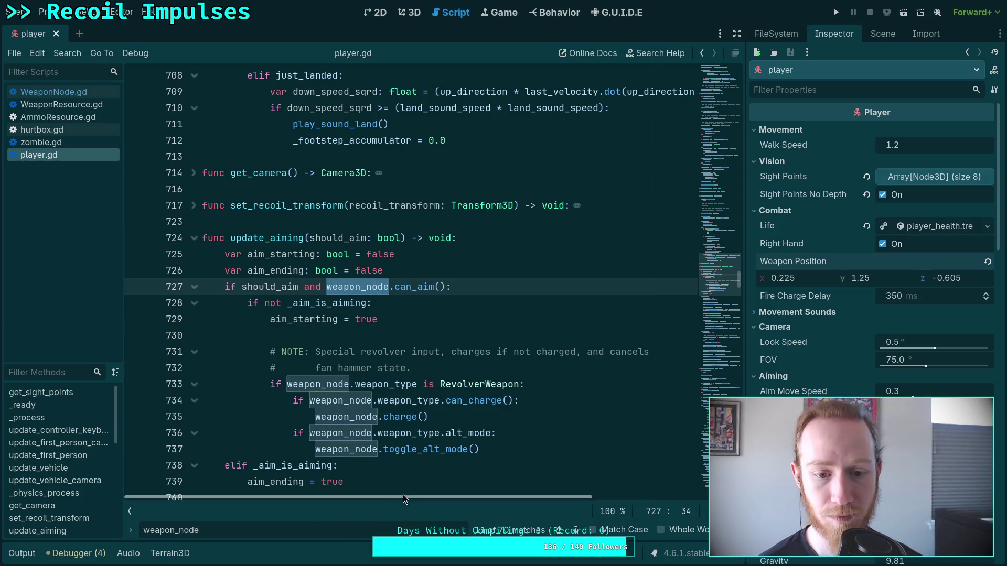
{"action": "type", "text": ".p"}
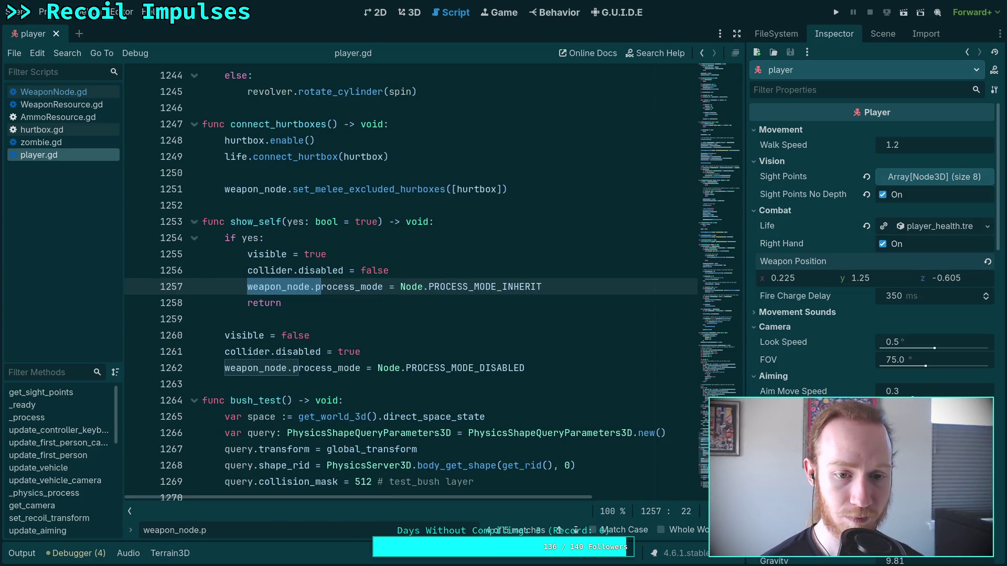
{"action": "type", "text": "o"}
{"action": "key", "text": "BackSpace"}
{"action": "type", "text": "r"}
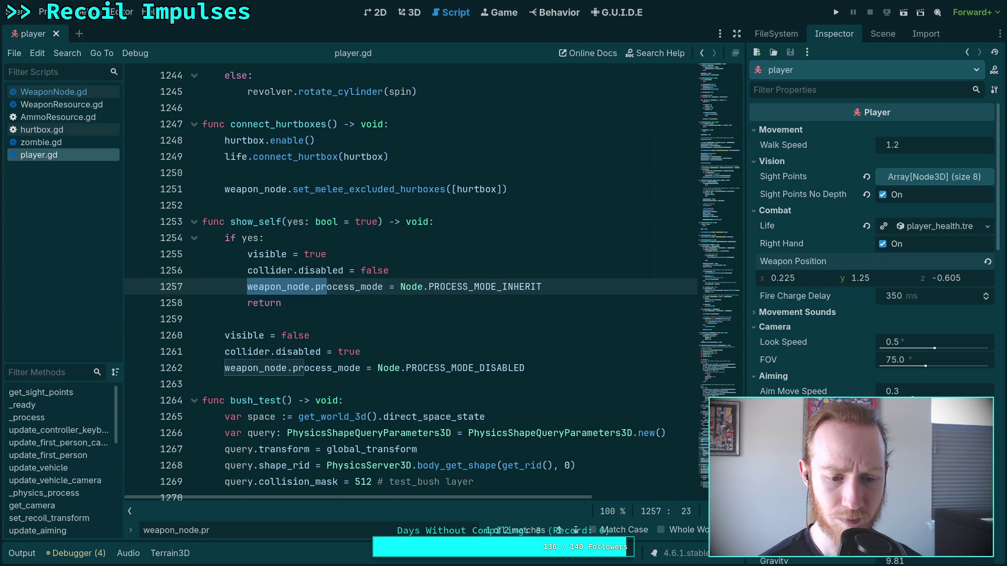
{"action": "key", "text": "BackSpace"}
{"action": "type", "text": "o"}
{"action": "type", "text": "-i"}
{"action": "key", "text": "BackSpace"}
{"action": "type", "text": "sition"}
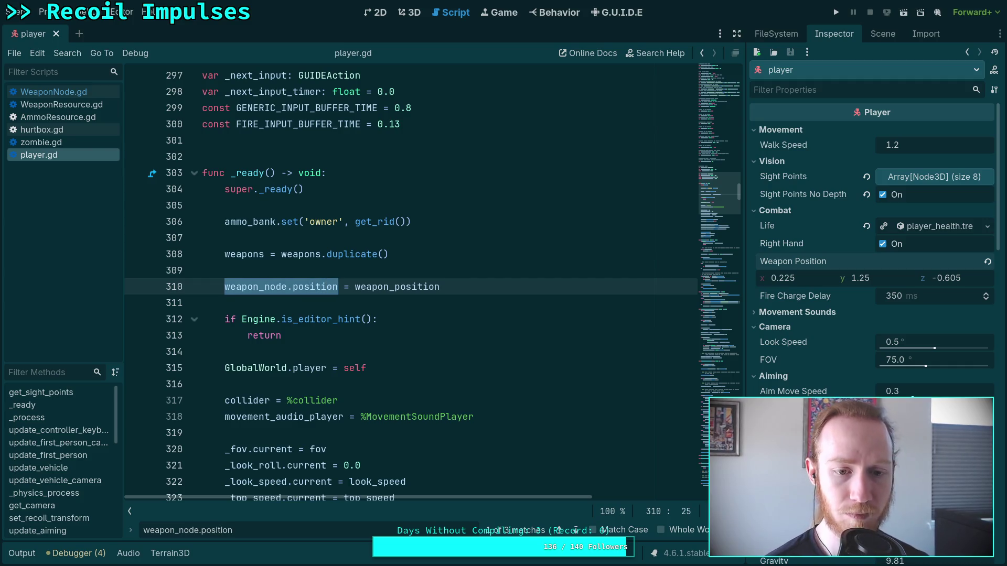
Step: Step through the weapon_node.position matches on lines 310, 341 and 432, then search _weapon_position
{"action": "left_click", "coordinate": [577, 529]}
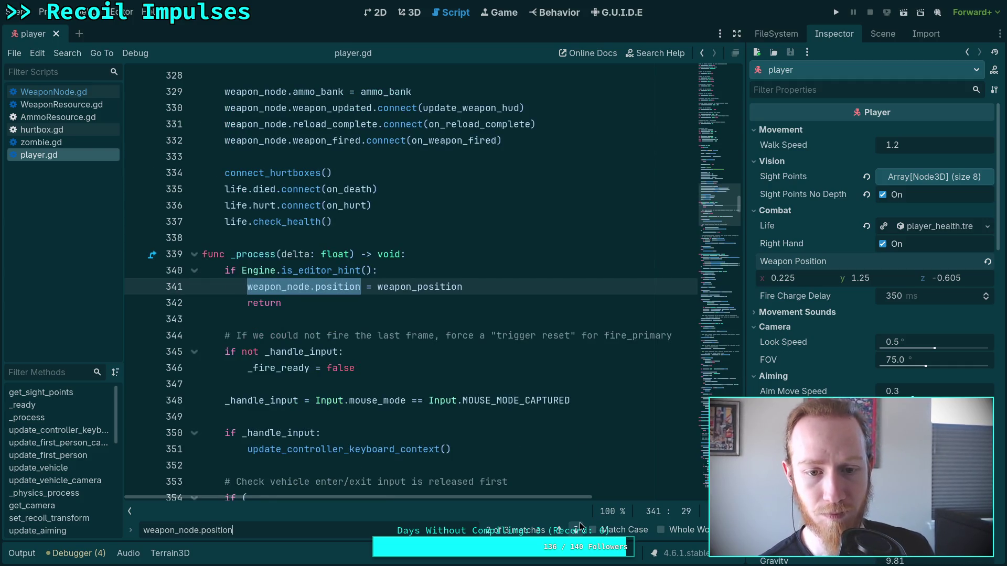
{"action": "left_click", "coordinate": [580, 527]}
{"action": "left_click", "coordinate": [492, 288]}
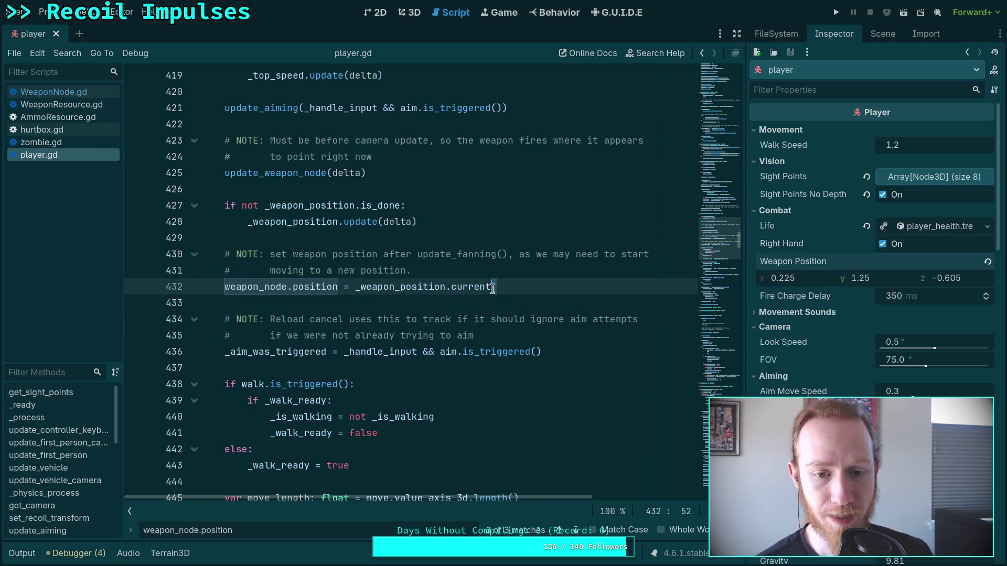
{"action": "scroll", "coordinate": [416, 430], "scroll_direction": "up", "scroll_amount": 4}
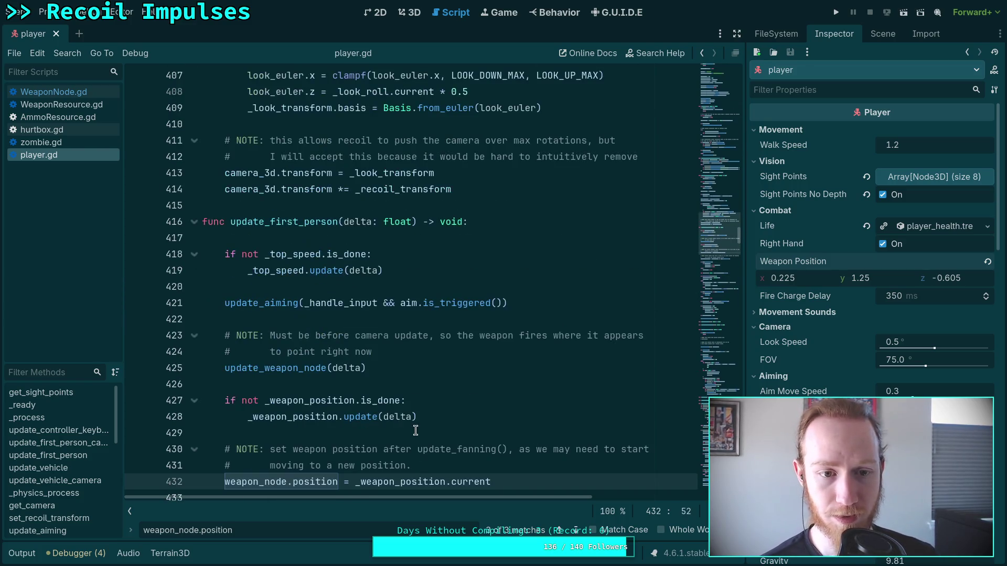
{"action": "scroll", "coordinate": [437, 433], "scroll_direction": "down", "scroll_amount": 2}
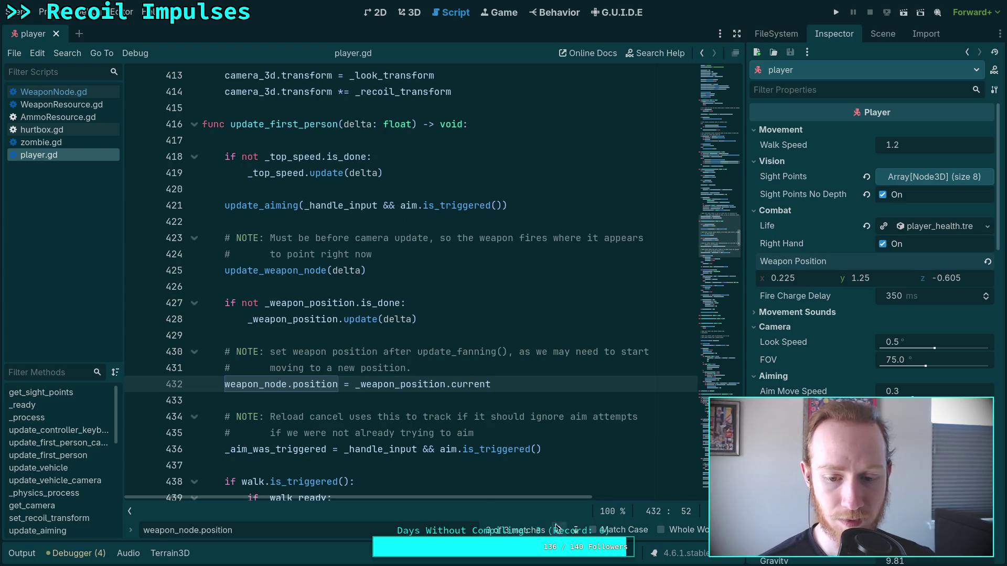
{"action": "left_click", "coordinate": [577, 530]}
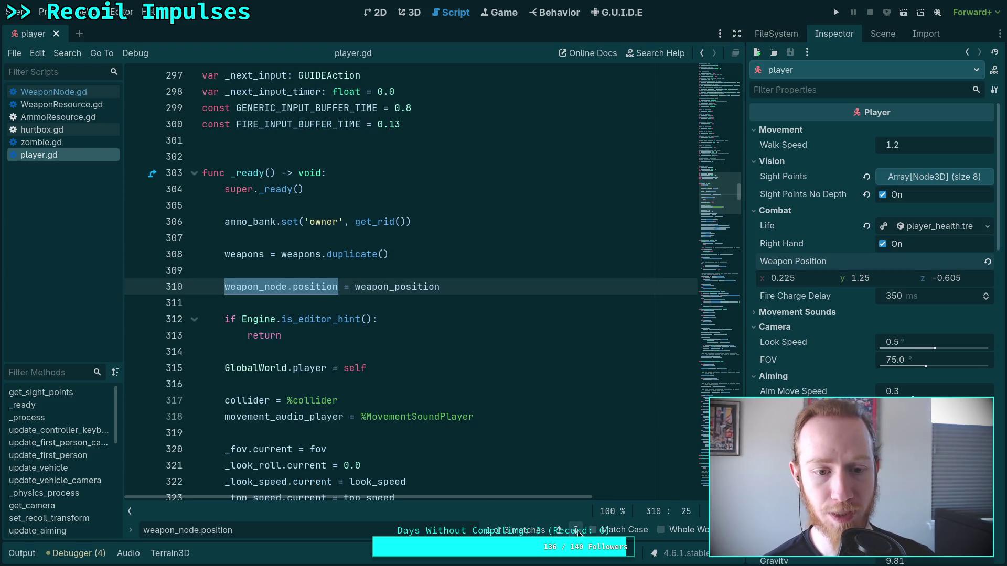
{"action": "left_click", "coordinate": [578, 530]}
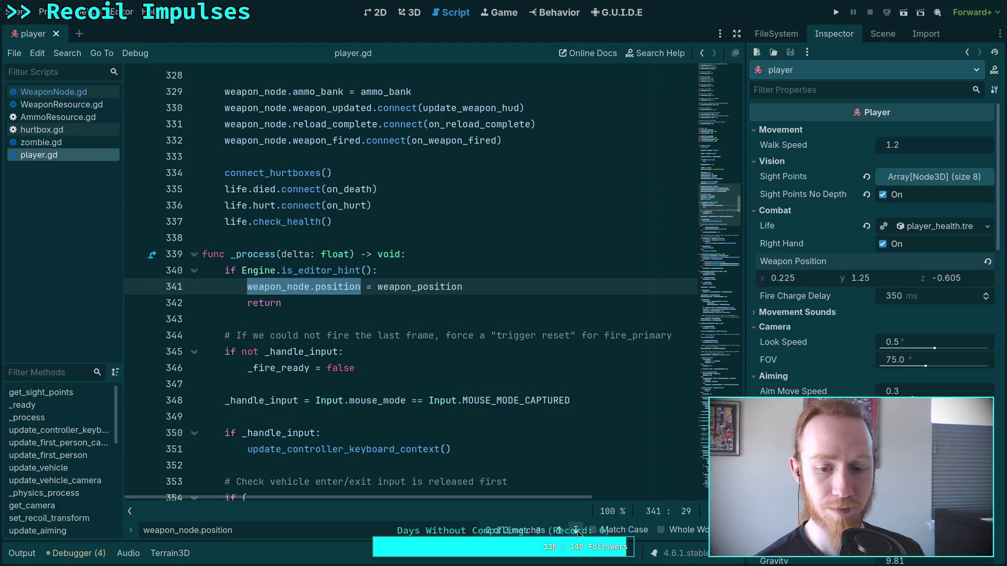
{"action": "left_click", "coordinate": [577, 531]}
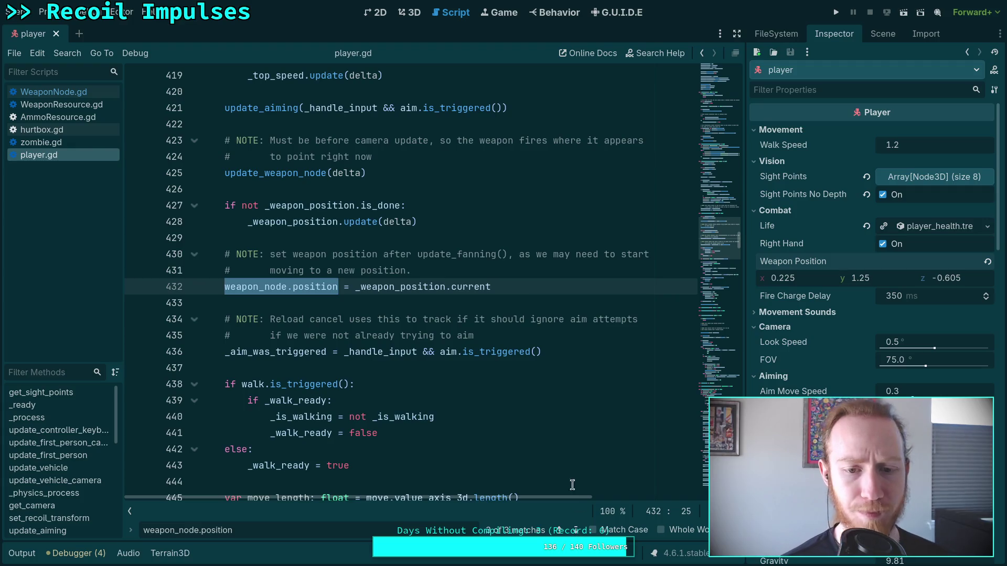
{"action": "scroll", "coordinate": [424, 464], "scroll_direction": "up", "scroll_amount": 2}
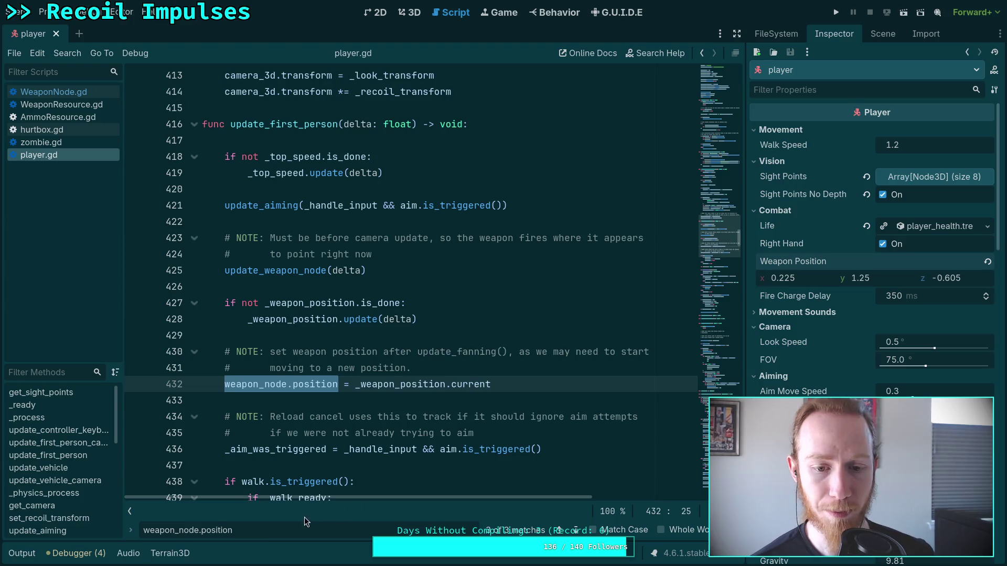
{"action": "key", "text": "ctrl+f"}
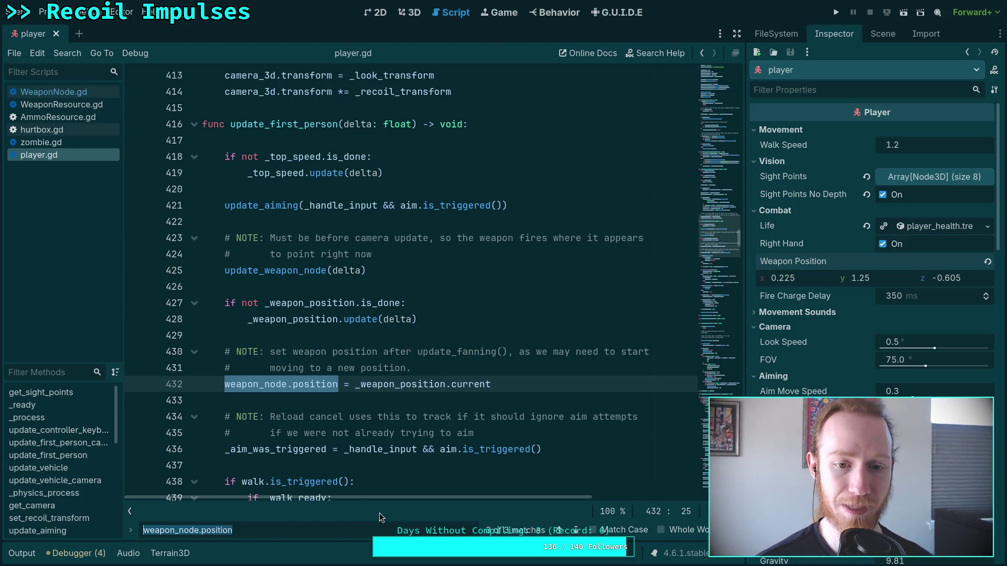
{"action": "type", "text": "_"}
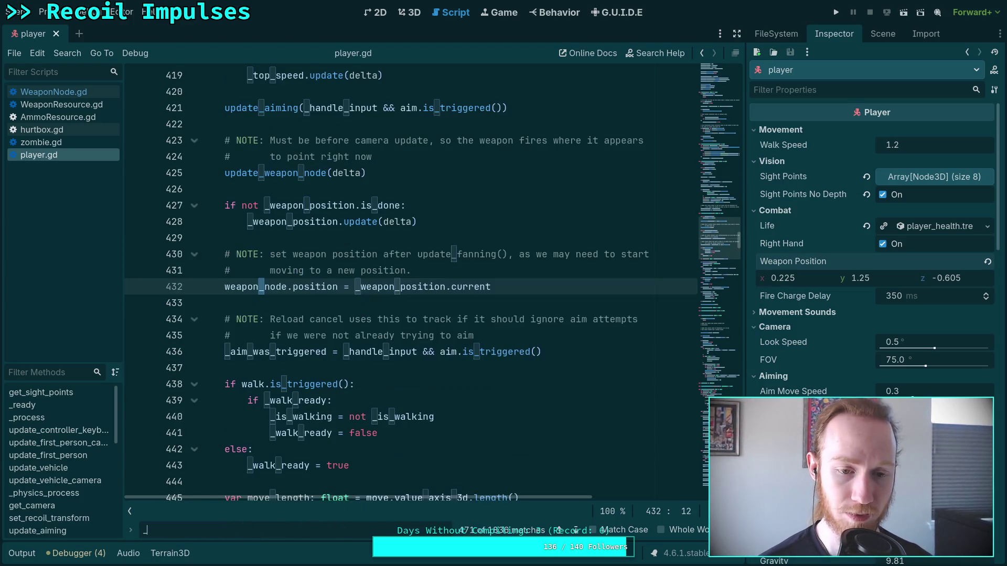
{"action": "type", "text": "weapon_position"}
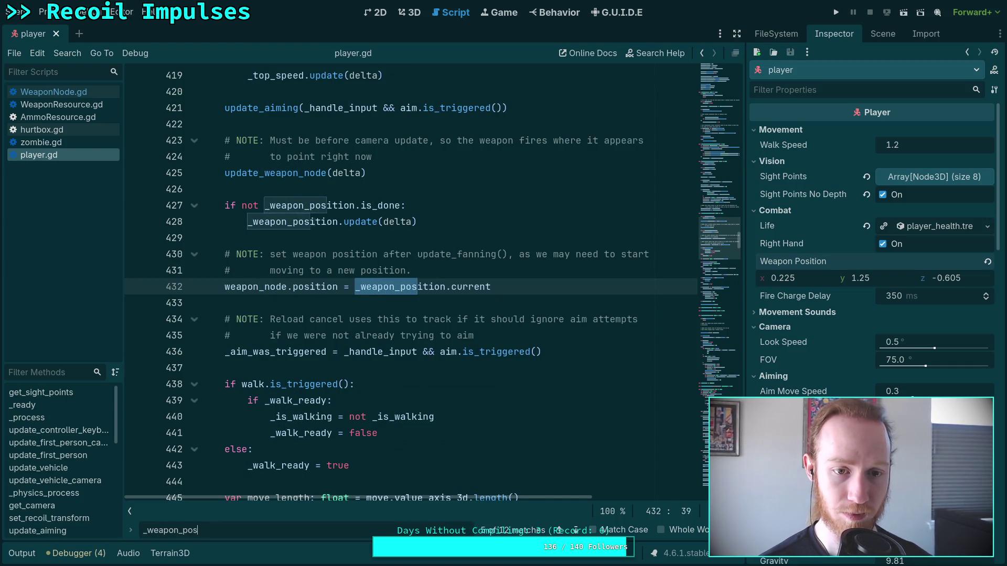
{"action": "left_click", "coordinate": [576, 530]}
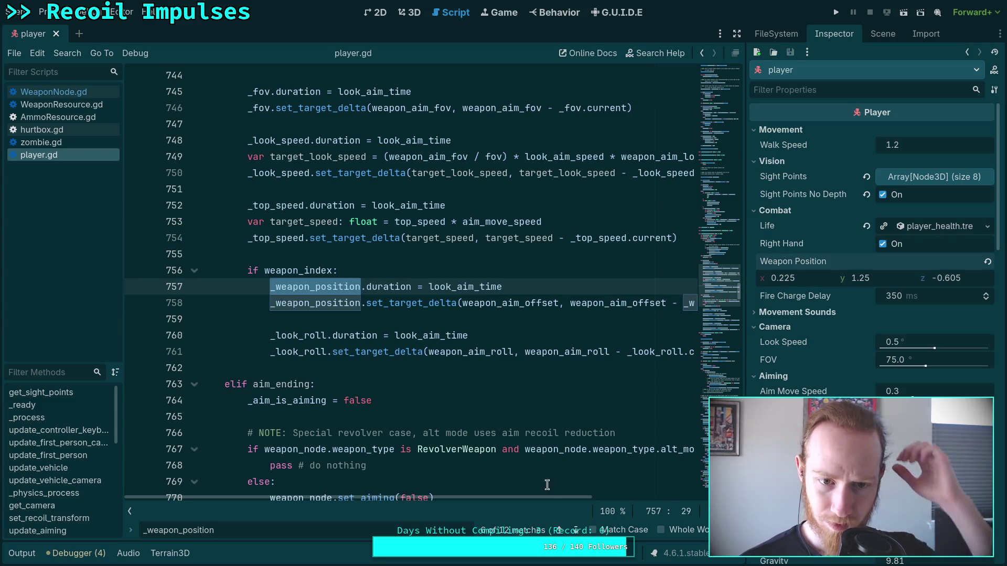
{"action": "scroll", "coordinate": [546, 483], "scroll_direction": "up", "scroll_amount": 4}
{"action": "scroll", "coordinate": [538, 465], "scroll_direction": "down", "scroll_amount": 2}
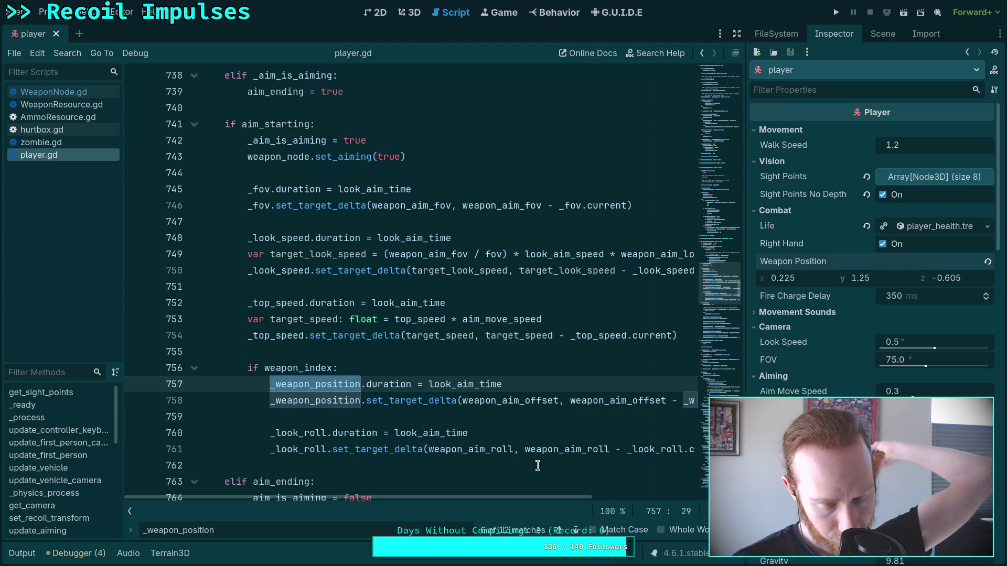
{"action": "left_click", "coordinate": [576, 531]}
{"action": "left_click", "coordinate": [576, 530]}
{"action": "left_click", "coordinate": [576, 530]}
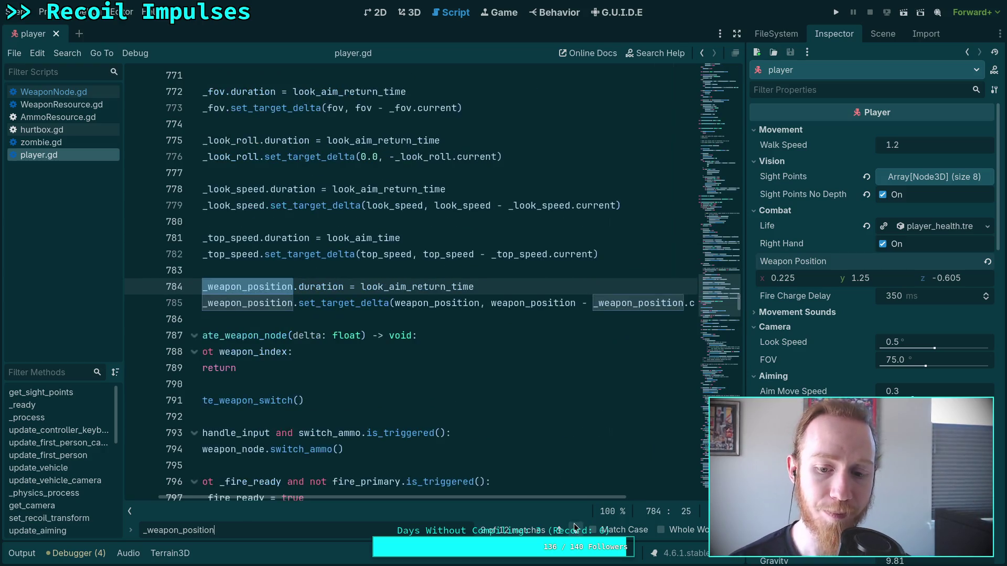
{"action": "left_click", "coordinate": [576, 530]}
{"action": "left_click", "coordinate": [576, 530]}
{"action": "left_click", "coordinate": [576, 530]}
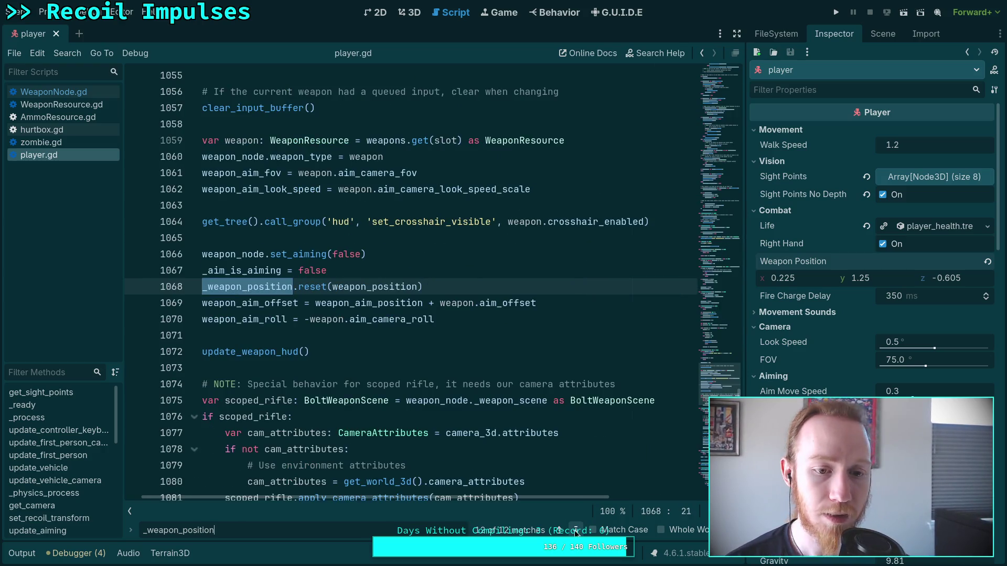
{"action": "left_click", "coordinate": [576, 530]}
{"action": "left_click", "coordinate": [576, 531]}
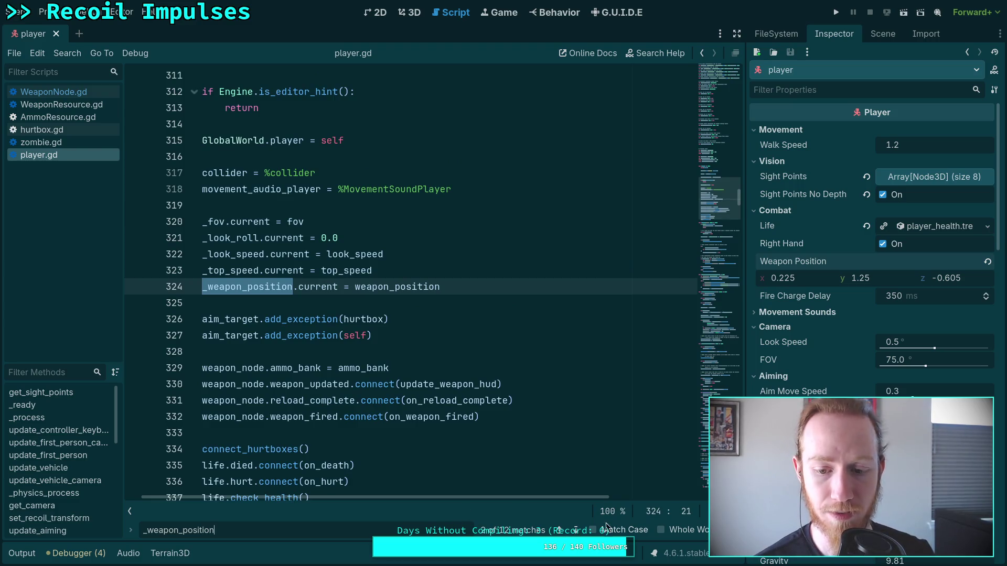
{"action": "left_click", "coordinate": [581, 533]}
{"action": "left_click", "coordinate": [581, 533]}
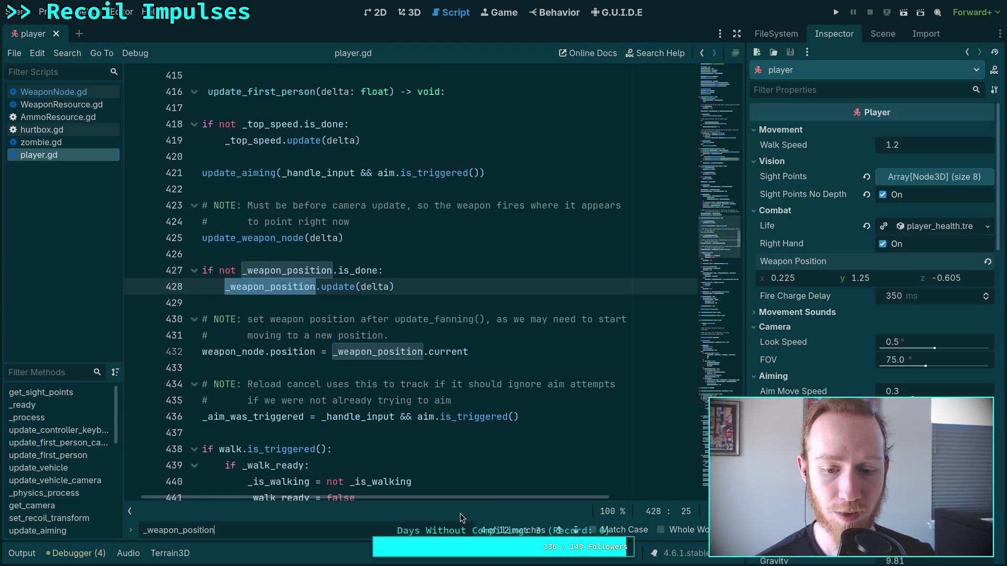
{"action": "scroll", "coordinate": [489, 502], "scroll_direction": "left", "scroll_amount": 1}
{"action": "left_click", "coordinate": [519, 336]}
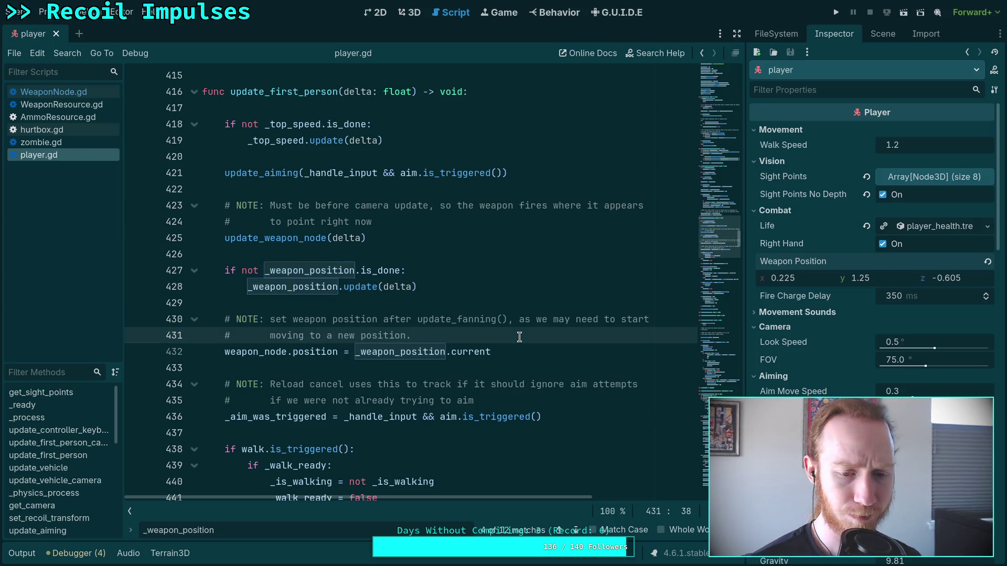
{"action": "key", "text": "Return"}
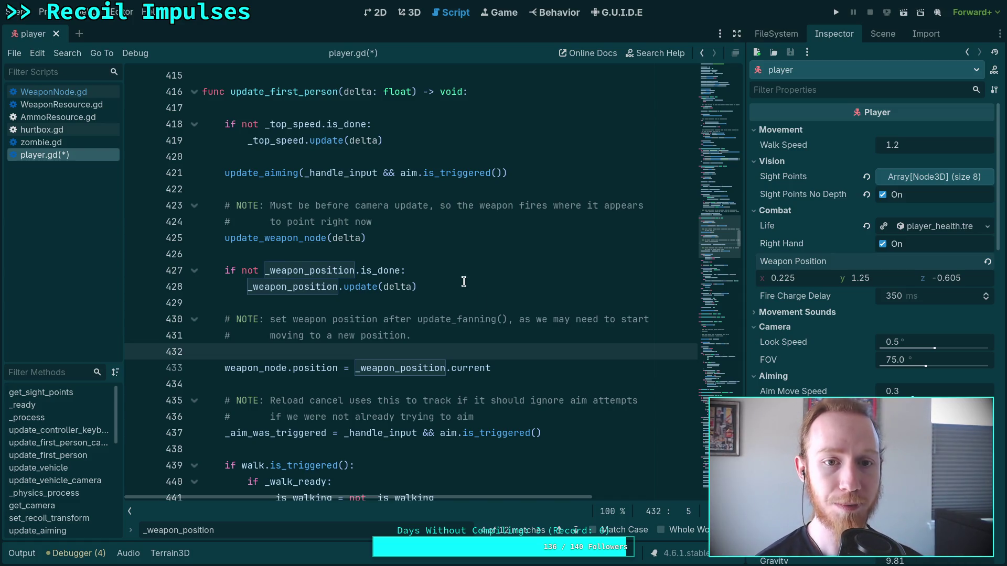
Step: Select the weapon-position NOTE comment and weapon_node.position assignment and remove them
{"action": "scroll", "coordinate": [543, 330], "scroll_direction": "down", "scroll_amount": 10}
{"action": "scroll", "coordinate": [495, 338], "scroll_direction": "down", "scroll_amount": 5}
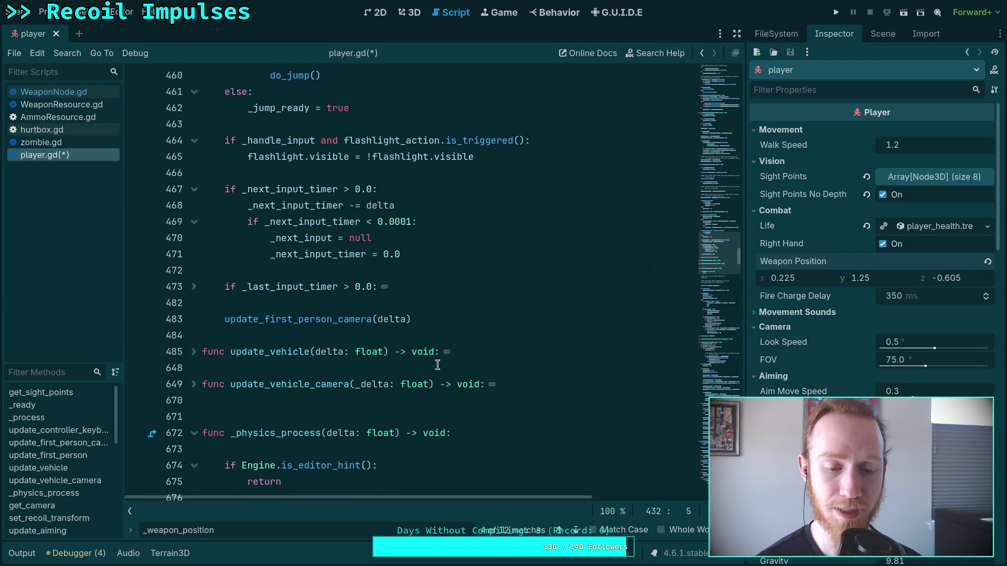
{"action": "scroll", "coordinate": [365, 372], "scroll_direction": "up", "scroll_amount": 14}
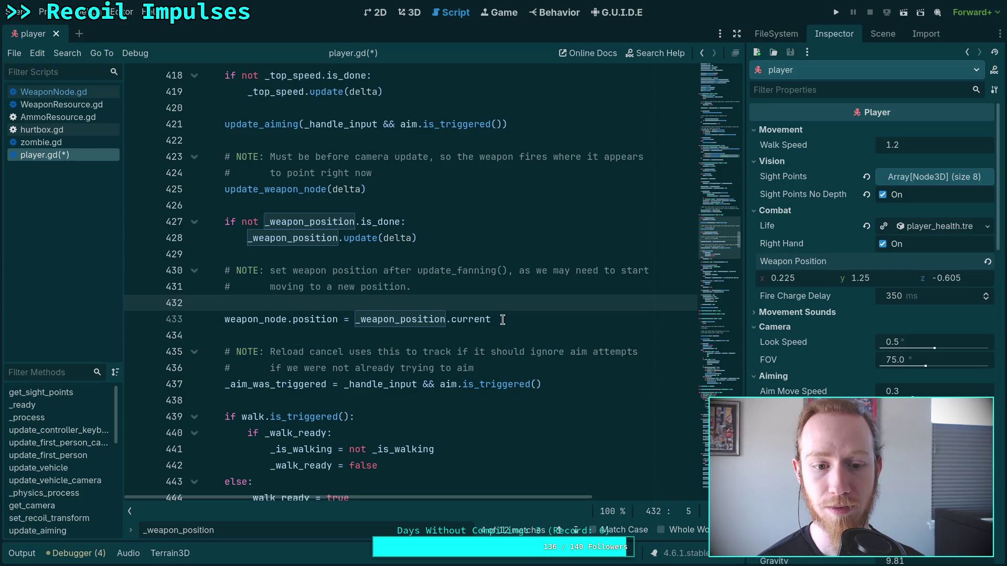
{"action": "double_click", "coordinate": [259, 320]}
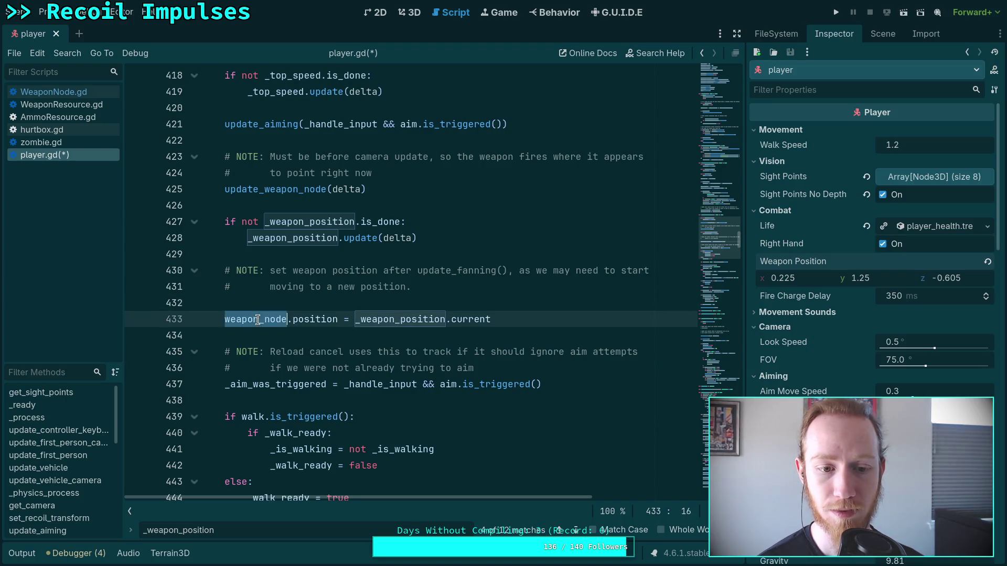
{"action": "scroll", "coordinate": [369, 321], "scroll_direction": "down", "scroll_amount": 6}
{"action": "scroll", "coordinate": [369, 321], "scroll_direction": "up", "scroll_amount": 6}
{"action": "left_click_drag", "start_coordinate": [493, 320], "coordinate": [221, 273]}
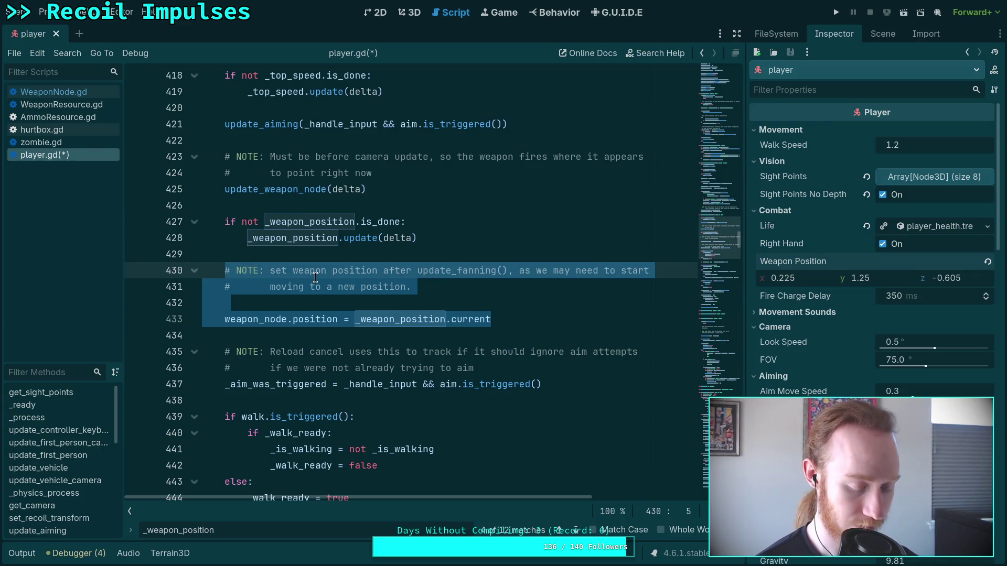
{"action": "key", "text": "BackSpace"}
{"action": "key", "text": "BackSpace"}
{"action": "key", "text": "BackSpace"}
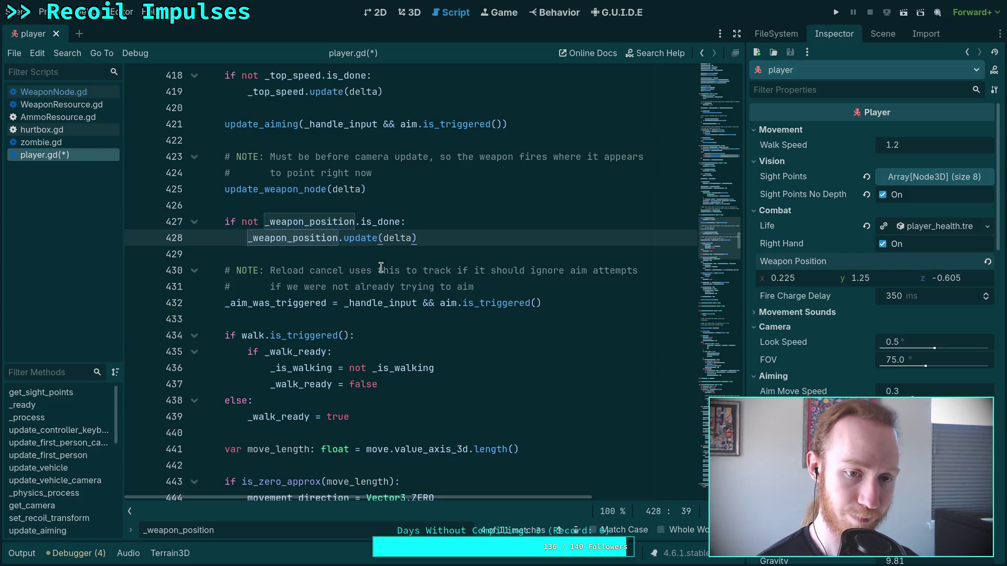
Step: Paste the block after line 428, undo it, and select lines 426–433
{"action": "key", "text": "ctrl+v"}
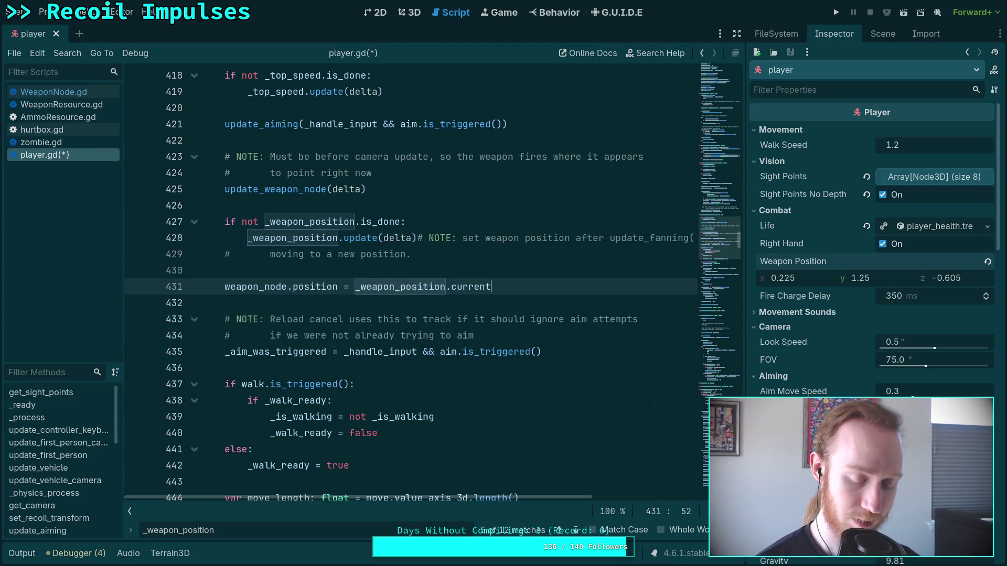
{"action": "key", "text": "ctrl+z"}
{"action": "key", "text": "ctrl+z"}
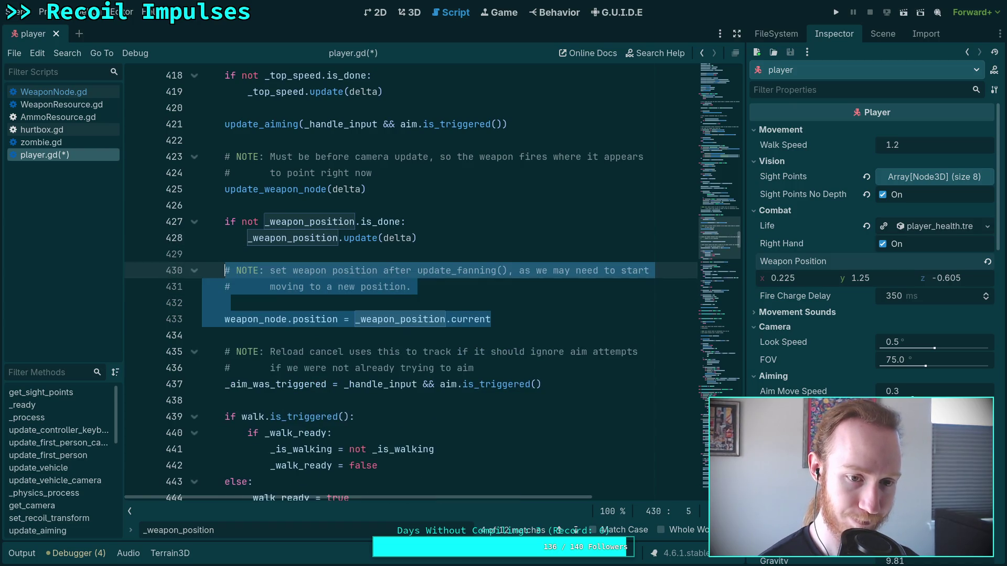
{"action": "mouse_move", "coordinate": [503, 320]}
{"action": "left_mouse_down"}
{"action": "mouse_move", "coordinate": [514, 315]}
{"action": "mouse_move", "coordinate": [333, 188]}
{"action": "mouse_move", "coordinate": [294, 207]}
{"action": "left_mouse_up"}
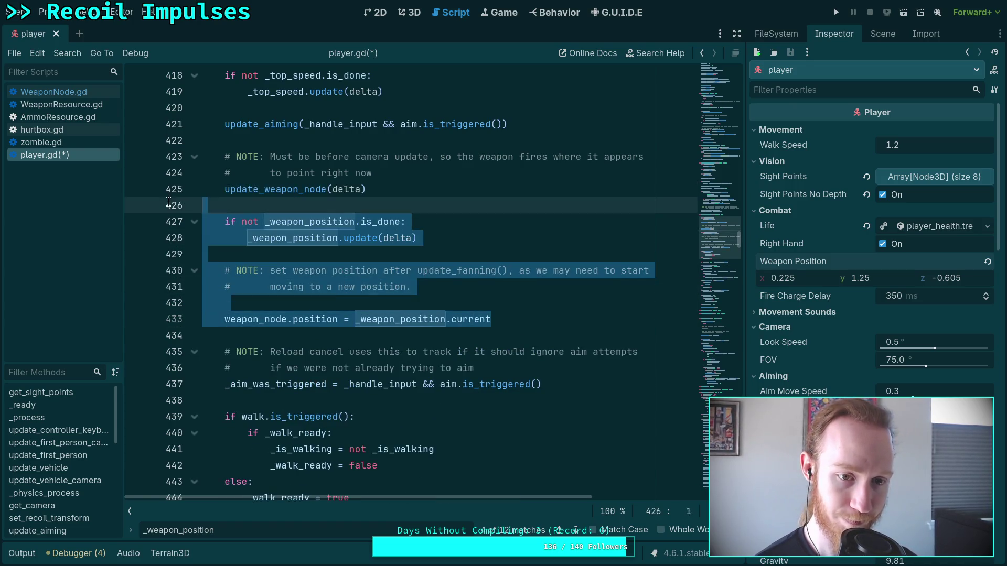
Step: Cut the weapon position block and paste it below the update_first_person_camera(delta) call
{"action": "key", "text": "ctrl+x"}
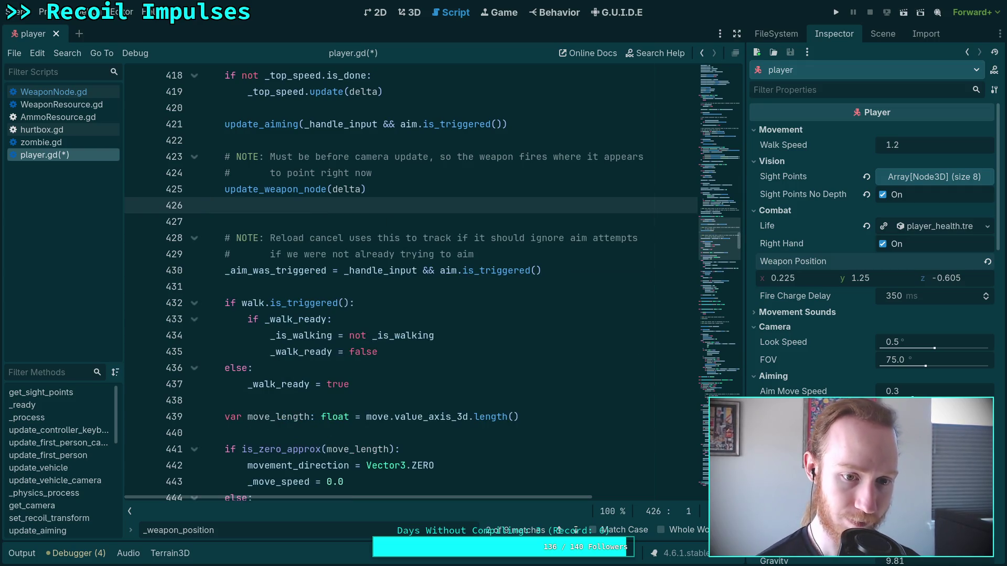
{"action": "key", "text": "BackSpace"}
{"action": "scroll", "coordinate": [333, 300], "scroll_direction": "down", "scroll_amount": 10}
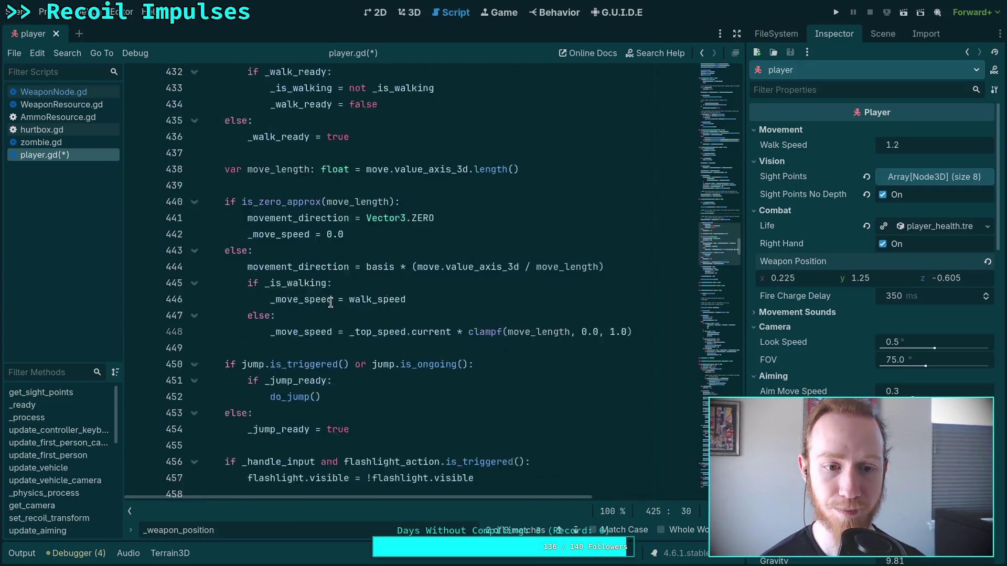
{"action": "left_click", "coordinate": [445, 384]}
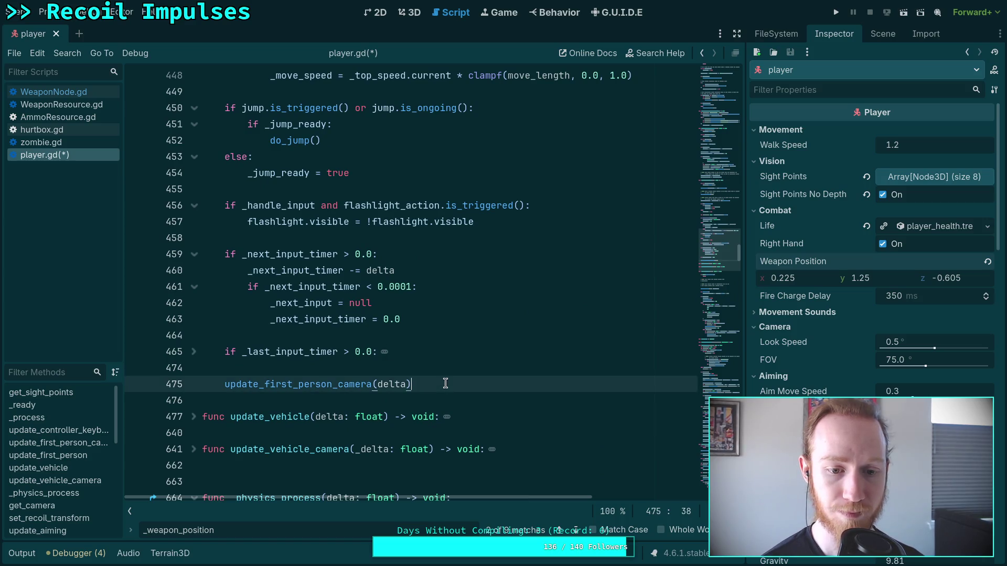
{"action": "key", "text": "Return"}
{"action": "key", "text": "Return"}
{"action": "key", "text": "ctrl+v"}
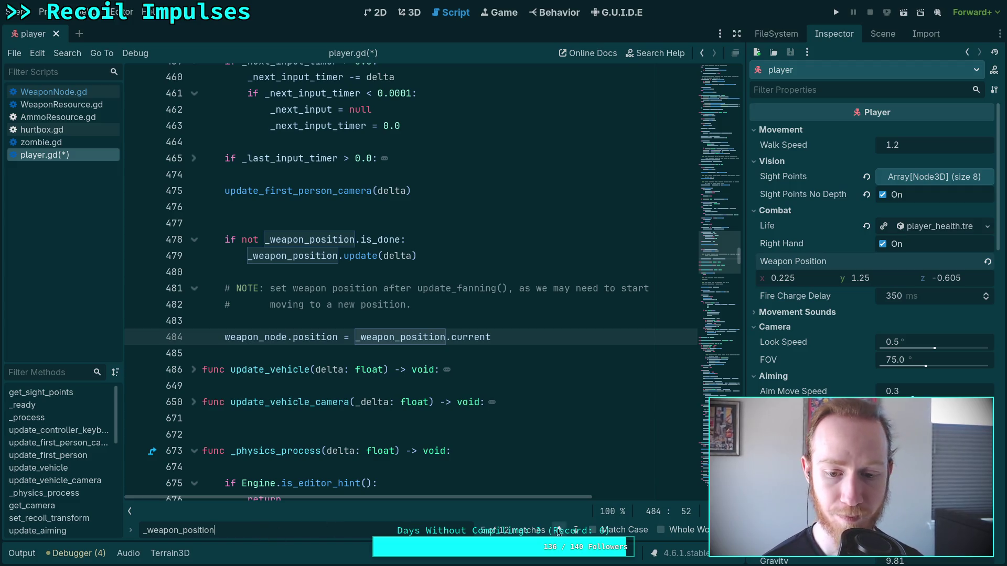
Step: Delete the stray blank line after the camera call and add a line above weapon_node.position
{"action": "left_click", "coordinate": [577, 531]}
{"action": "scroll", "coordinate": [452, 417], "scroll_direction": "up", "scroll_amount": 5}
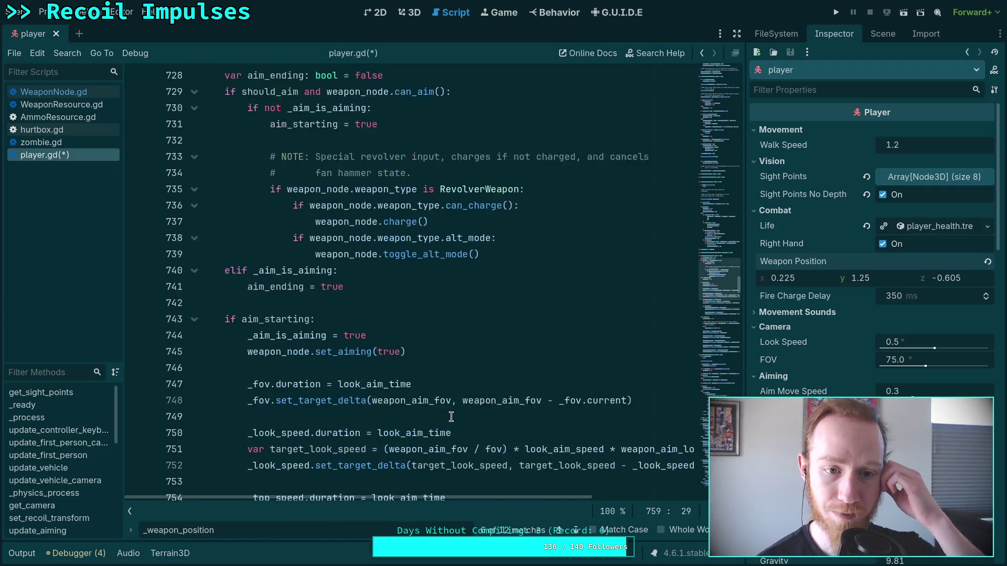
{"action": "left_click", "coordinate": [560, 530]}
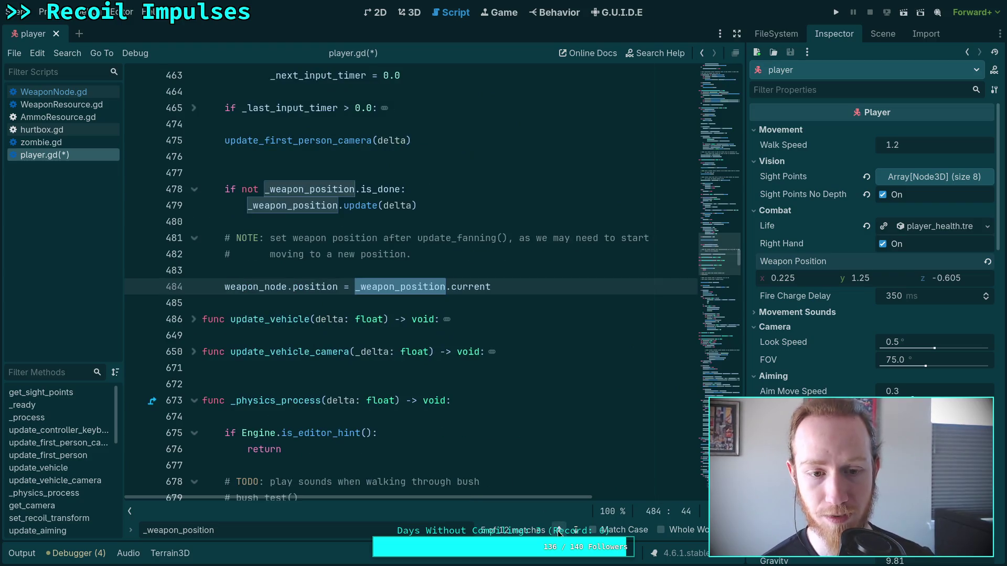
{"action": "scroll", "coordinate": [431, 426], "scroll_direction": "up", "scroll_amount": 15}
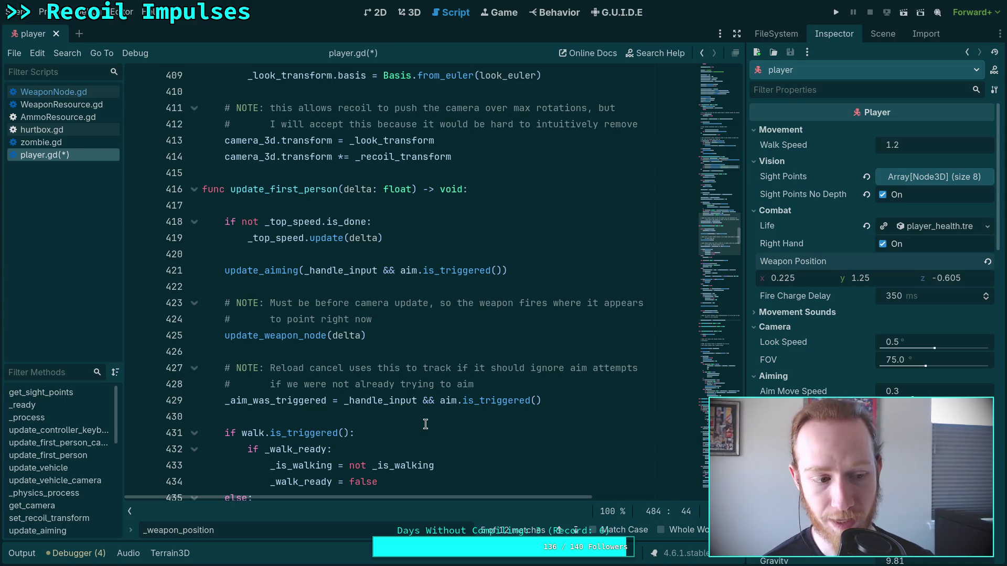
{"action": "scroll", "coordinate": [425, 424], "scroll_direction": "down", "scroll_amount": 15}
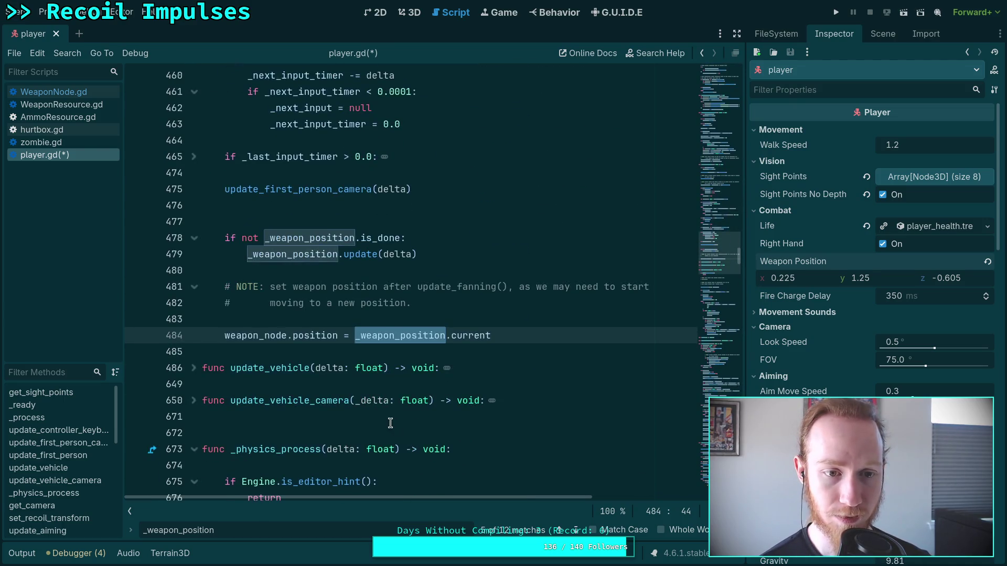
{"action": "left_click", "coordinate": [348, 216]}
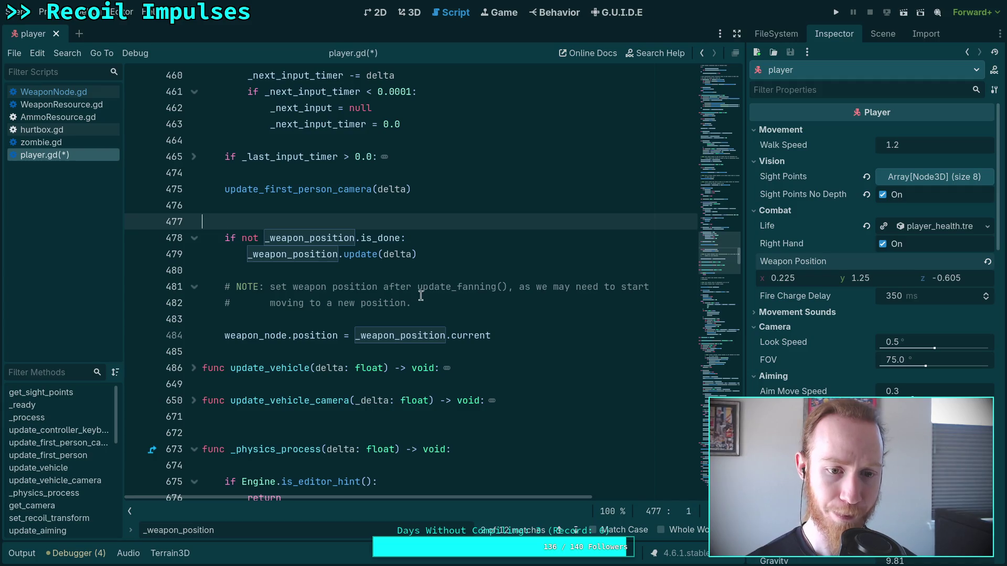
{"action": "key", "text": "BackSpace"}
{"action": "left_click", "coordinate": [513, 319]}
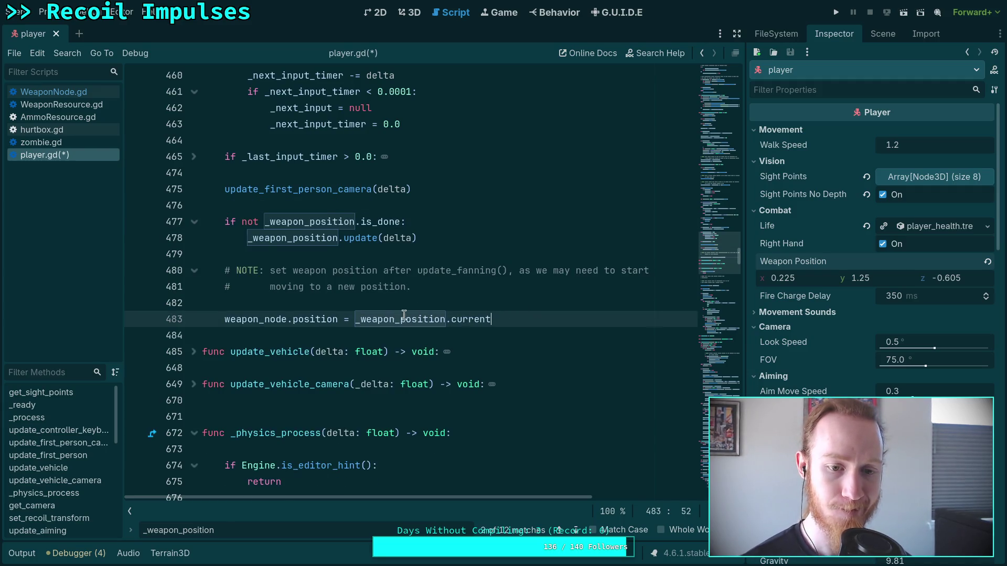
{"action": "left_click", "coordinate": [375, 307]}
{"action": "key", "text": "Return"}
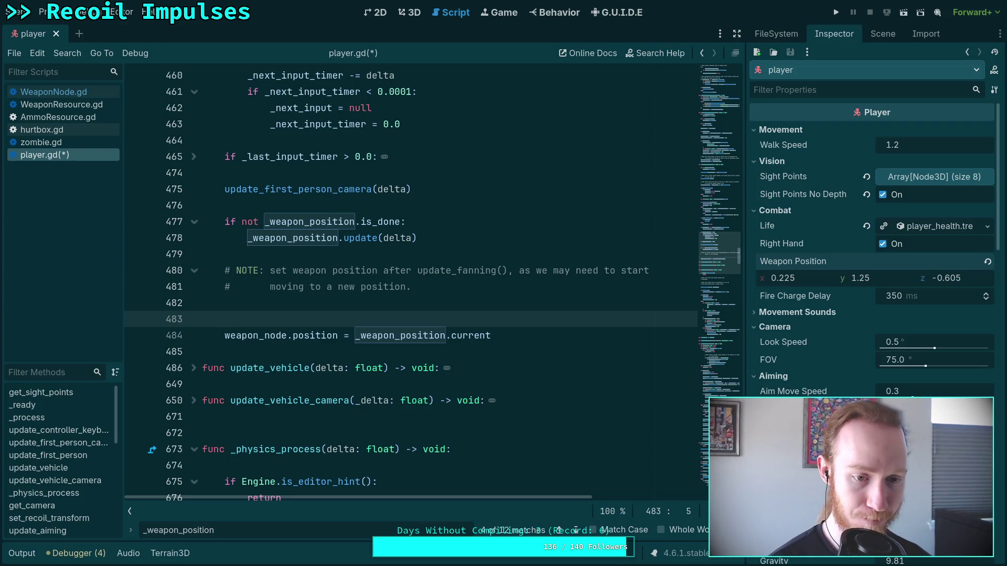
Step: Write weapon_node.basis = neck.basis on line 483, above the position assignment
{"action": "type", "text": "weapon_node."}
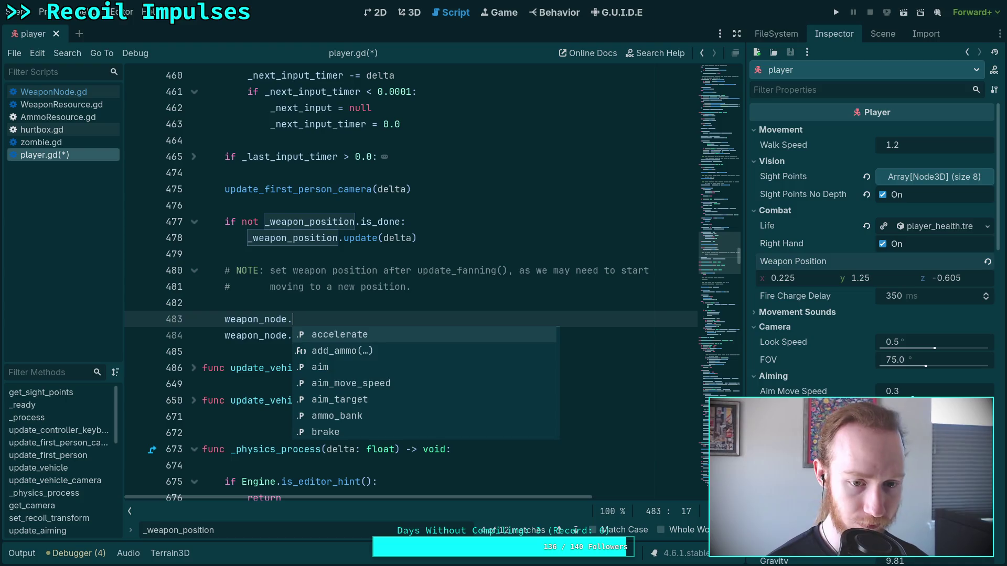
{"action": "type", "text": "tr"}
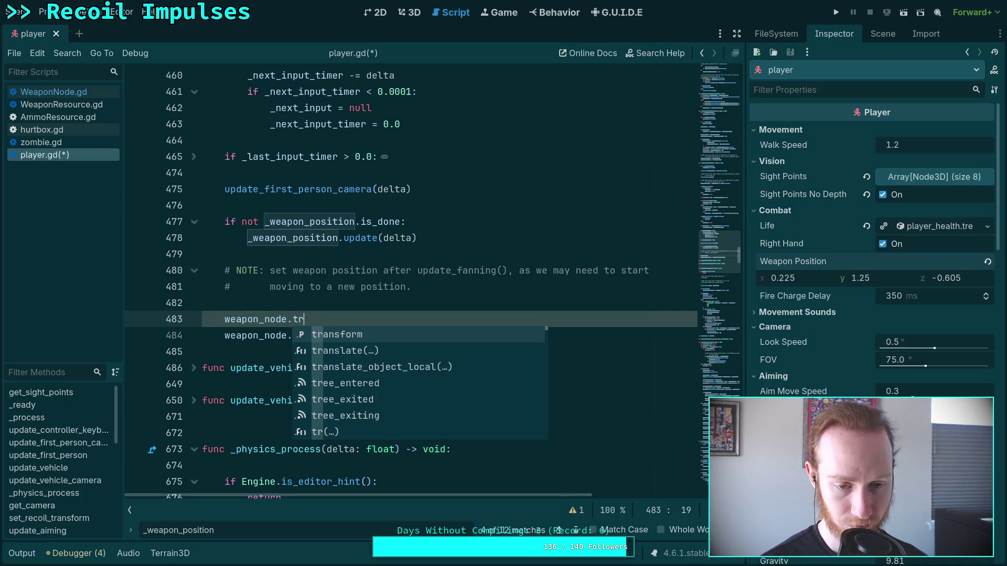
{"action": "key", "text": "BackSpace"}
{"action": "key", "text": "BackSpace"}
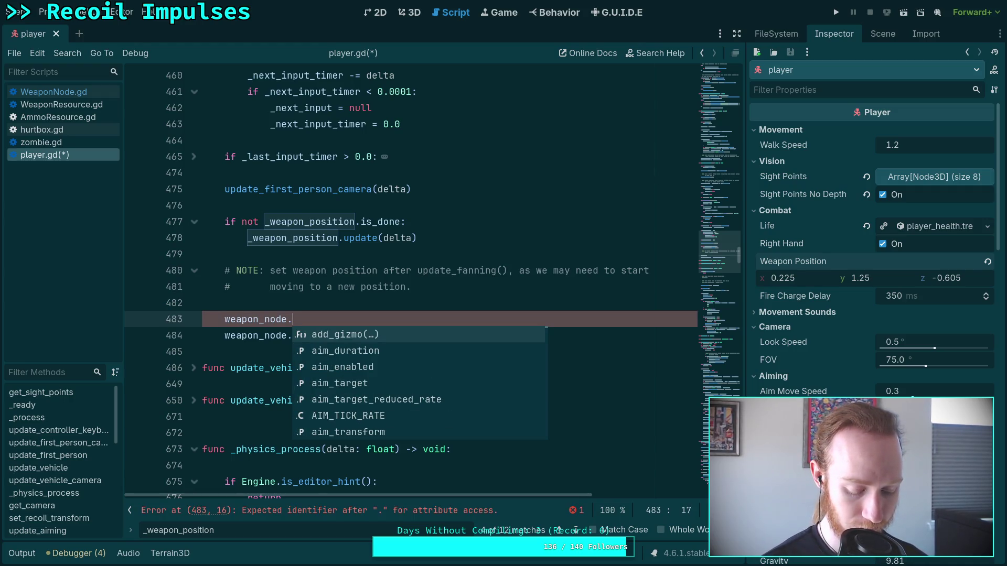
{"action": "type", "text": "basis ="}
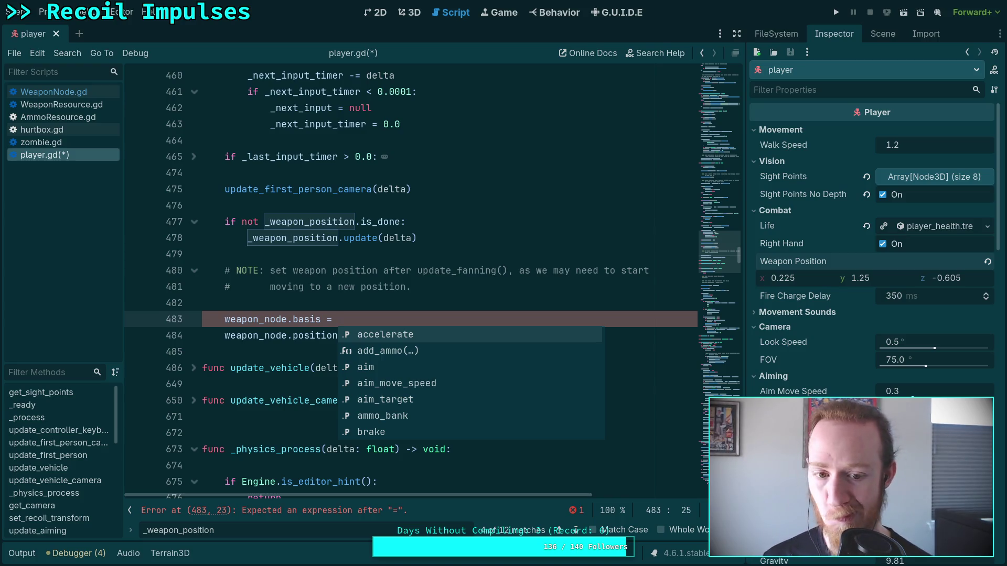
{"action": "type", "text": "neck"}
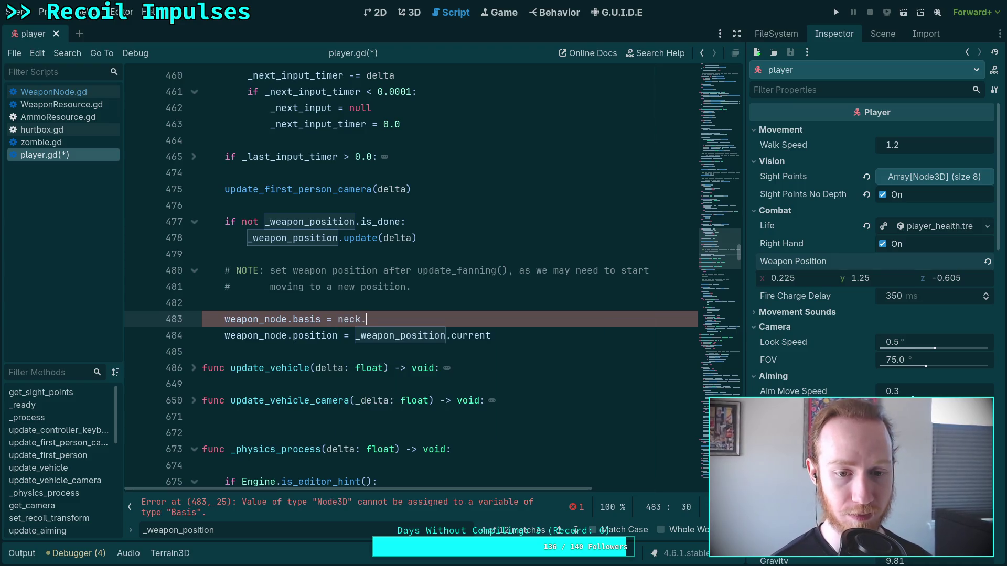
{"action": "type", "text": ".basis"}
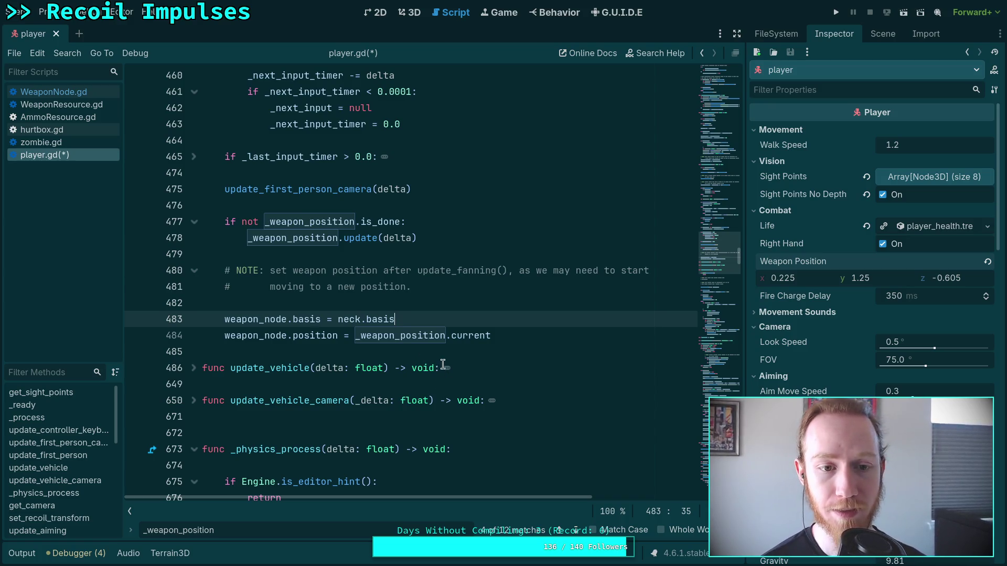
{"action": "scroll", "coordinate": [452, 356], "scroll_direction": "up", "scroll_amount": 5}
Step: Replace the search term with camera_3d
{"action": "scroll", "coordinate": [454, 352], "scroll_direction": "up", "scroll_amount": 5}
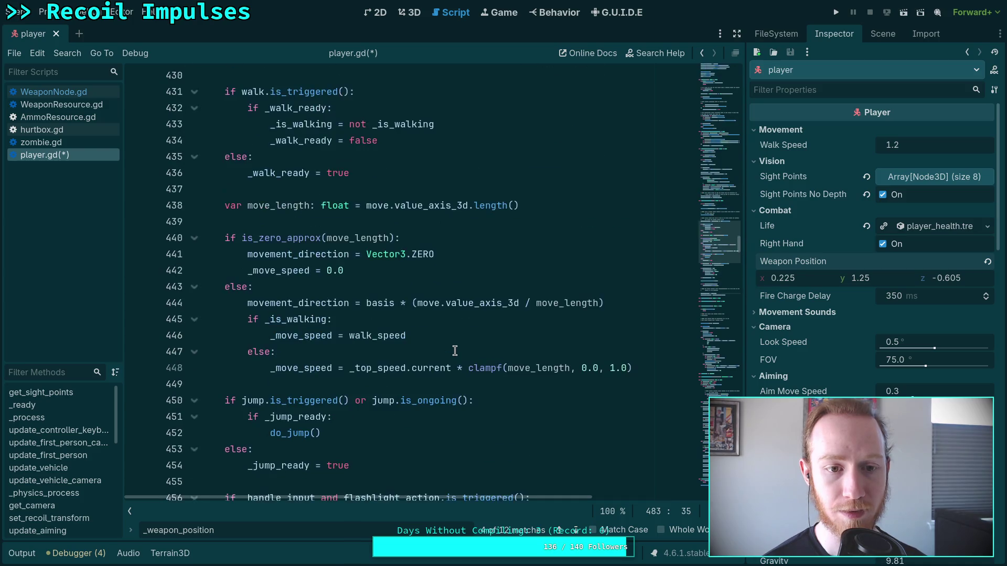
{"action": "scroll", "coordinate": [454, 351], "scroll_direction": "up", "scroll_amount": 3}
{"action": "scroll", "coordinate": [456, 349], "scroll_direction": "down", "scroll_amount": 12}
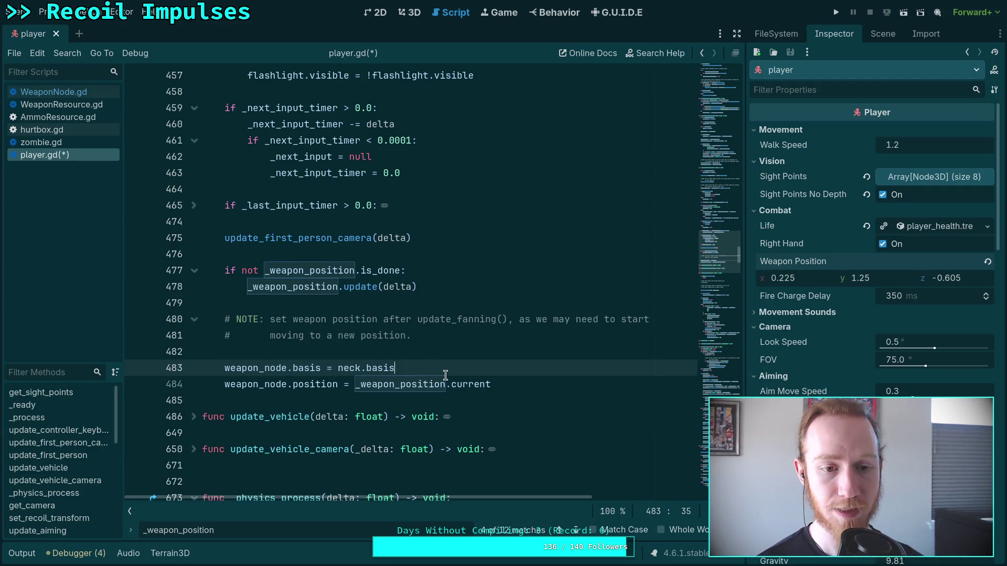
{"action": "double_click", "coordinate": [201, 523]}
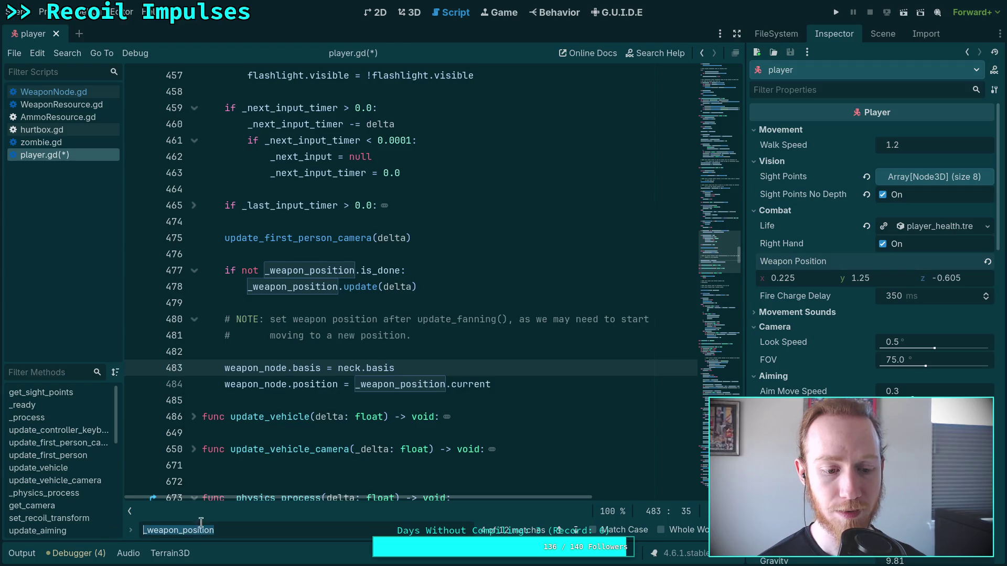
{"action": "type", "text": "c"}
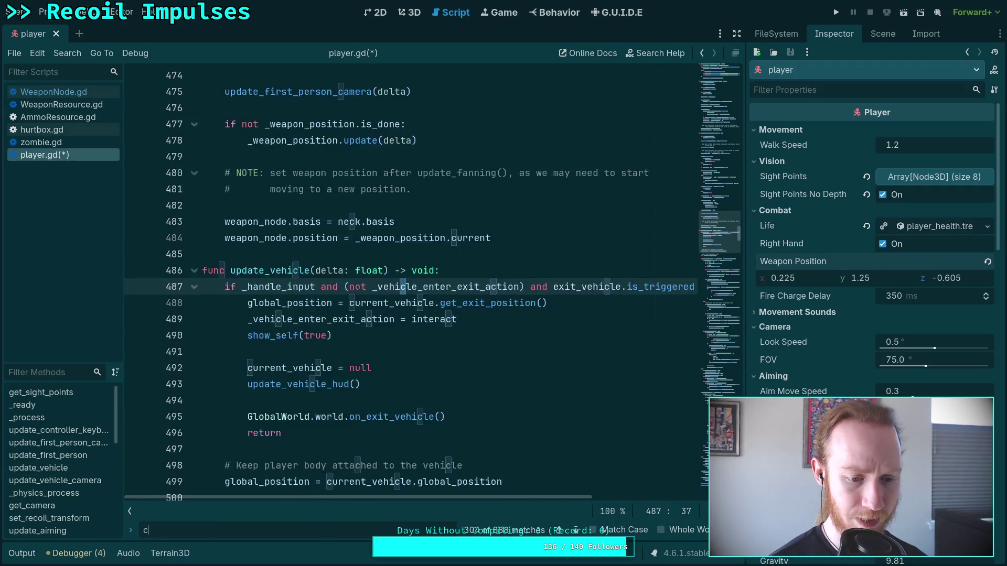
{"action": "type", "text": "amera_"}
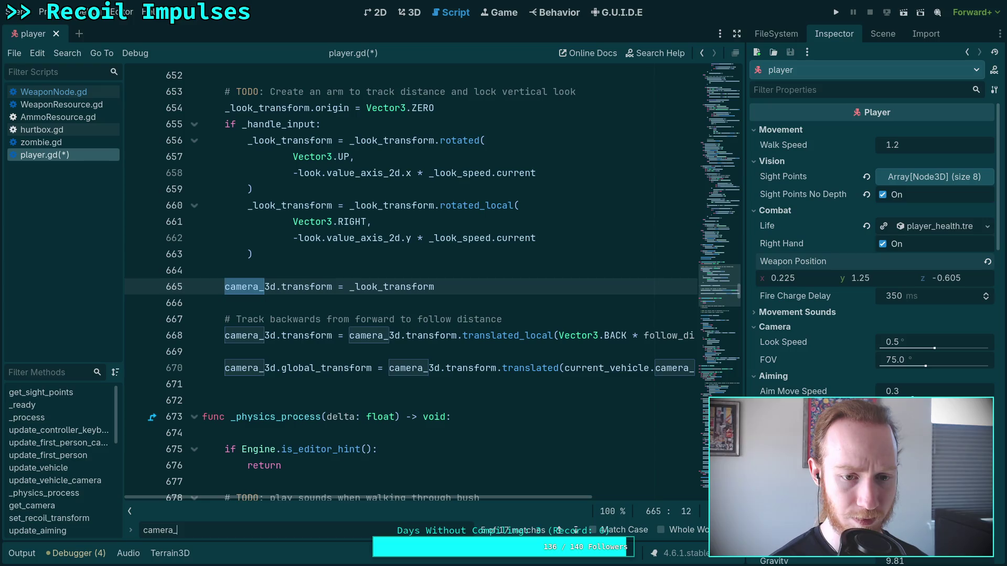
{"action": "type", "text": "3d"}
{"action": "scroll", "coordinate": [323, 419], "scroll_direction": "up", "scroll_amount": 2}
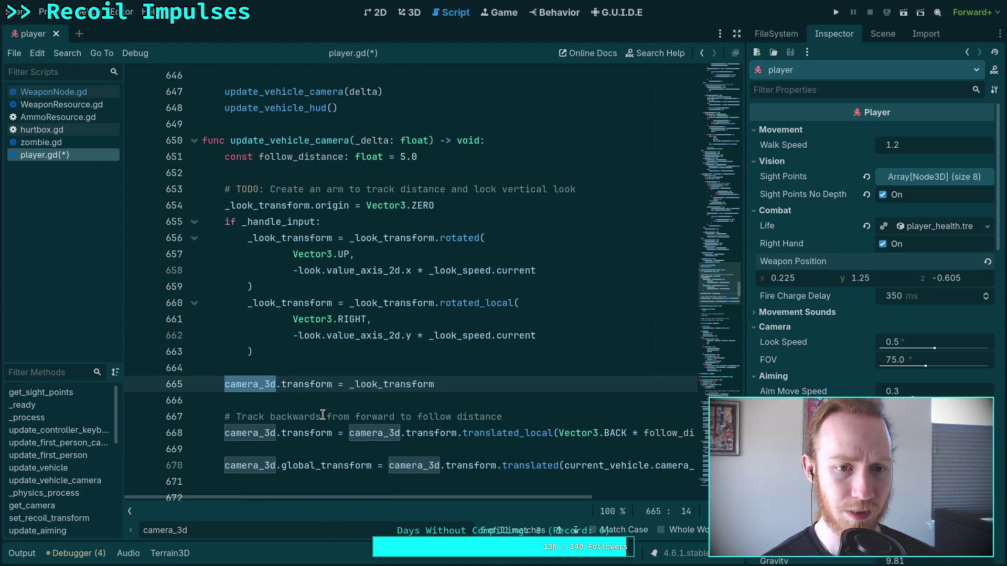
Step: Step through camera_3d matches, wrapping around to the transform line 413
{"action": "left_click", "coordinate": [575, 532]}
{"action": "left_click", "coordinate": [576, 531]}
{"action": "left_click", "coordinate": [576, 531]}
{"action": "left_click", "coordinate": [575, 530]}
{"action": "left_click", "coordinate": [575, 531]}
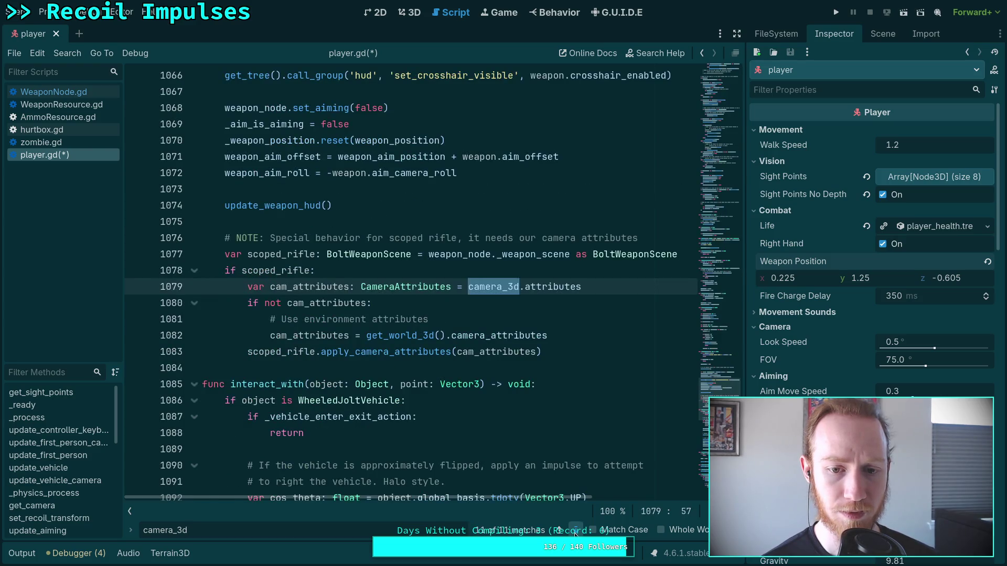
{"action": "left_click", "coordinate": [575, 531]}
{"action": "left_click", "coordinate": [575, 531]}
{"action": "left_click", "coordinate": [576, 531]}
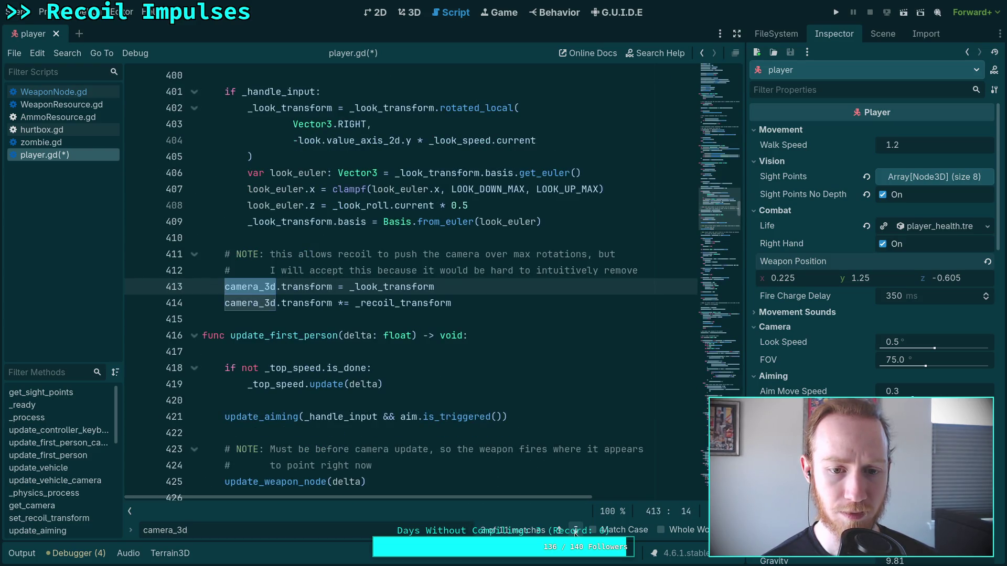
{"action": "scroll", "coordinate": [492, 450], "scroll_direction": "up", "scroll_amount": 8}
{"action": "scroll", "coordinate": [492, 450], "scroll_direction": "down", "scroll_amount": 4}
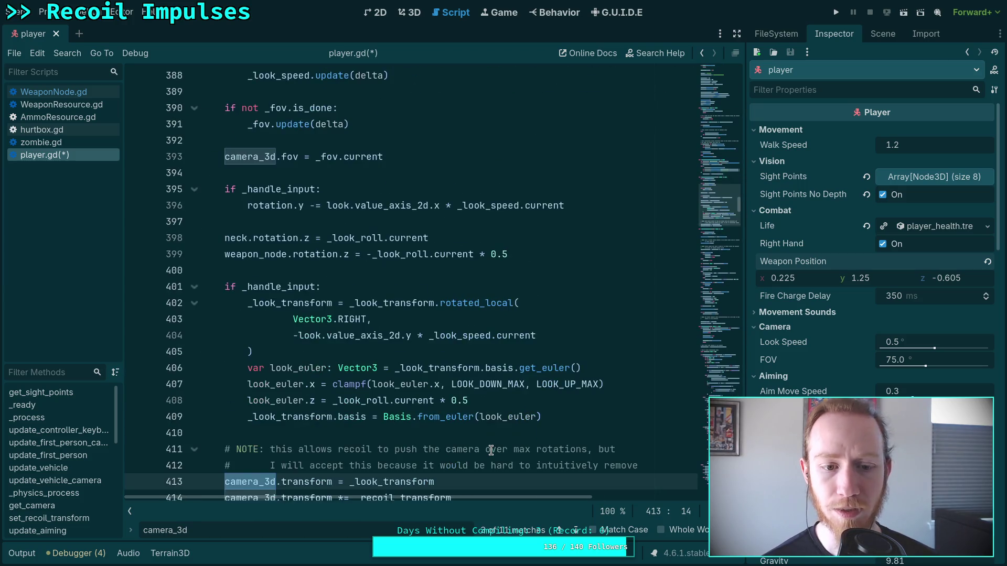
{"action": "scroll", "coordinate": [491, 450], "scroll_direction": "down", "scroll_amount": 1}
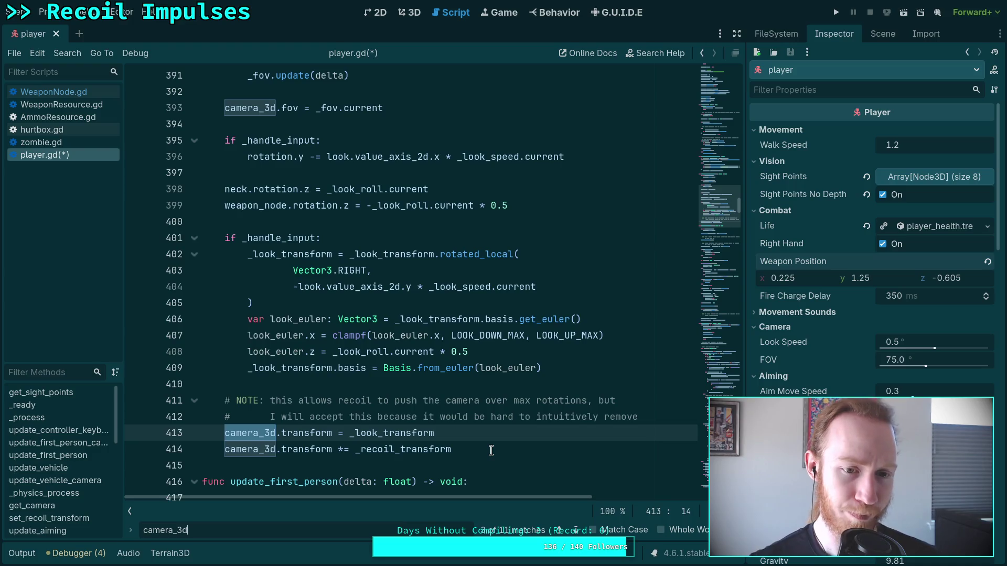
{"action": "double_click", "coordinate": [236, 189]}
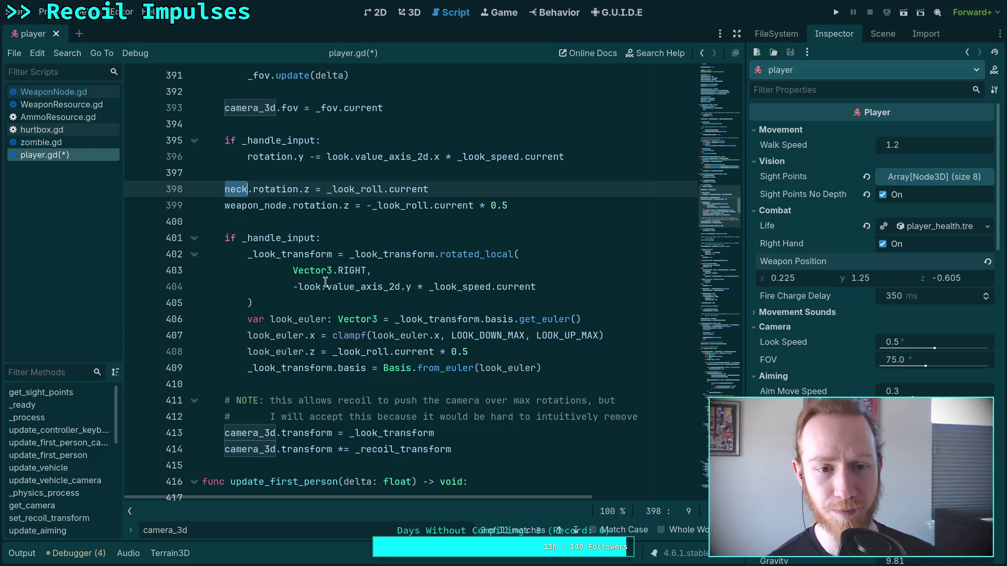
{"action": "mouse_move", "coordinate": [325, 282]}
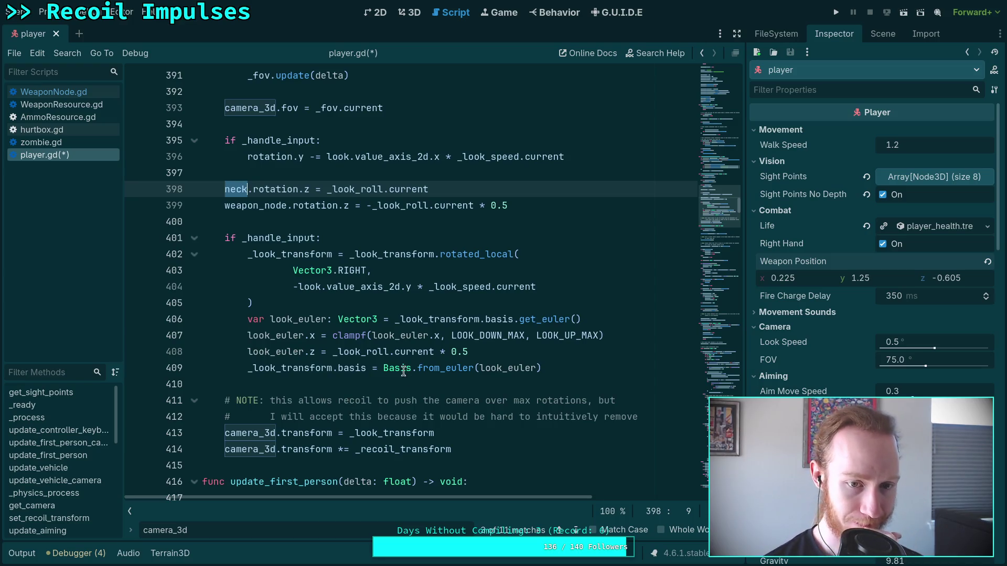
{"action": "left_click", "coordinate": [466, 189]}
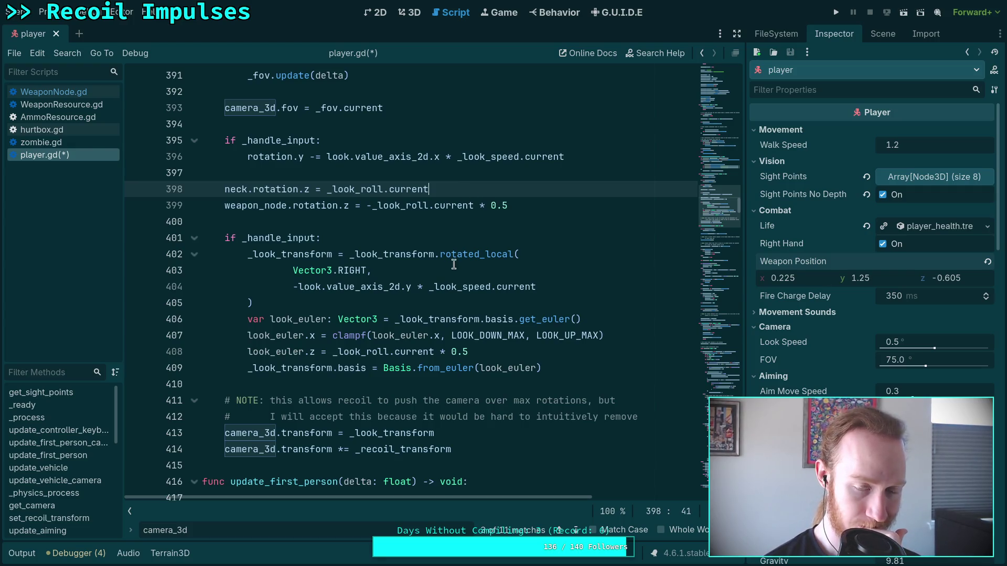
{"action": "left_click", "coordinate": [391, 241]}
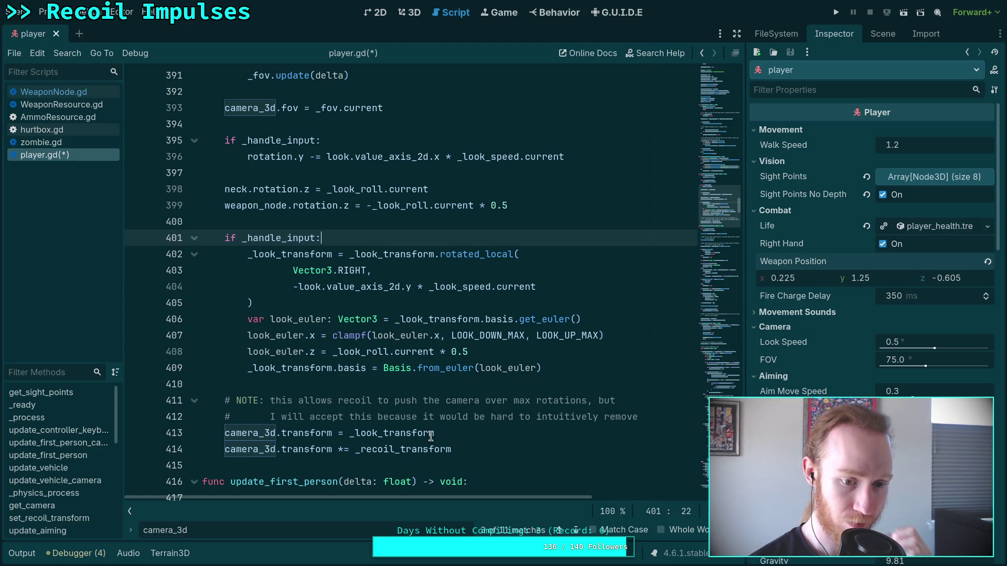
{"action": "left_click", "coordinate": [461, 450]}
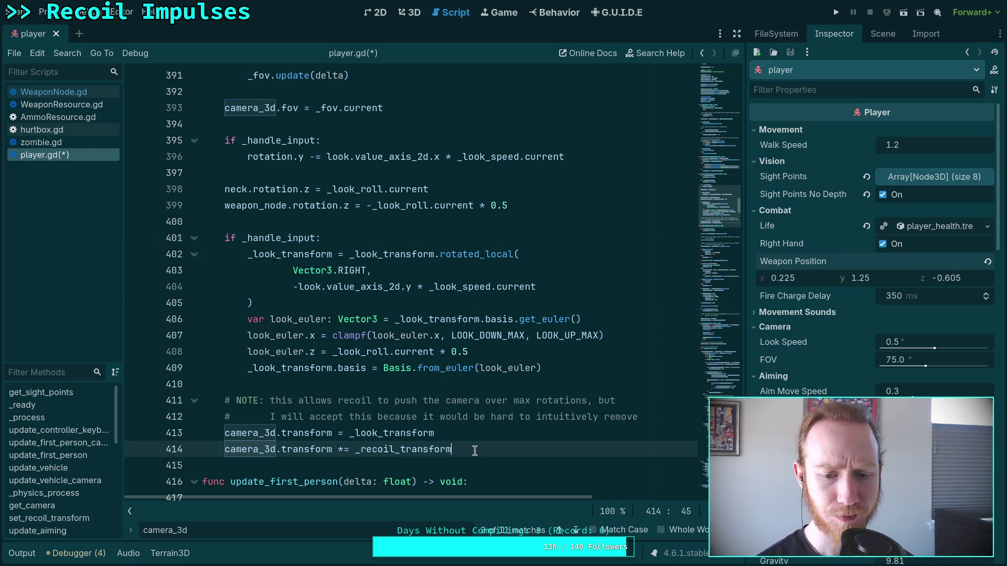
Step: Add a new line below the weapon roll line starting with camera_3d.rotation.z
{"action": "left_click", "coordinate": [547, 217]}
{"action": "key", "text": "Return"}
{"action": "key", "text": "Up"}
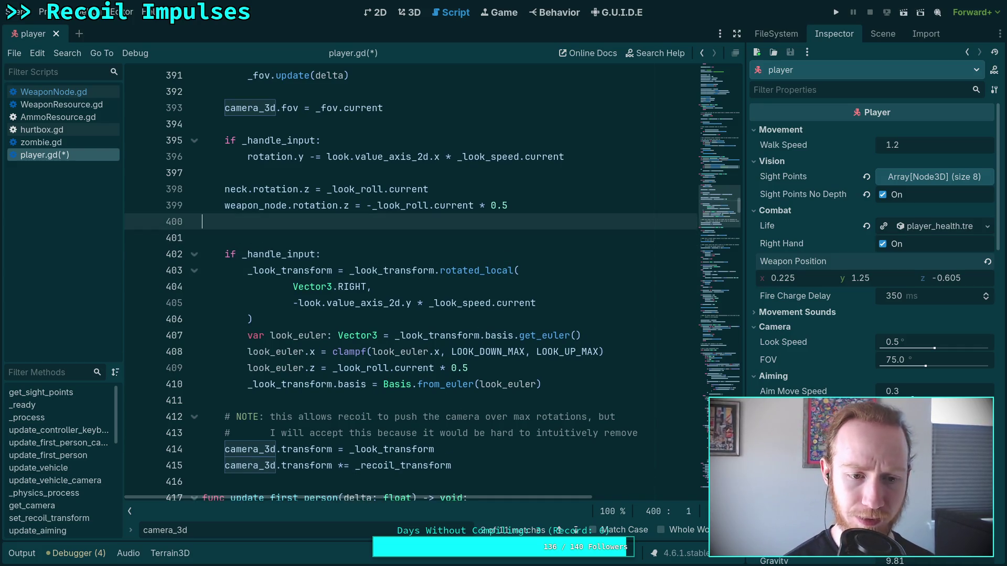
{"action": "type", "text": "camera"}
{"action": "key", "text": "Return"}
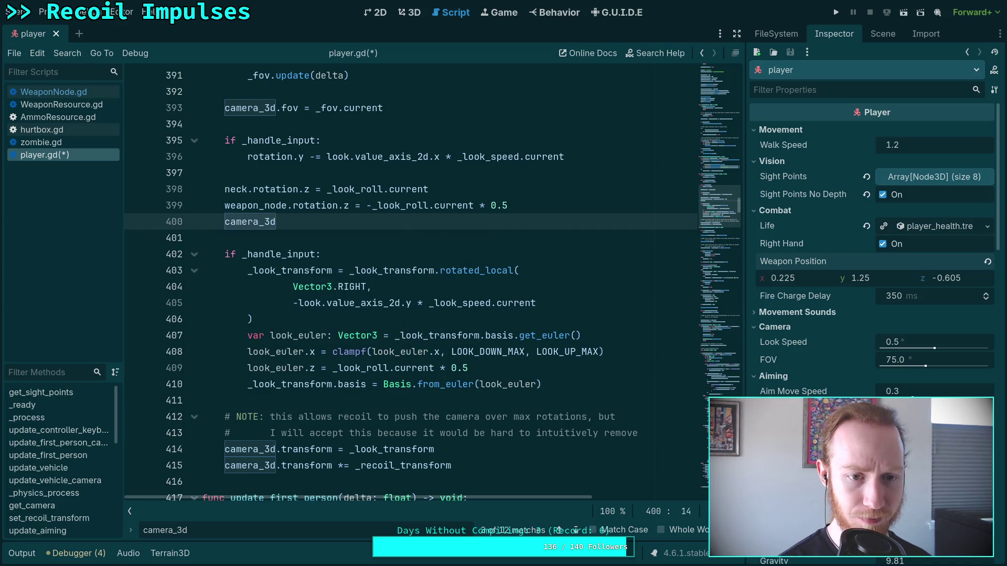
{"action": "type", "text": ".rot"}
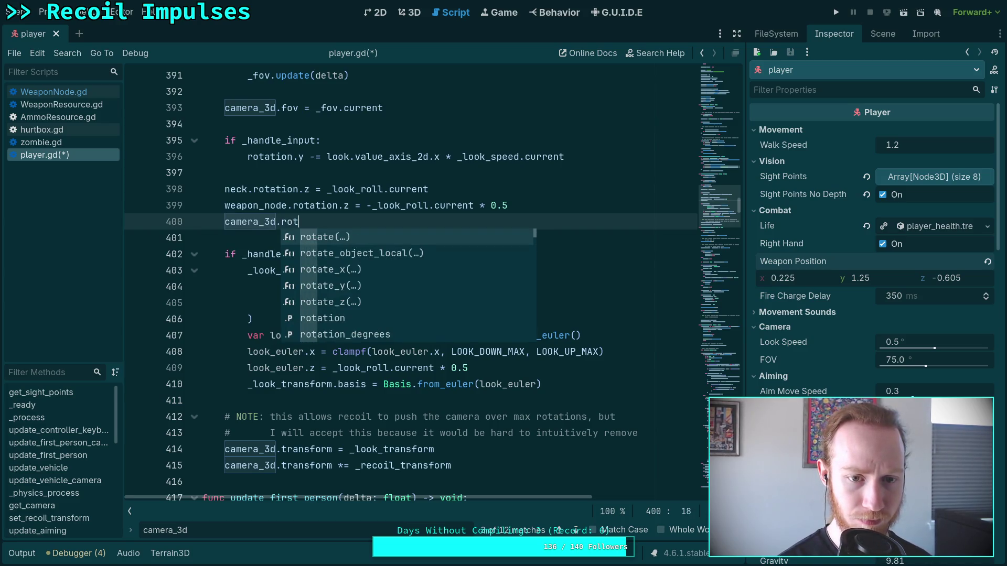
{"action": "key", "text": "Return"}
{"action": "type", "text": "."}
{"action": "key", "text": "BackSpace"}
{"action": "key", "text": "BackSpace"}
{"action": "key", "text": "BackSpace"}
{"action": "type", "text": "ion"}
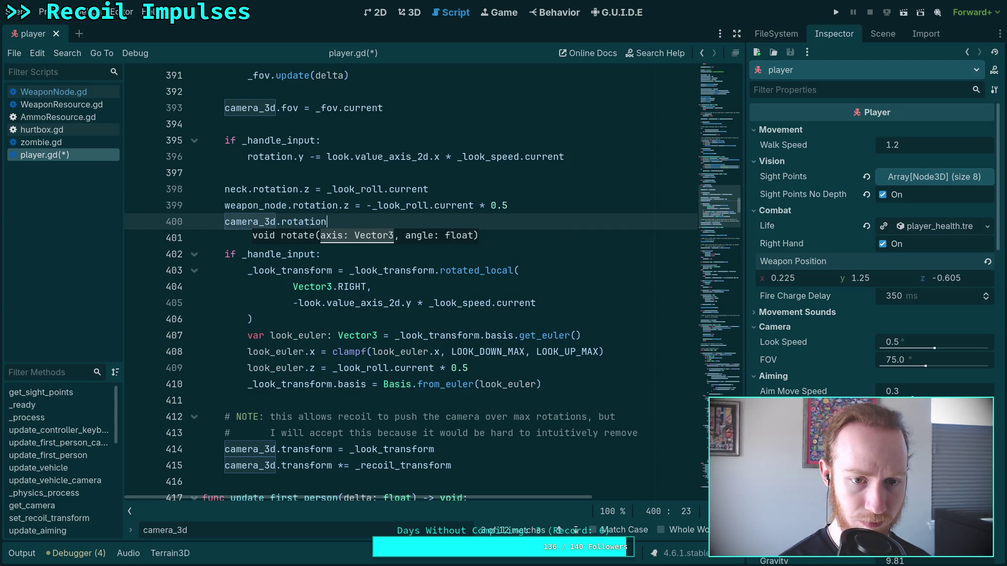
{"action": "type", "text": ".z"}
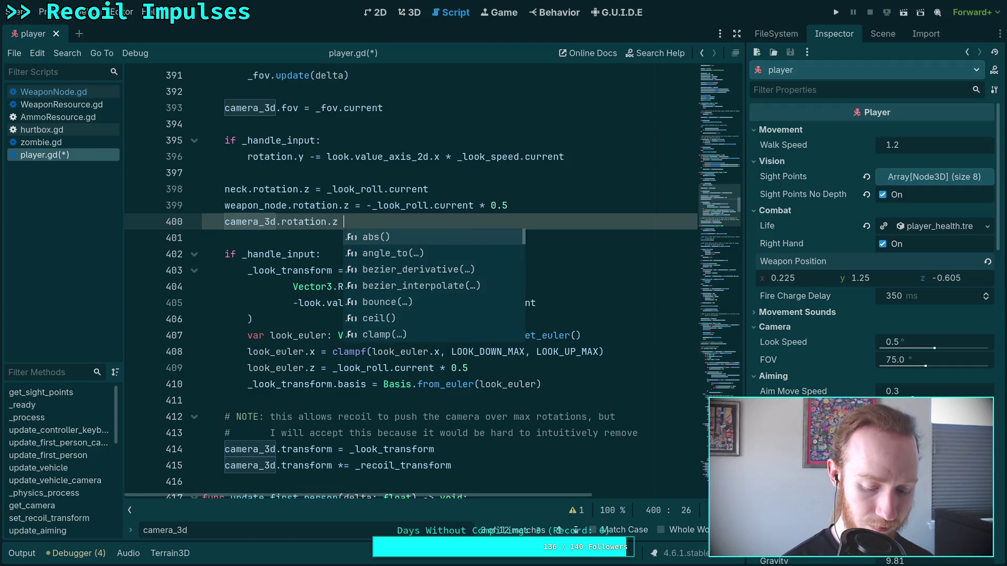
Step: Complete the line as camera_3d.rotation.z = _look_roll.current * 0.5
{"action": "type", "text": "= "}
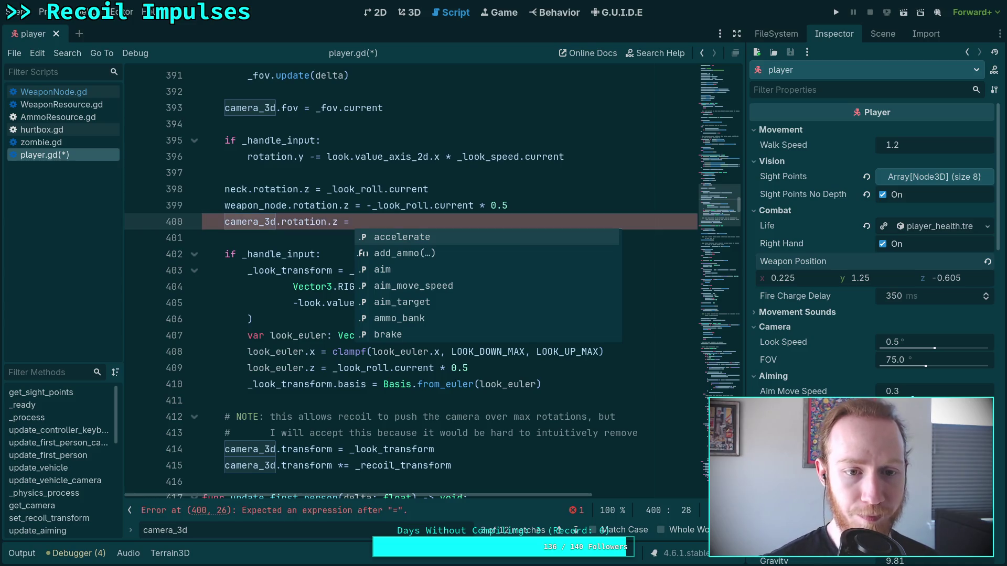
{"action": "type", "text": "_lo"}
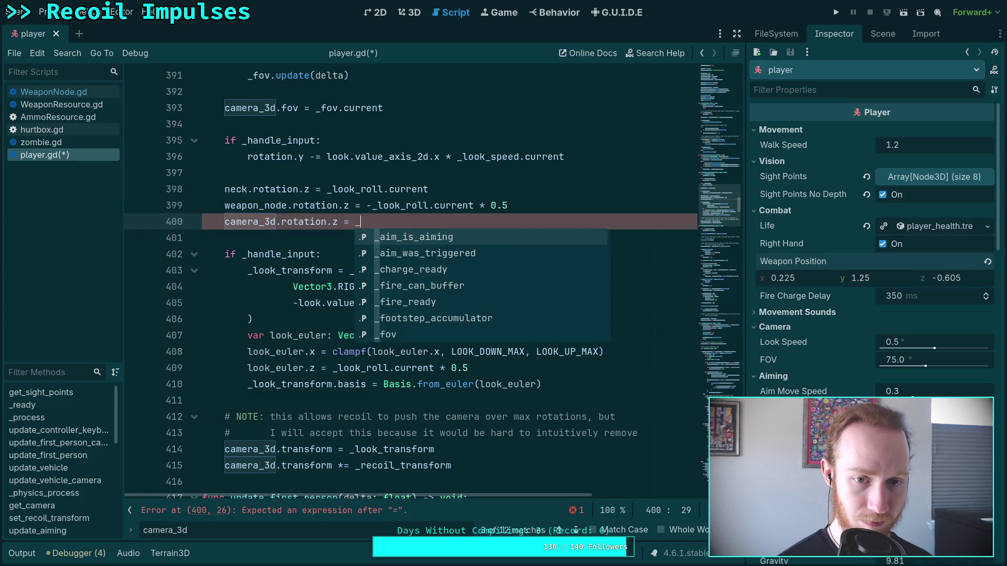
{"action": "key", "text": "Return"}
{"action": "type", "text": ".cerr"}
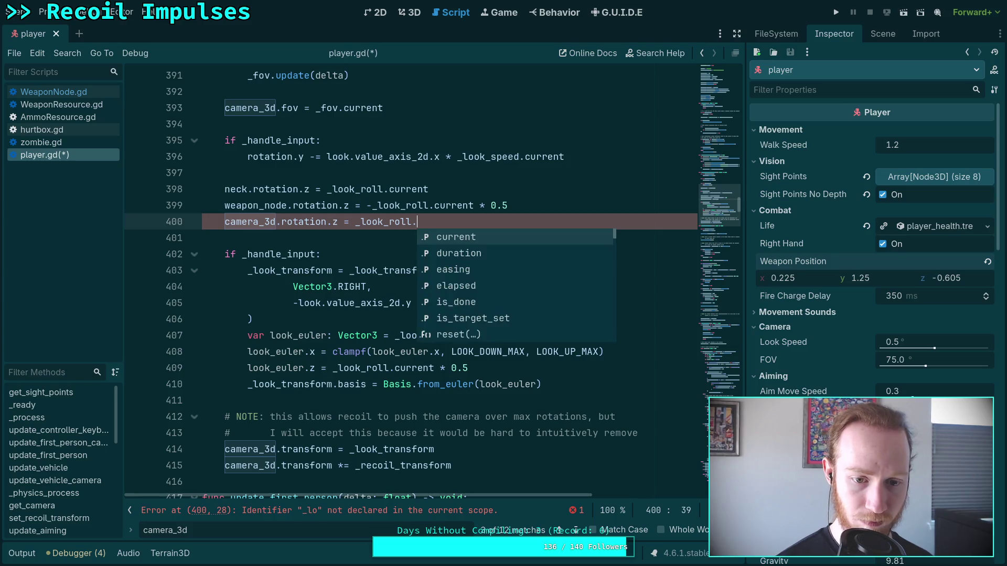
{"action": "key", "text": "Return"}
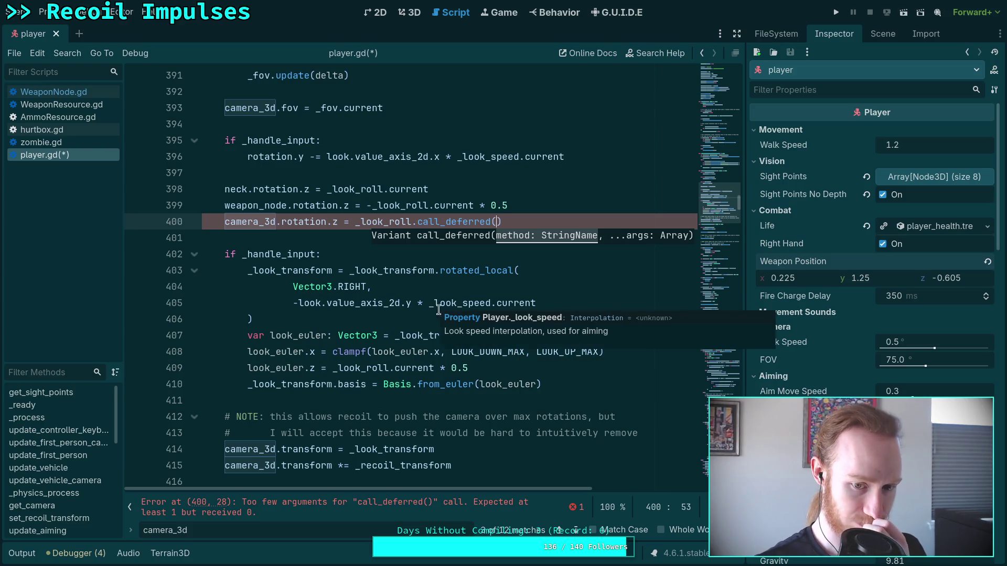
{"action": "key", "text": "BackSpace"}
{"action": "key", "text": "BackSpace"}
{"action": "key", "text": "BackSpace"}
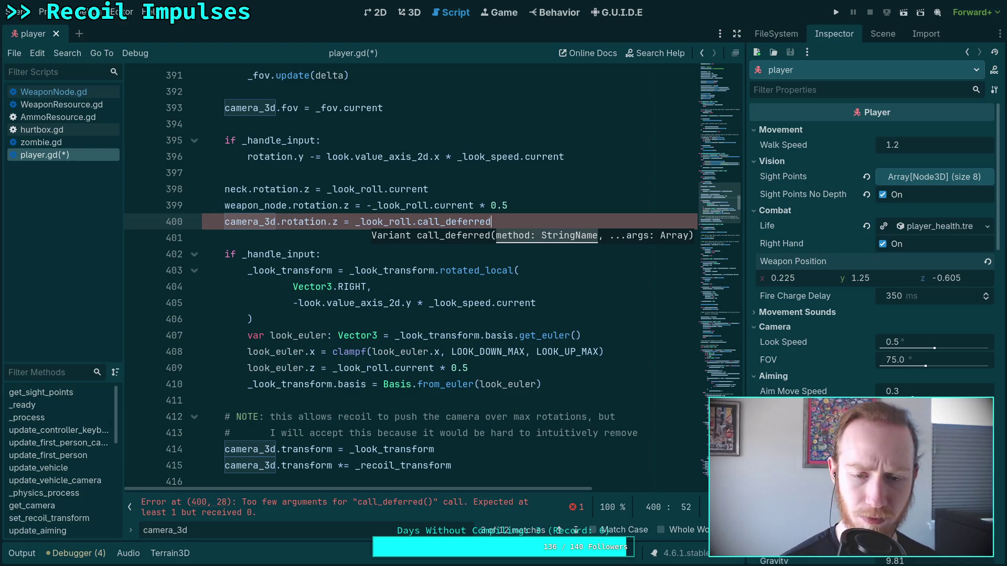
{"action": "type", "text": "ur"}
{"action": "key", "text": "Return"}
{"action": "type", "text": "* 0.5"}
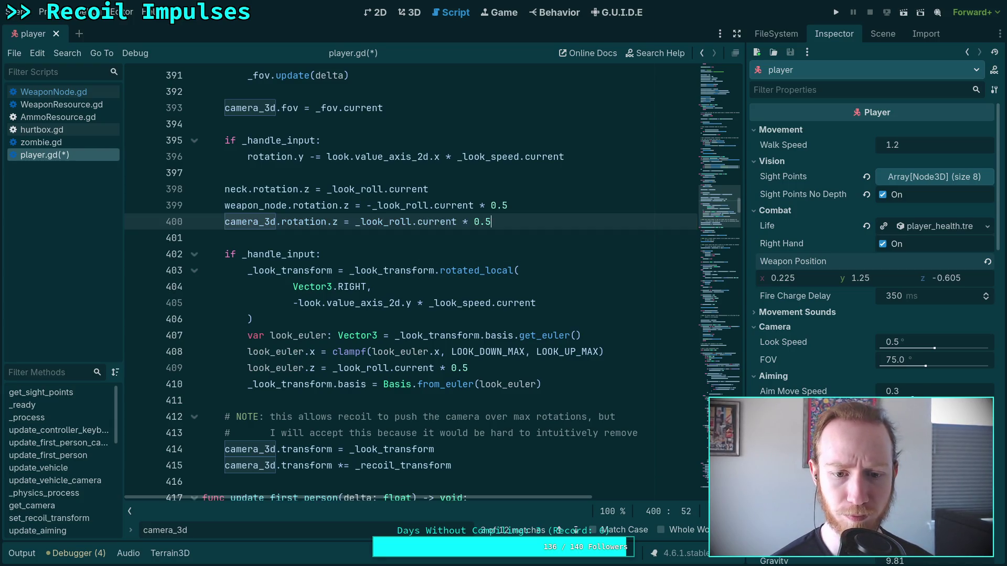
{"action": "left_click", "coordinate": [472, 189]}
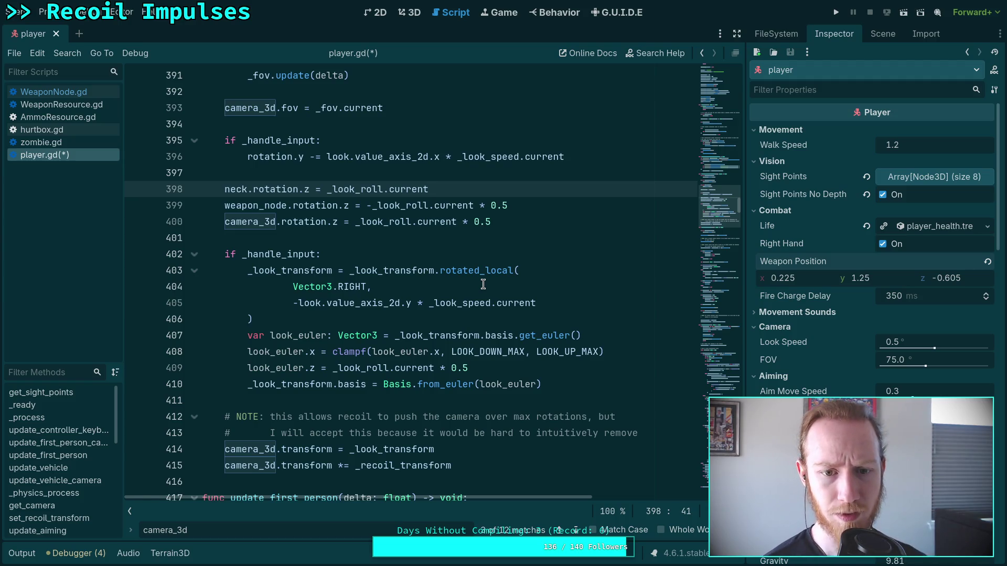
Step: Add 'if _handle_input:' below the neck roll line and move the look-transform block under it
{"action": "key", "text": "Return"}
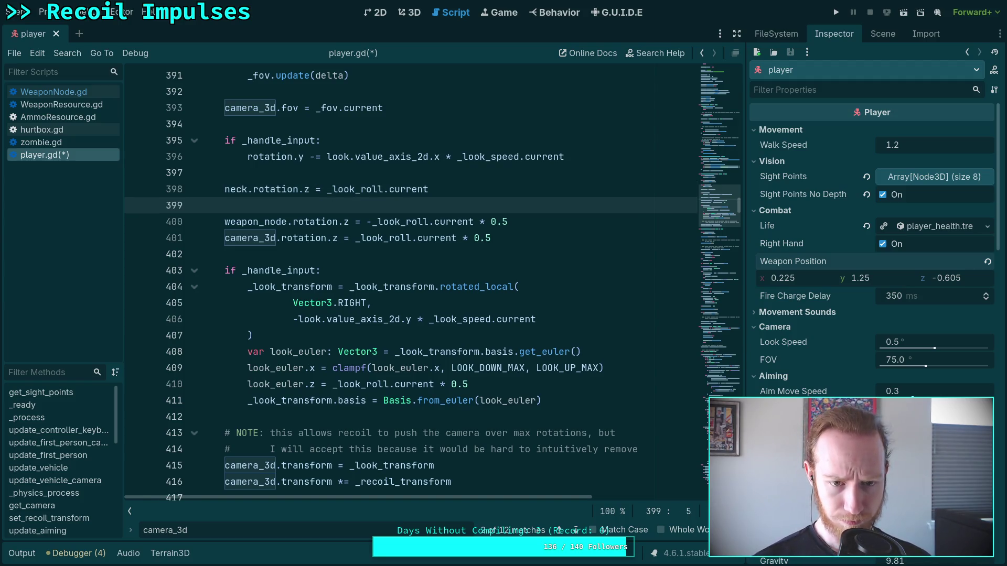
{"action": "scroll", "coordinate": [353, 295], "scroll_direction": "up", "scroll_amount": 5}
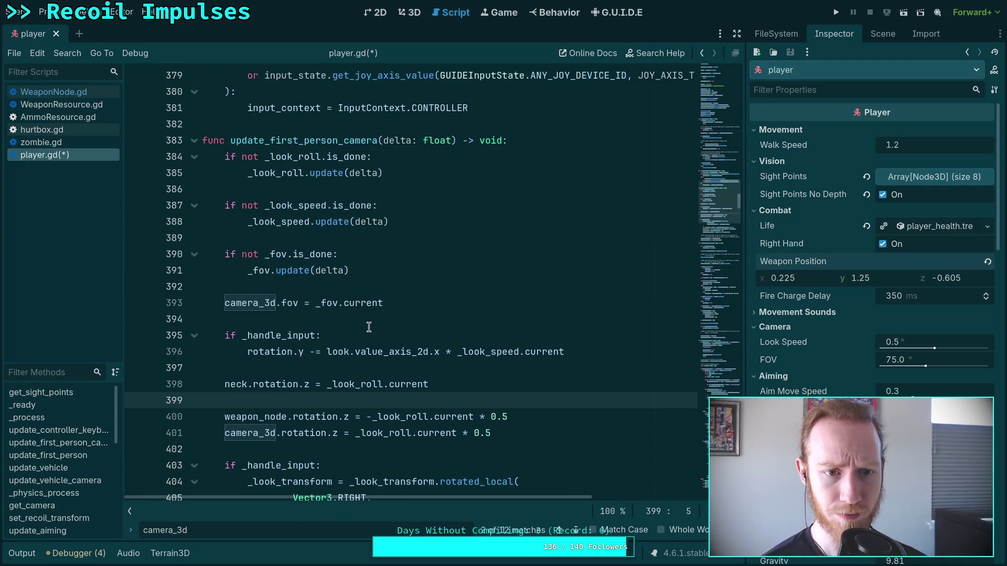
{"action": "scroll", "coordinate": [315, 288], "scroll_direction": "down", "scroll_amount": 5}
{"action": "double_click", "coordinate": [306, 287]}
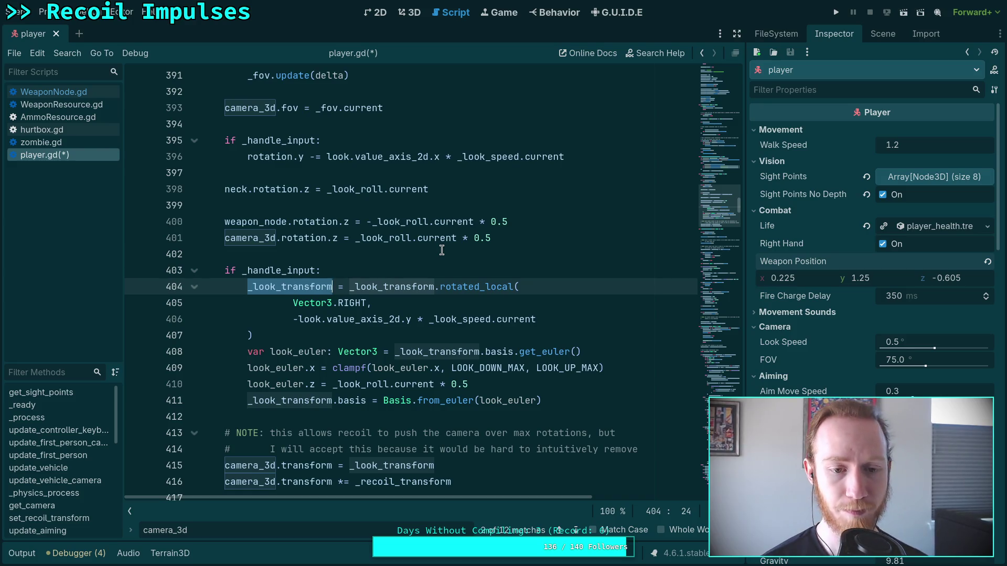
{"action": "left_click", "coordinate": [454, 207]}
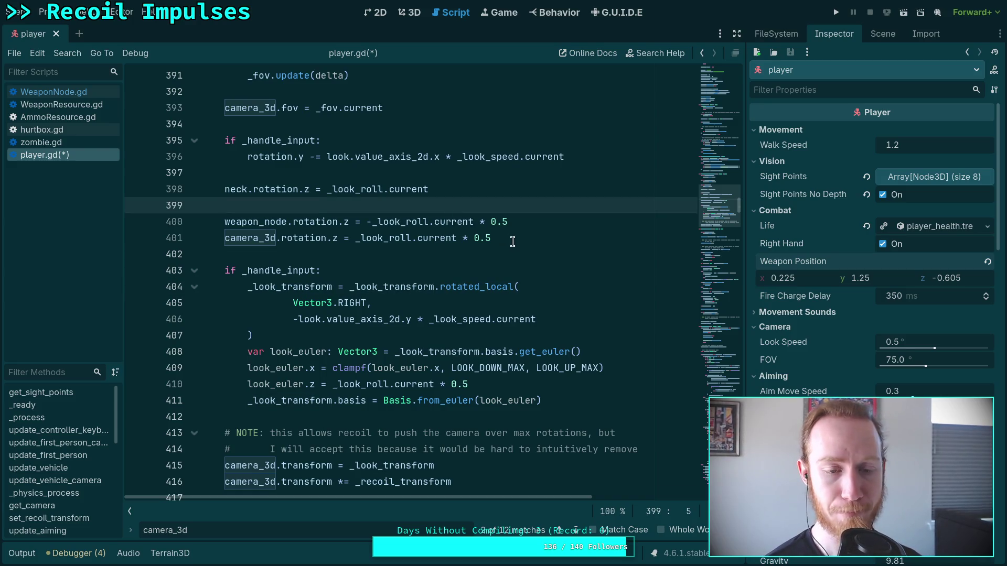
{"action": "type", "text": "if _handle"}
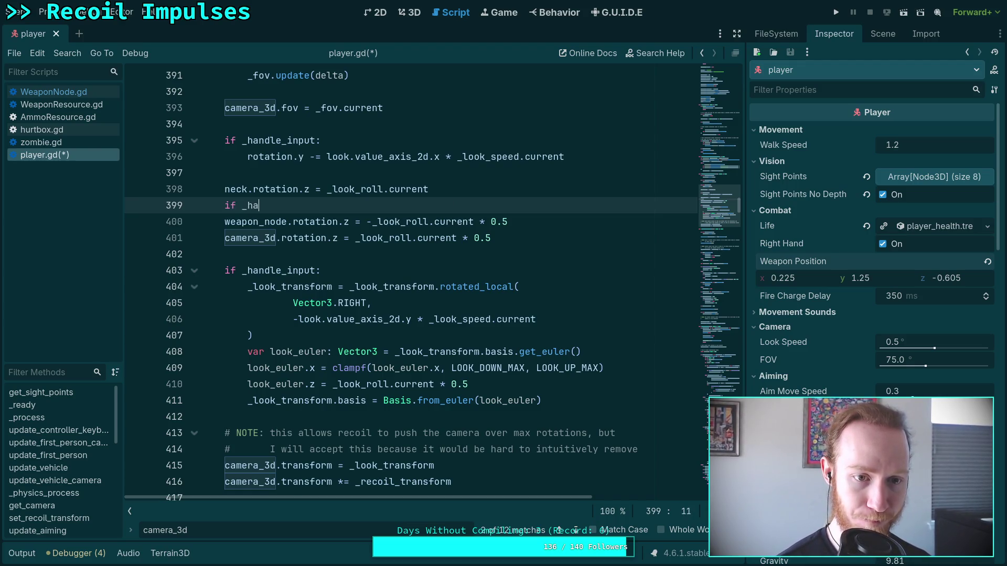
{"action": "key", "text": "Return"}
{"action": "type", "text": ":"}
{"action": "key", "text": "Down"}
{"action": "key", "text": "Down"}
{"action": "key", "text": "Down"}
{"action": "key", "text": "shift+Down"}
{"action": "key", "text": "shift+Down"}
{"action": "key", "text": "shift+Down"}
{"action": "key", "text": "shift+Down"}
{"action": "key", "text": "shift+Down"}
{"action": "key", "text": "shift+Down"}
{"action": "key", "text": "alt+Up"}
{"action": "key", "text": "alt+Up"}
{"action": "key", "text": "alt+Up"}
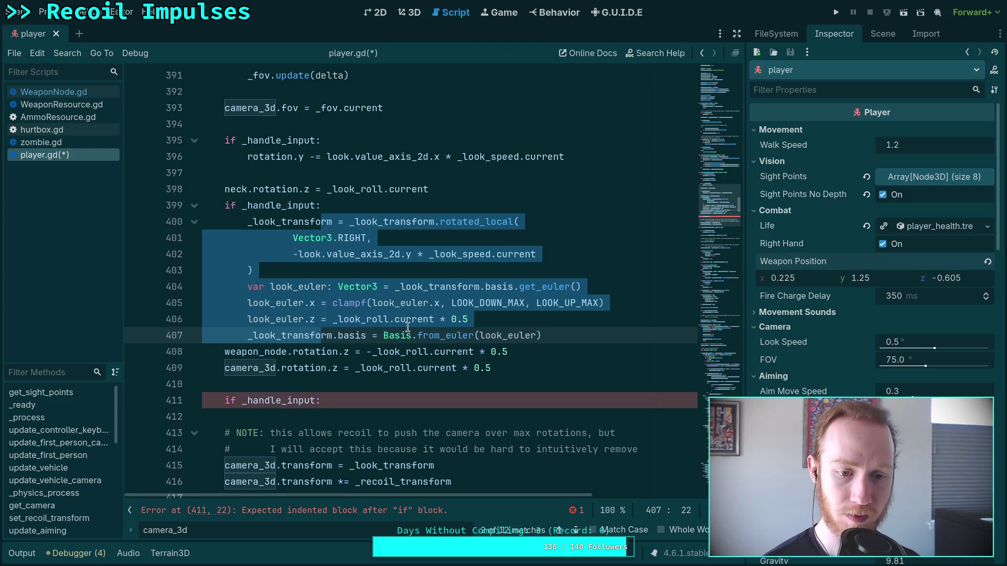
Step: Delete the old empty if check and the camera_3d.transform = _look_transform line
{"action": "triple_click", "coordinate": [336, 404]}
{"action": "key", "text": "BackSpace"}
{"action": "left_click", "coordinate": [483, 463]}
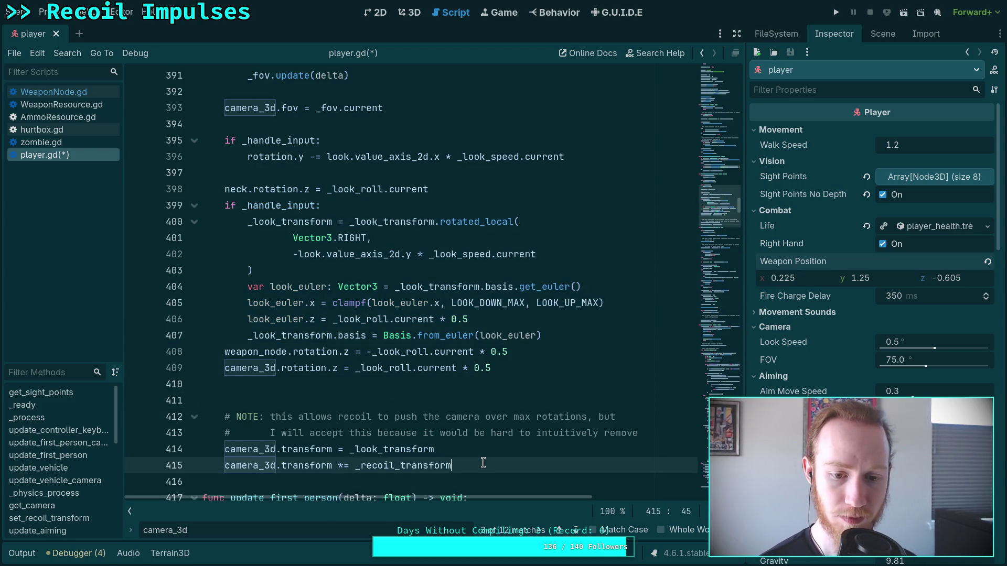
{"action": "left_click", "coordinate": [322, 465]}
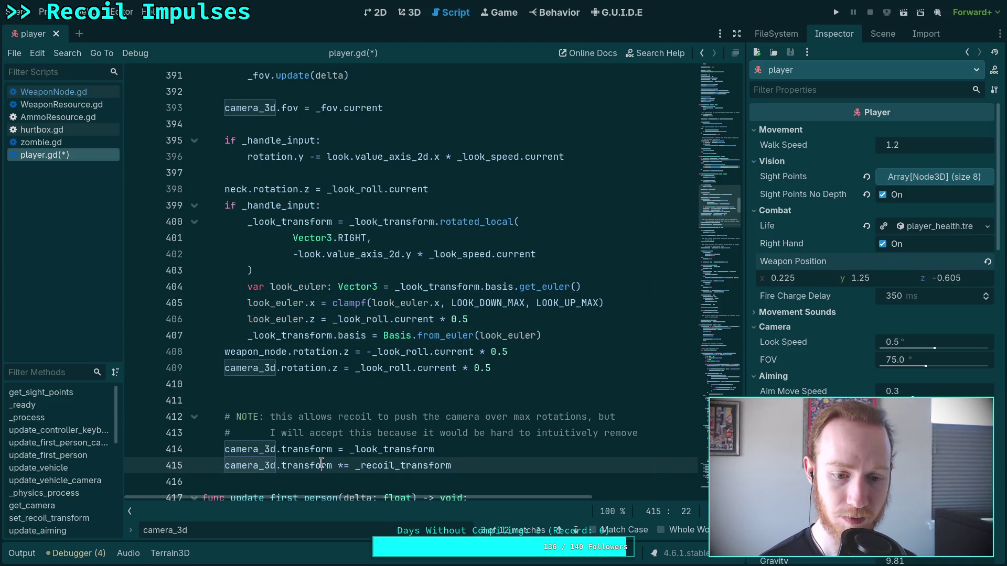
{"action": "double_click", "coordinate": [438, 450]}
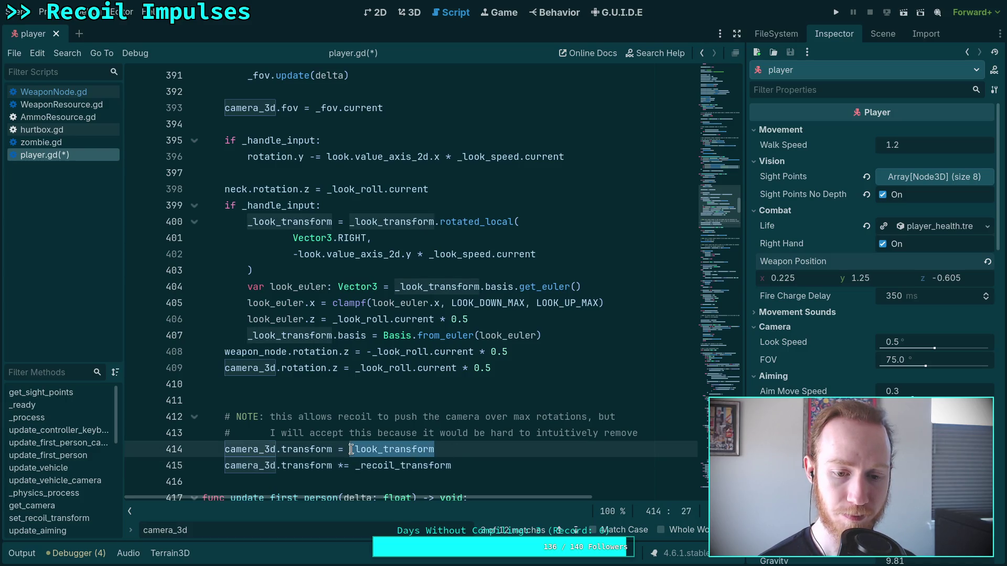
{"action": "left_click", "coordinate": [439, 451]}
{"action": "mouse_move", "coordinate": [457, 450]}
{"action": "left_mouse_down"}
{"action": "mouse_move", "coordinate": [152, 437]}
{"action": "mouse_move", "coordinate": [131, 432]}
{"action": "mouse_move", "coordinate": [126, 416]}
{"action": "mouse_move", "coordinate": [117, 440]}
{"action": "left_mouse_up"}
{"action": "key", "text": "BackSpace"}
{"action": "key", "text": "BackSpace"}
{"action": "left_click", "coordinate": [275, 401]}
{"action": "key", "text": "BackSpace"}
{"action": "left_click", "coordinate": [547, 334]}
{"action": "key", "text": "Return"}
{"action": "key", "text": "BackSpace"}
{"action": "key", "text": "BackSpace"}
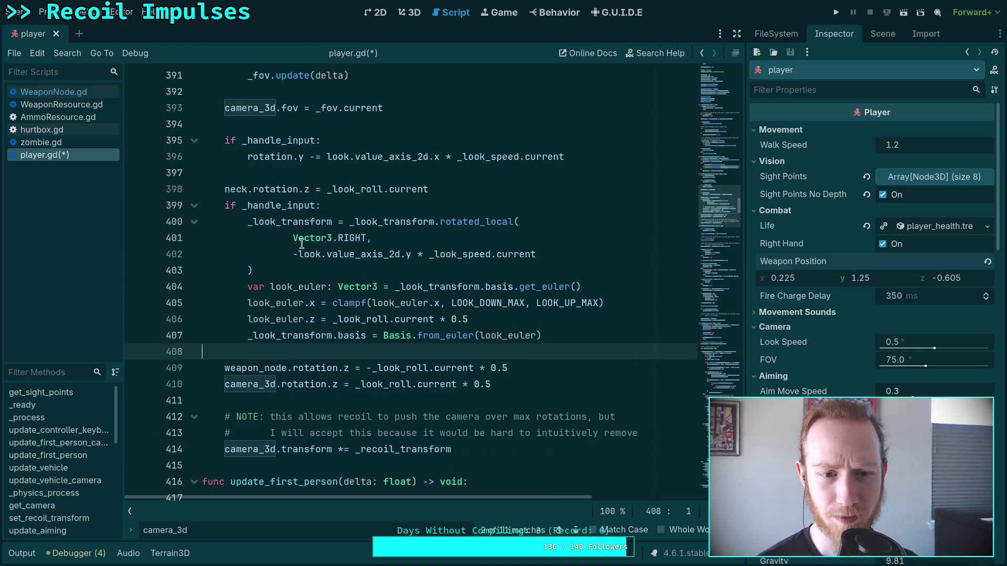
Step: Open a new indented line at the top of the _handle_input block
{"action": "left_click", "coordinate": [393, 205]}
{"action": "key", "text": "Return"}
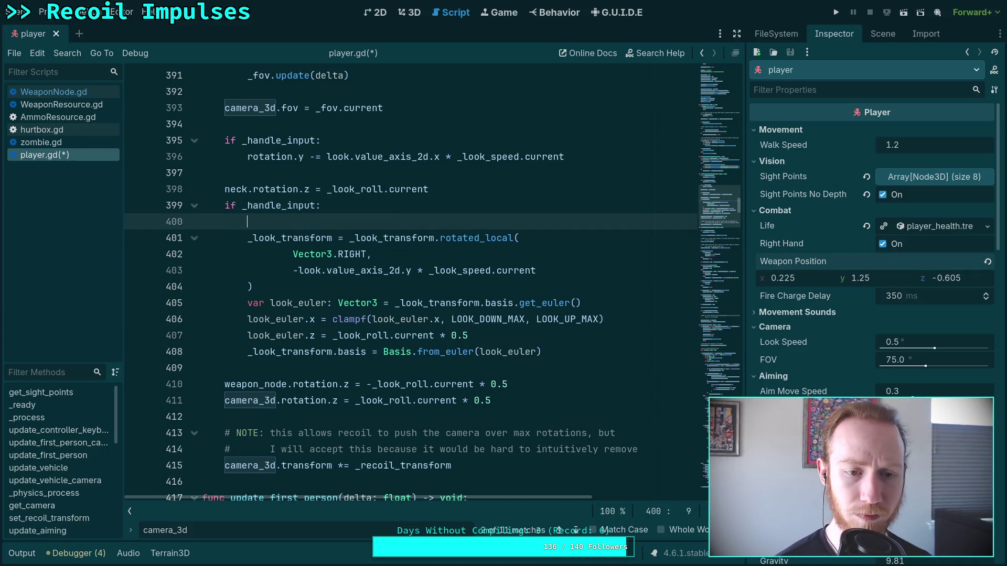
{"action": "type", "text": "neck."}
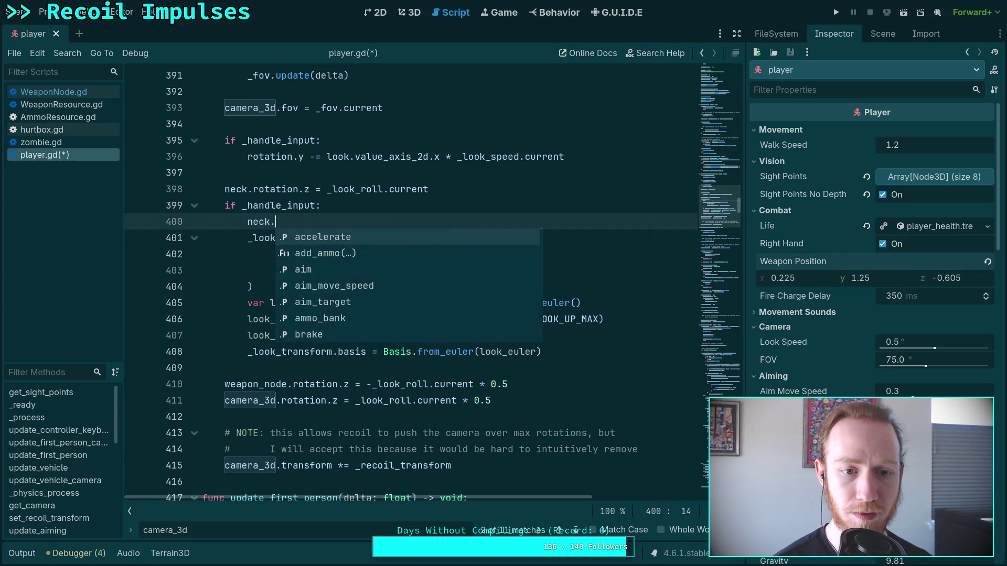
{"action": "key", "text": "Escape"}
{"action": "key", "text": "Escape"}
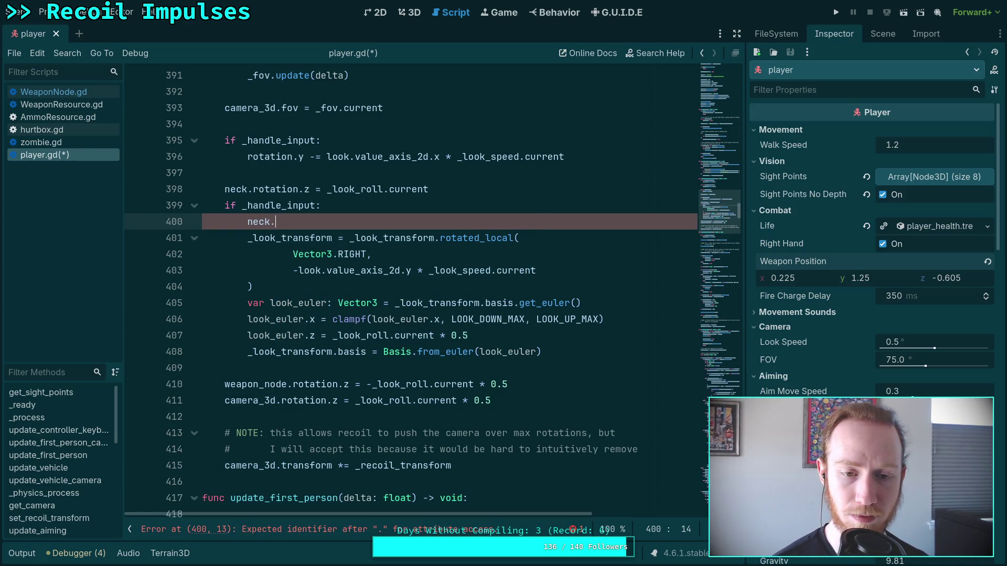
{"action": "key", "text": "BackSpace"}
{"action": "key", "text": "BackSpace"}
{"action": "key", "text": "BackSpace"}
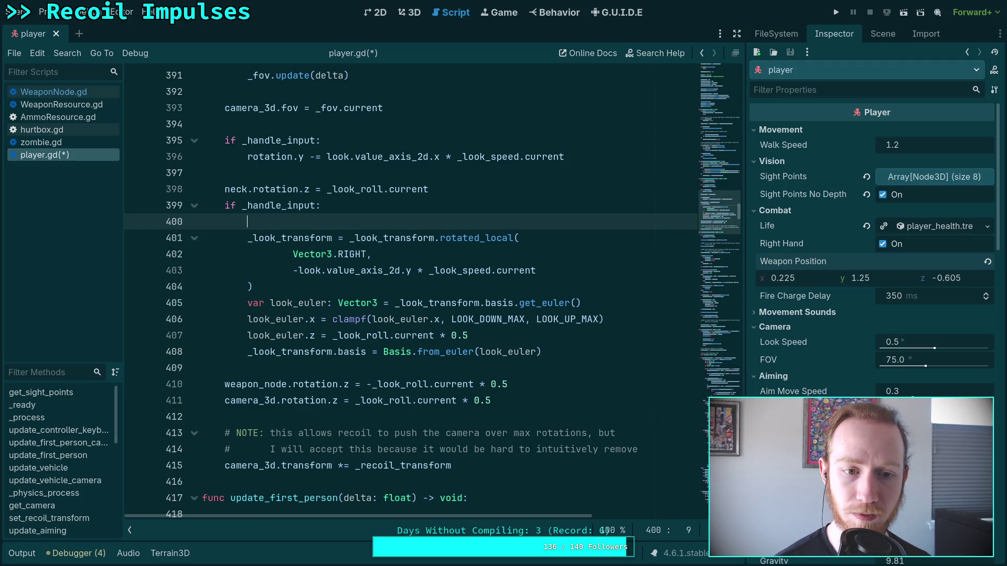
{"action": "key", "text": "ctrl+f"}
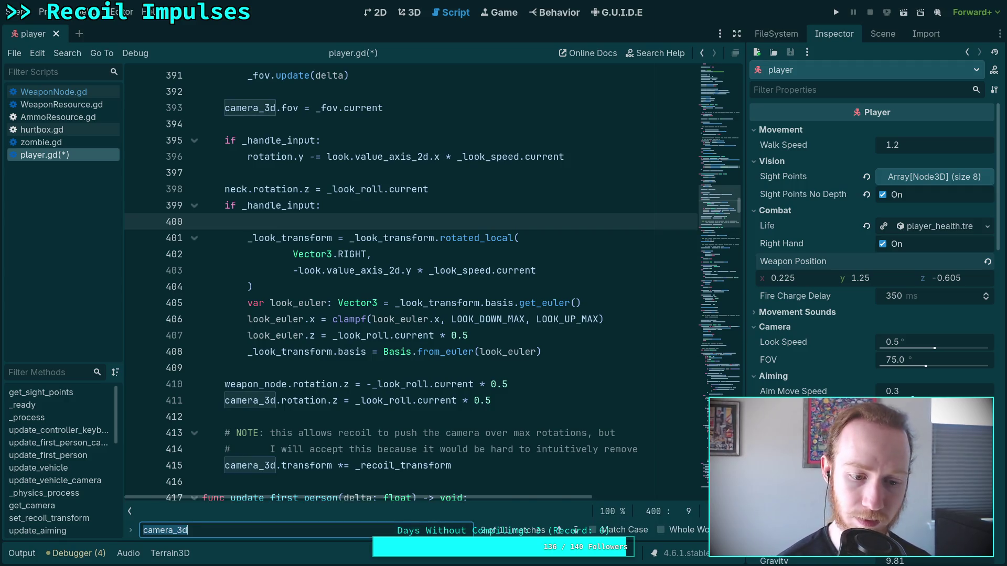
Step: Search player.gd for _look_transform and step through its first matches
{"action": "type", "text": "_loock"}
{"action": "key", "text": "BackSpace"}
{"action": "key", "text": "BackSpace"}
{"action": "type", "text": "k_transform"}
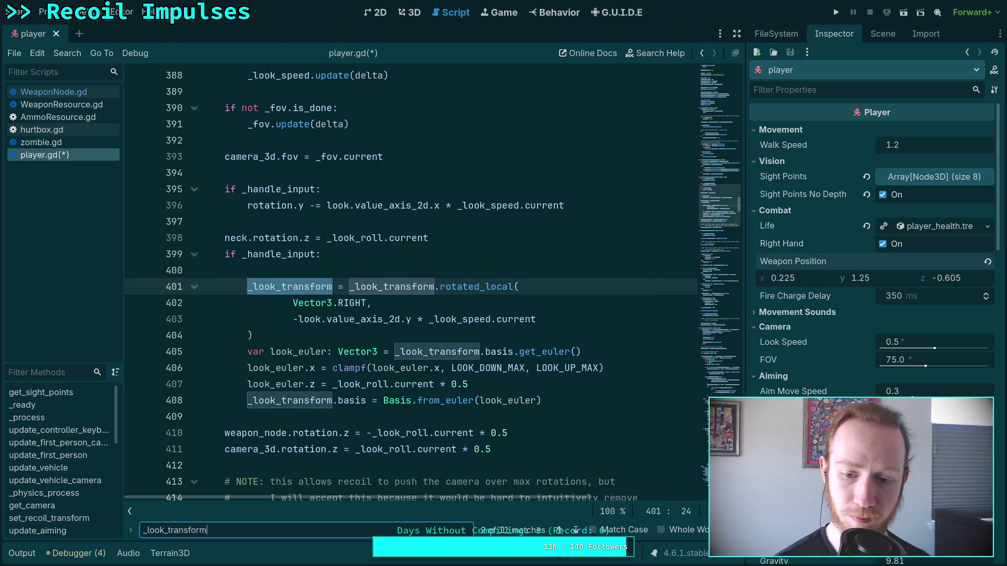
{"action": "left_click", "coordinate": [576, 531]}
{"action": "left_click", "coordinate": [576, 531]}
{"action": "left_click", "coordinate": [576, 530]}
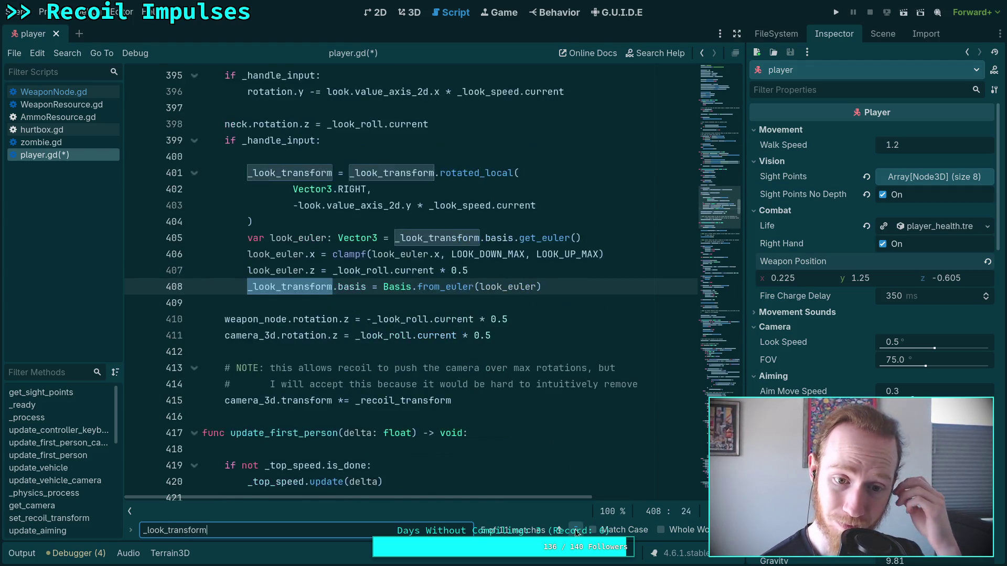
{"action": "left_click", "coordinate": [576, 531]}
{"action": "scroll", "coordinate": [568, 481], "scroll_direction": "down", "scroll_amount": 2}
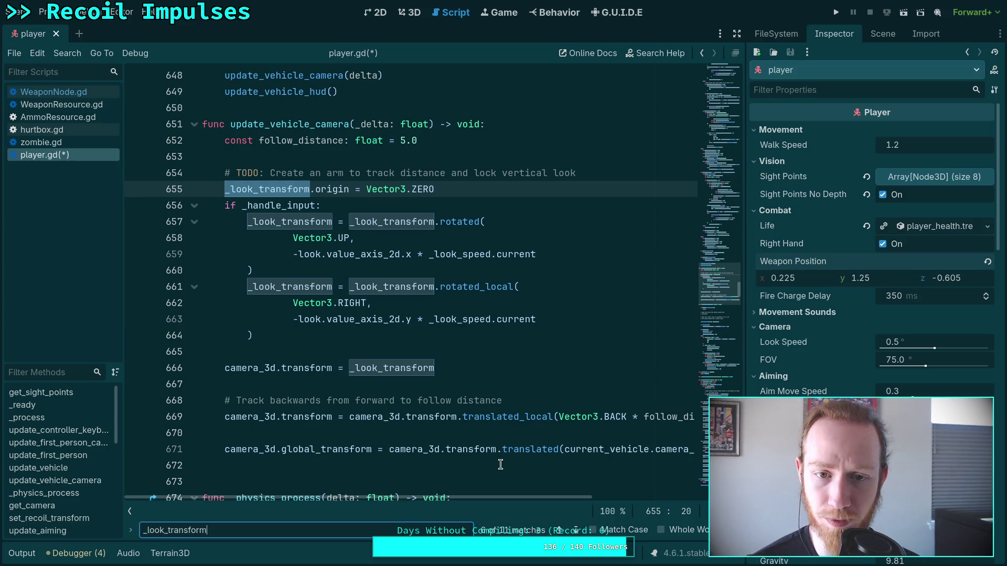
Step: Continue through the remaining _look_transform uses to the look block, placing the caret on blank line 400
{"action": "left_click", "coordinate": [577, 173]}
{"action": "left_click", "coordinate": [368, 208]}
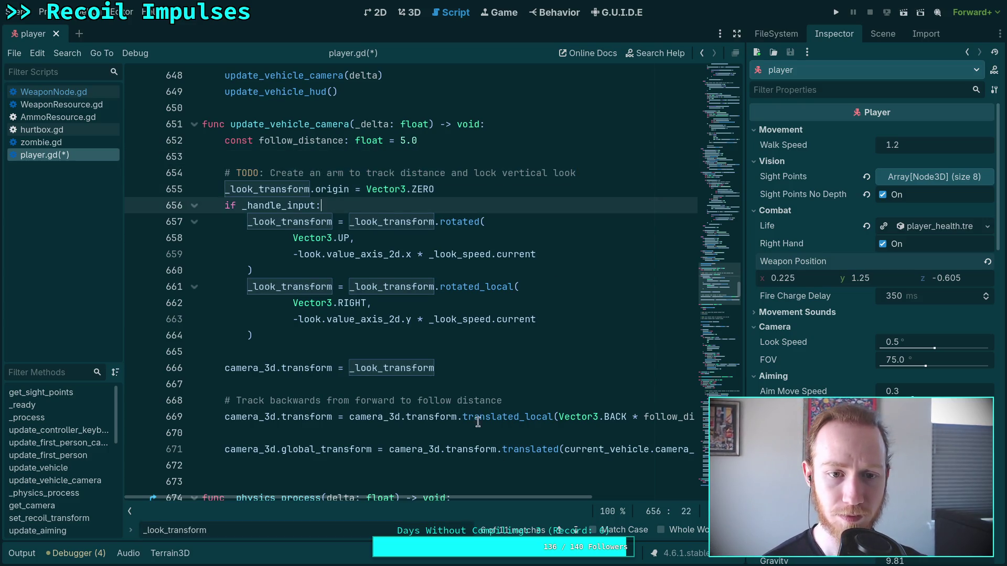
{"action": "left_click", "coordinate": [578, 530]}
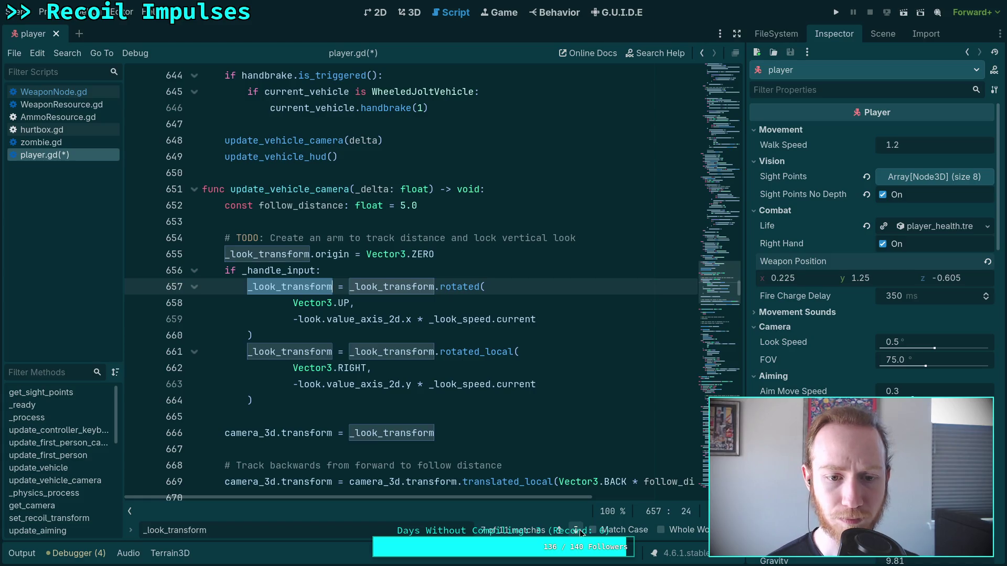
{"action": "left_click", "coordinate": [579, 531]}
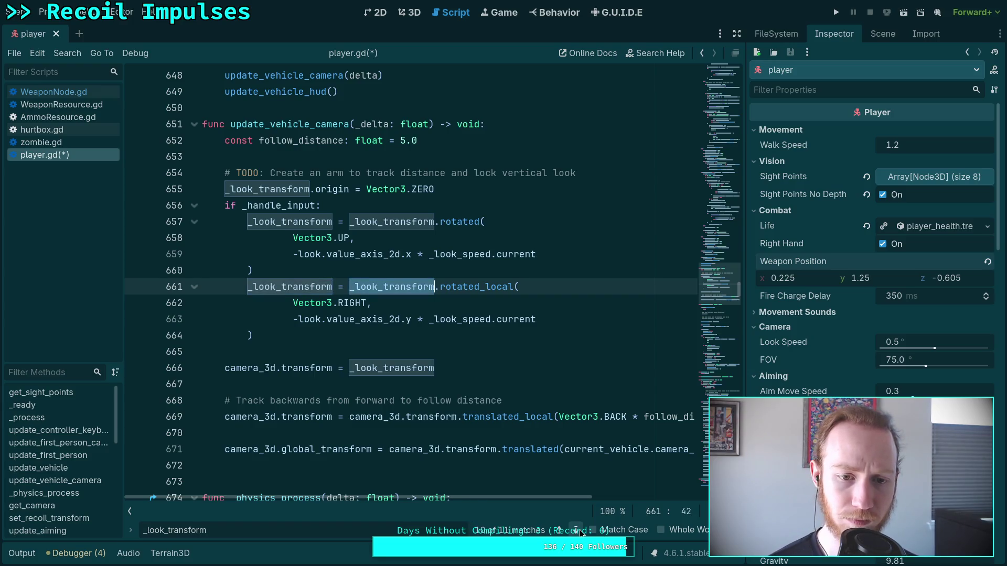
{"action": "left_click", "coordinate": [579, 532]}
{"action": "left_click", "coordinate": [579, 532]}
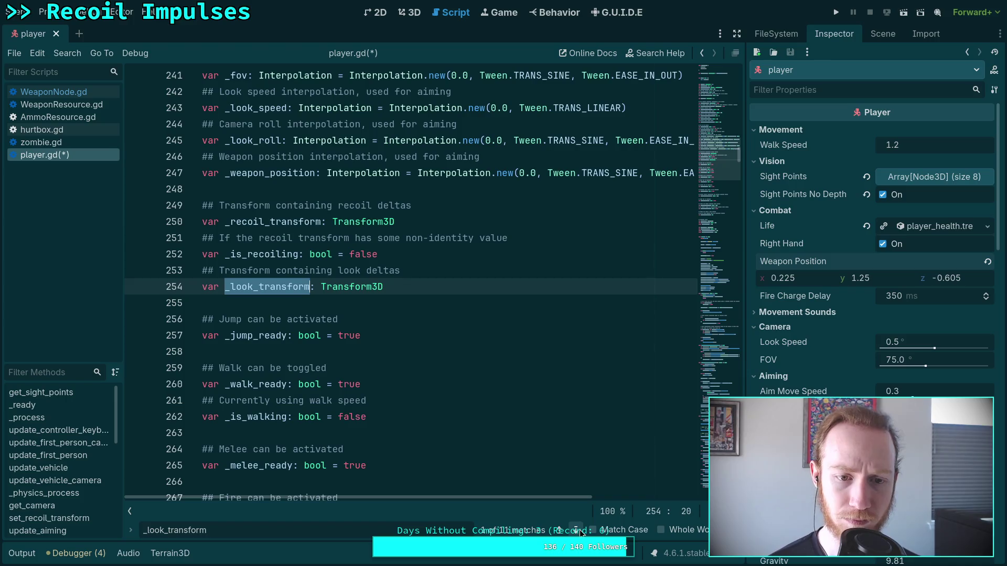
{"action": "left_click", "coordinate": [579, 531]}
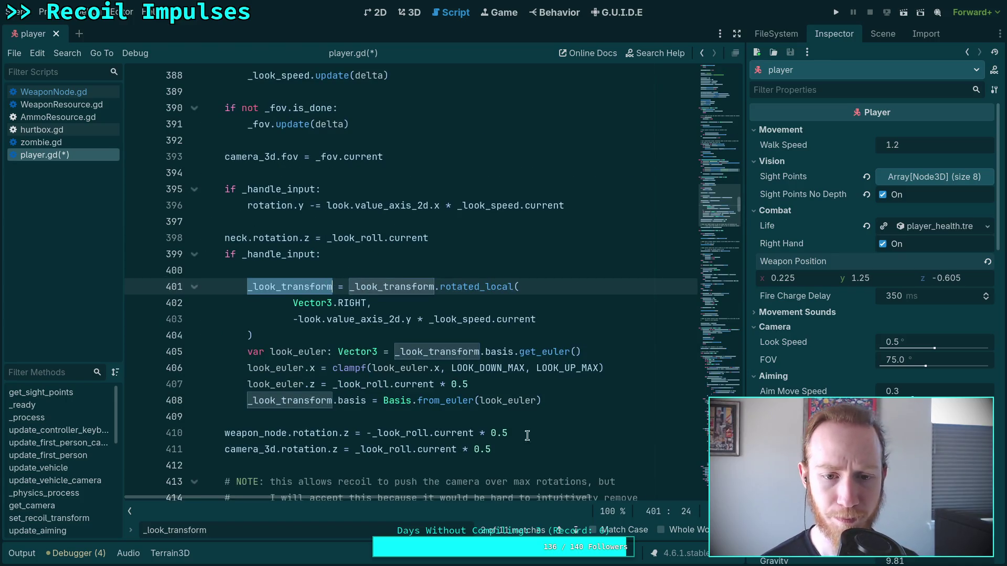
{"action": "left_click", "coordinate": [463, 272]}
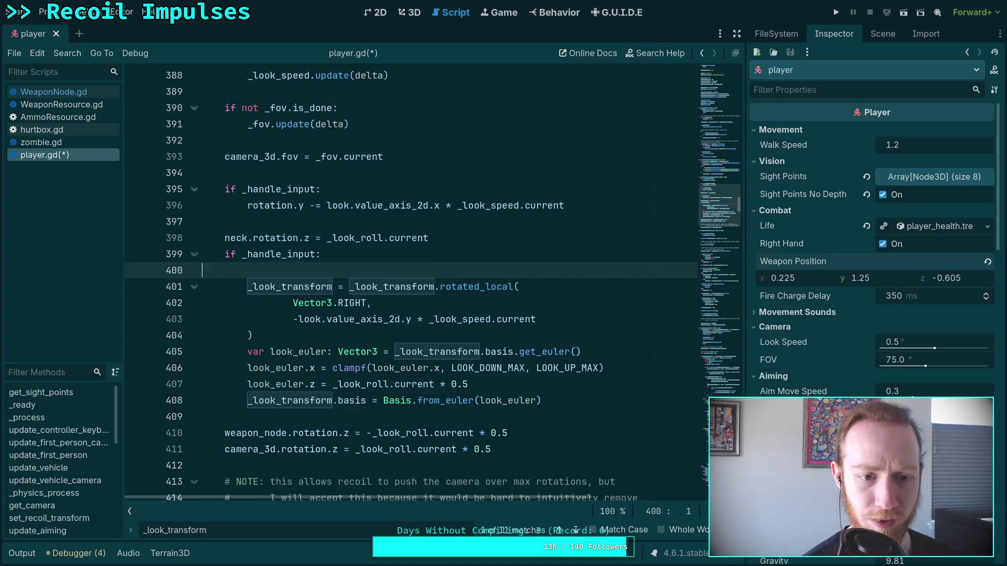
Step: Delete blank line 400 and the look_euler.z roll line
{"action": "key", "text": "BackSpace"}
{"action": "key", "text": "BackSpace"}
{"action": "key", "text": "BackSpace"}
{"action": "mouse_move", "coordinate": [551, 353]}
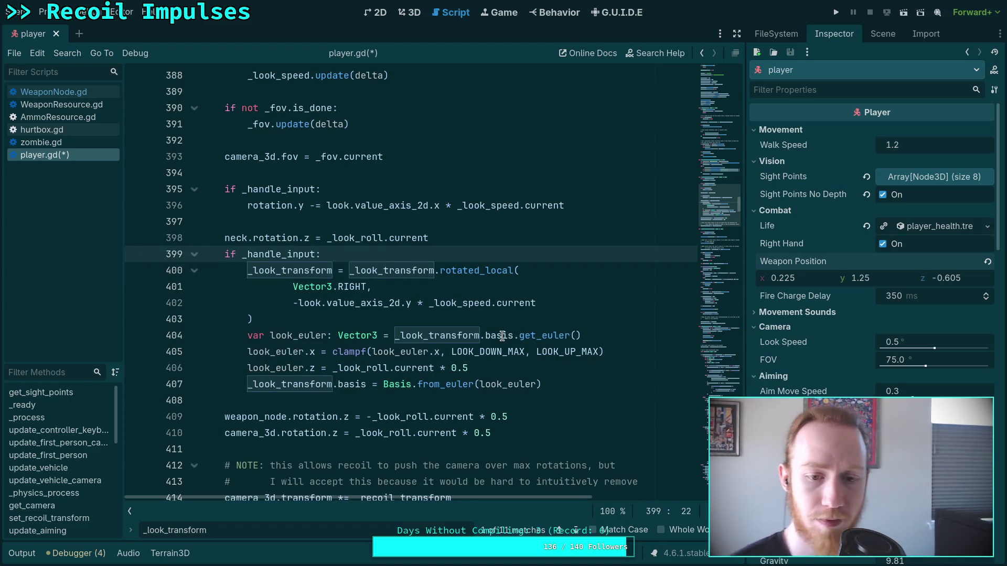
{"action": "mouse_move", "coordinate": [502, 336]}
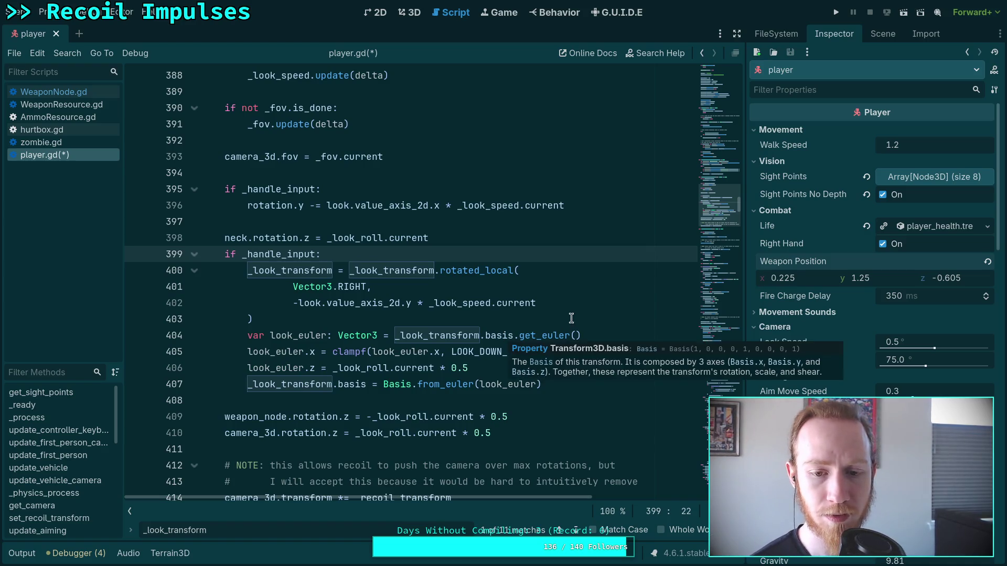
{"action": "left_click_drag", "start_coordinate": [569, 370], "coordinate": [633, 352]}
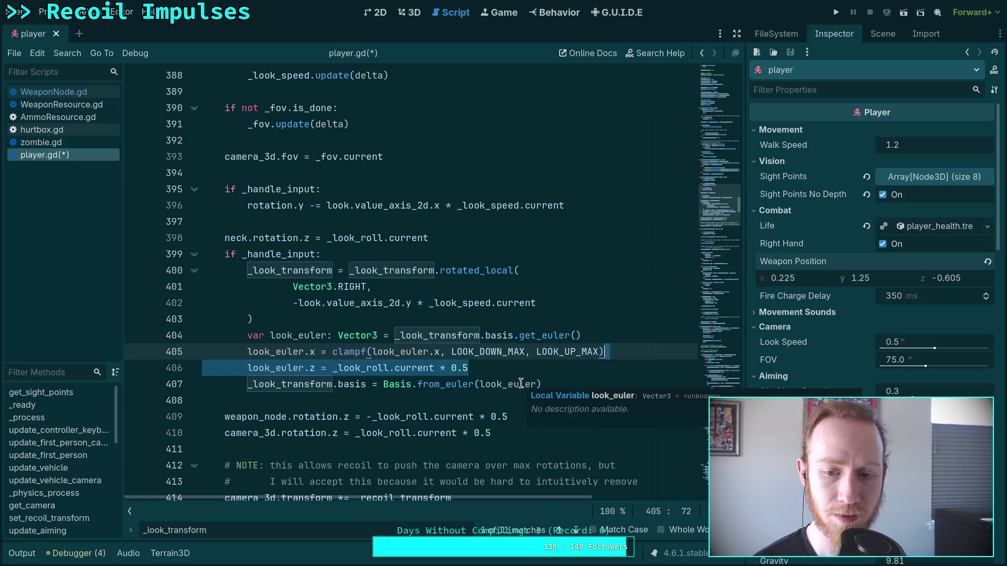
{"action": "key", "text": "BackSpace"}
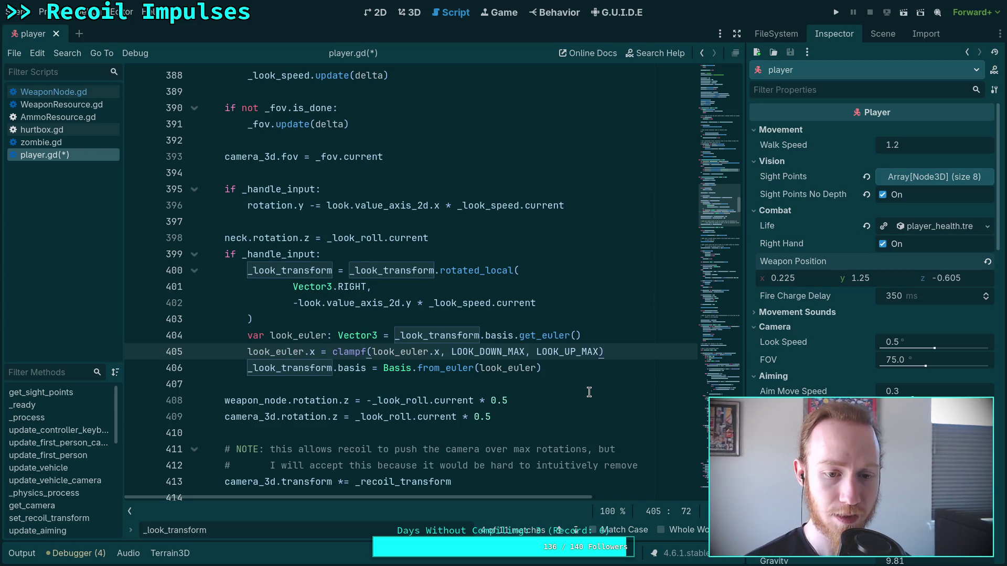
Step: Start a new neck line after the Basis.from_euler assignment, typing 'nec'
{"action": "key", "text": "Return"}
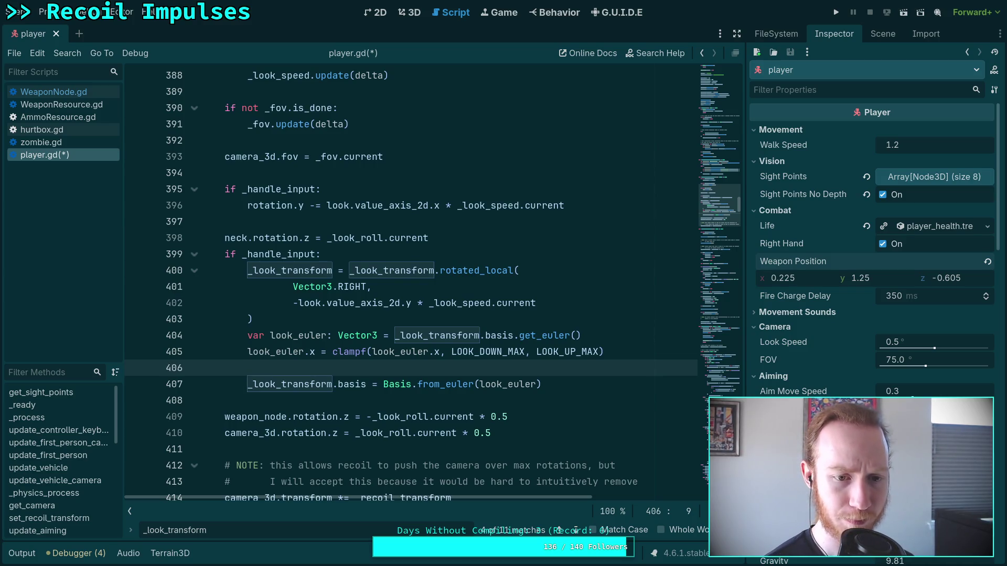
{"action": "type", "text": "neck"}
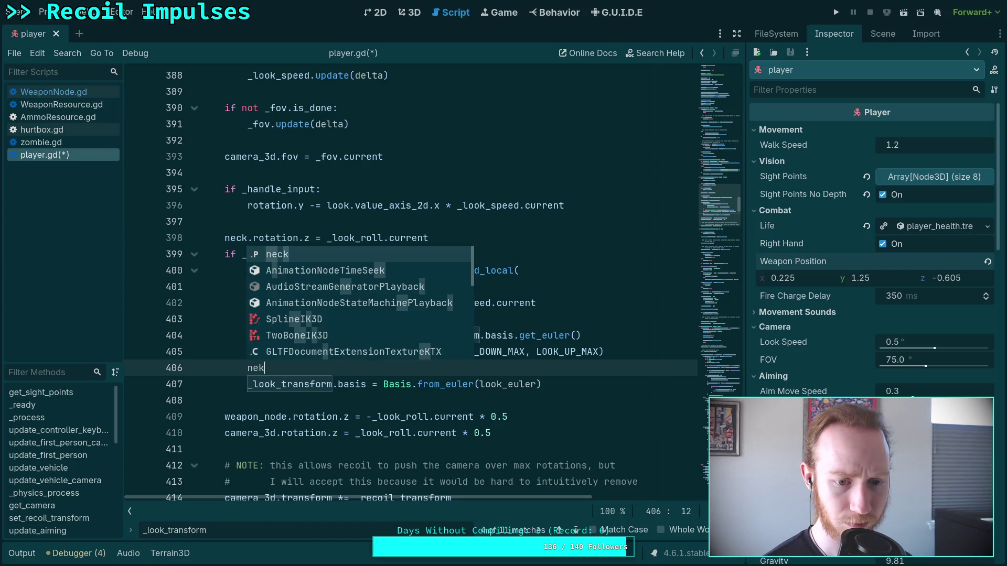
{"action": "type", "text": ".rotation"}
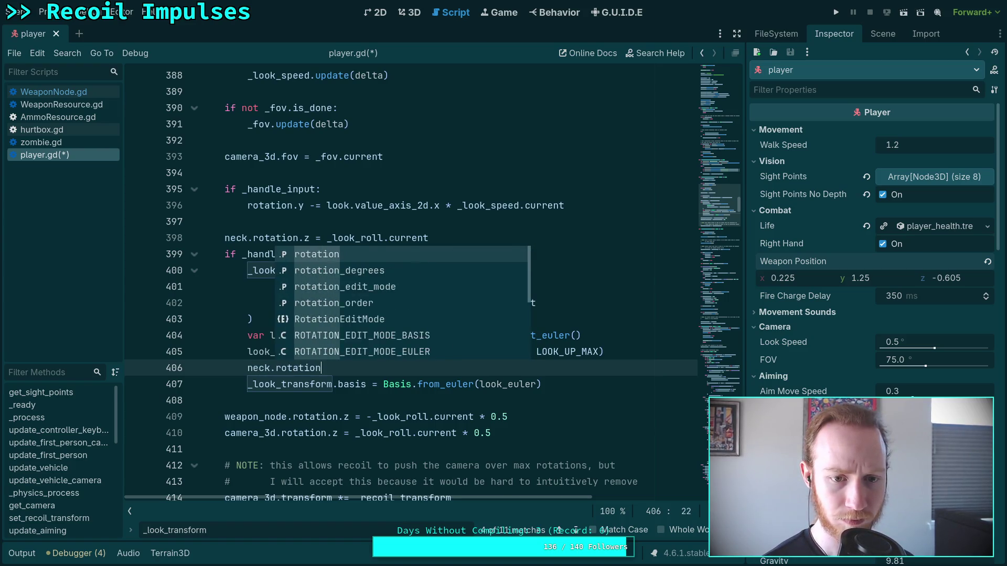
{"action": "type", "text": ".x"}
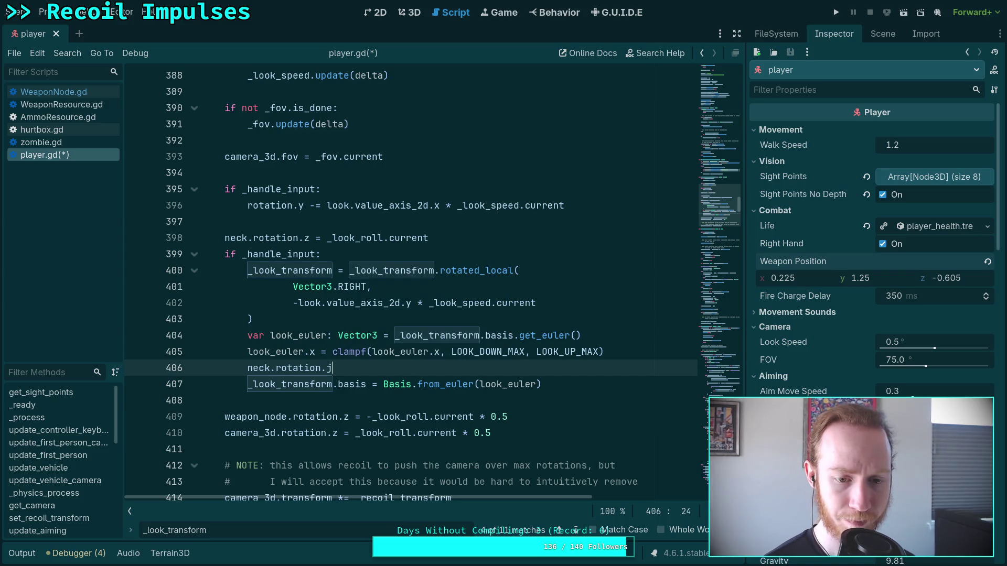
{"action": "key", "text": "BackSpace"}
{"action": "key", "text": "BackSpace"}
{"action": "key", "text": "BackSpace"}
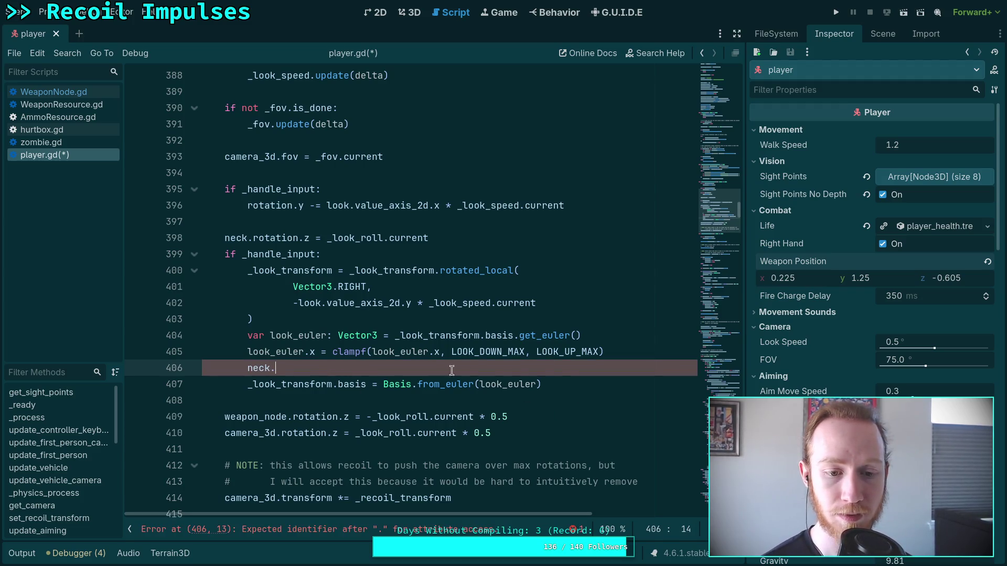
{"action": "key", "text": "ctrl+shift+k"}
{"action": "left_click", "coordinate": [614, 360]}
{"action": "key", "text": "Return"}
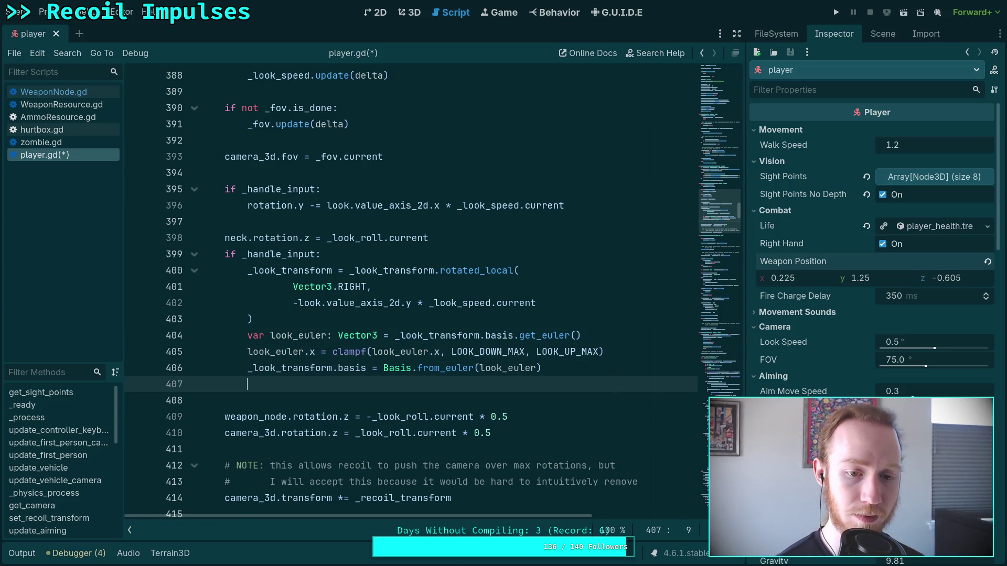
{"action": "type", "text": "ne"}
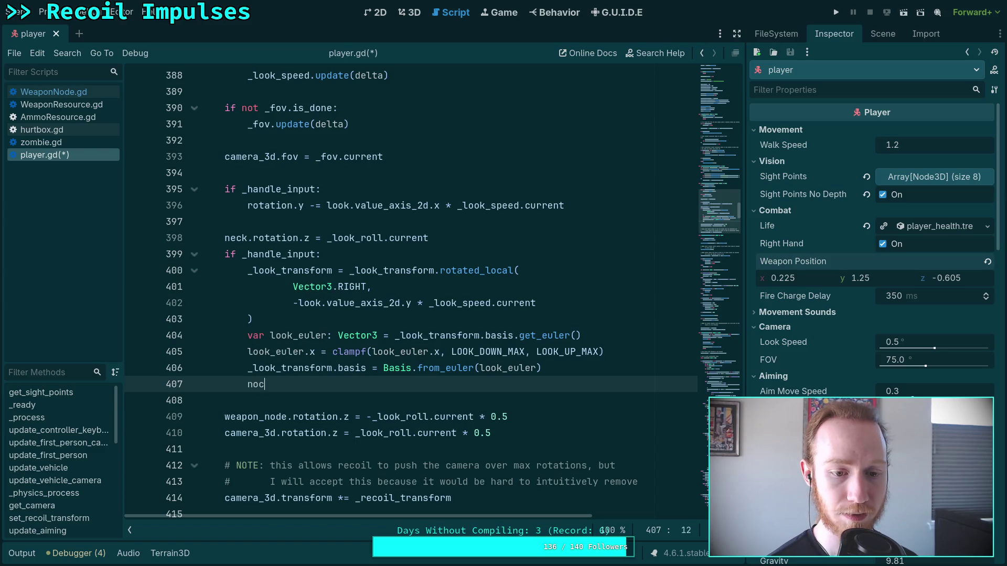
{"action": "type", "text": "c"}
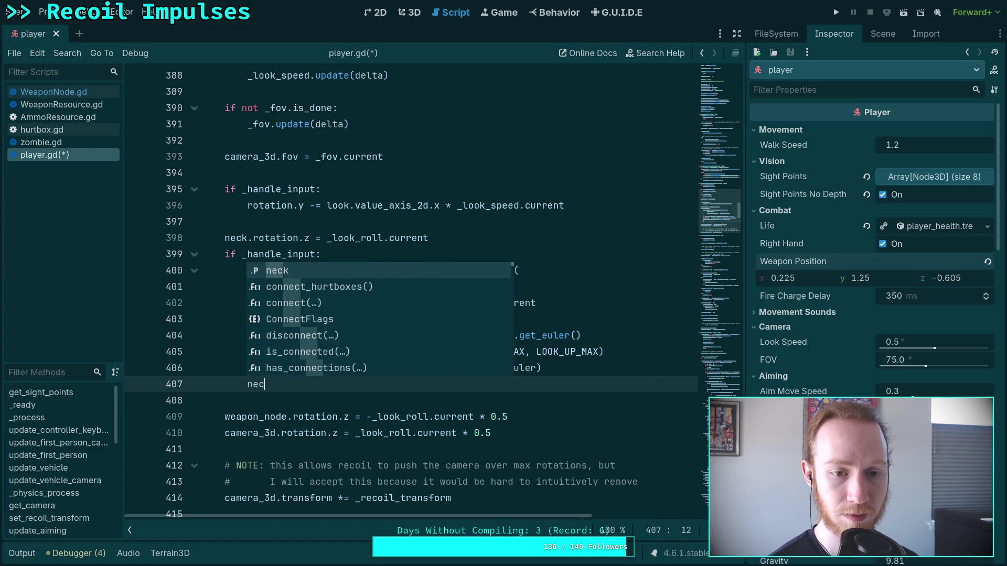
{"action": "left_click", "coordinate": [441, 237]}
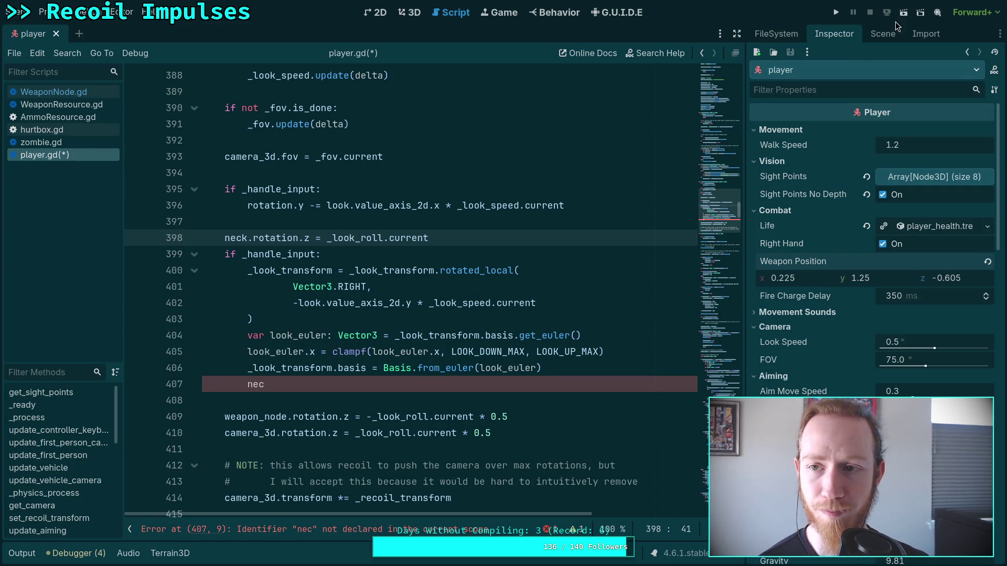
Step: Select data/weapon/type/shotgun/shotgun.tres in the FileSystem and show it in the Inspector
{"action": "left_click", "coordinate": [777, 33]}
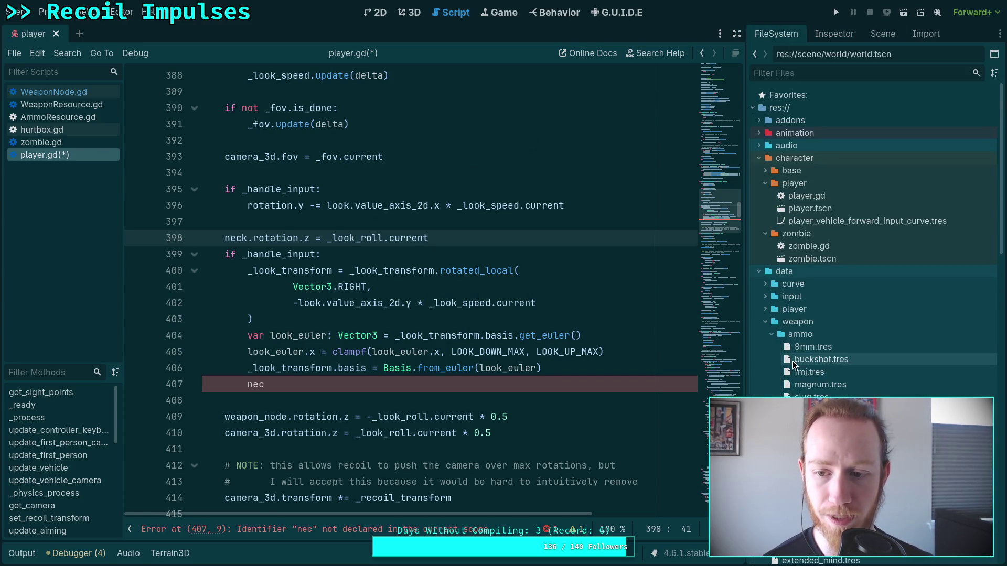
{"action": "scroll", "coordinate": [792, 361], "scroll_direction": "down", "scroll_amount": 3}
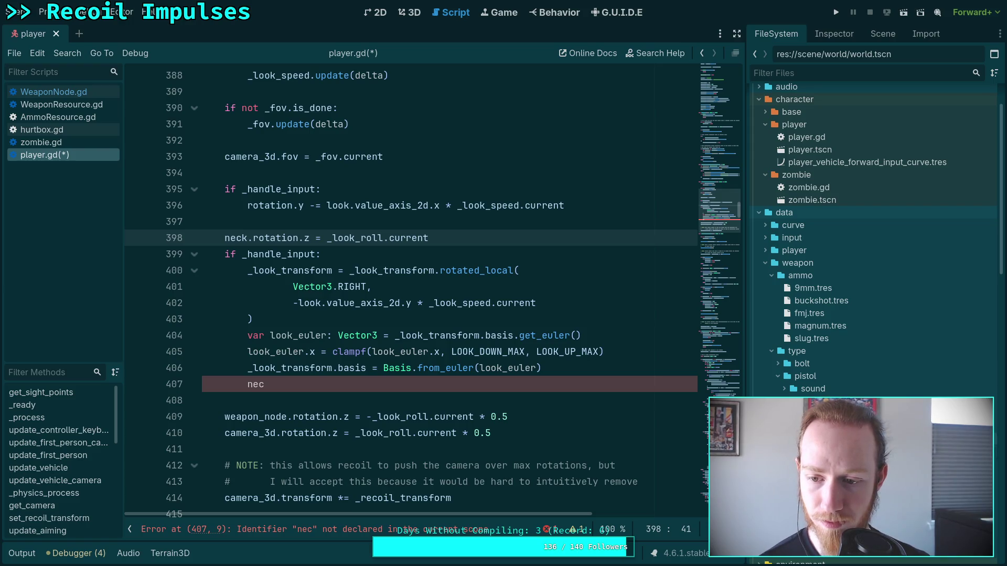
{"action": "left_click", "coordinate": [819, 430]}
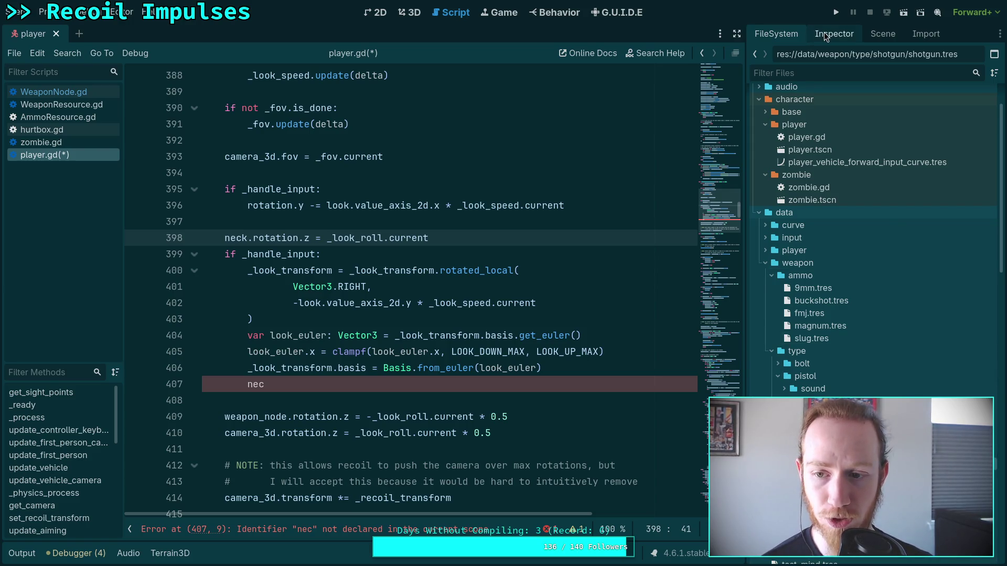
{"action": "left_click", "coordinate": [826, 36]}
Step: Collapse the Mechanism and Ballistics property groups, then return to the script at line 408
{"action": "left_click", "coordinate": [787, 321]}
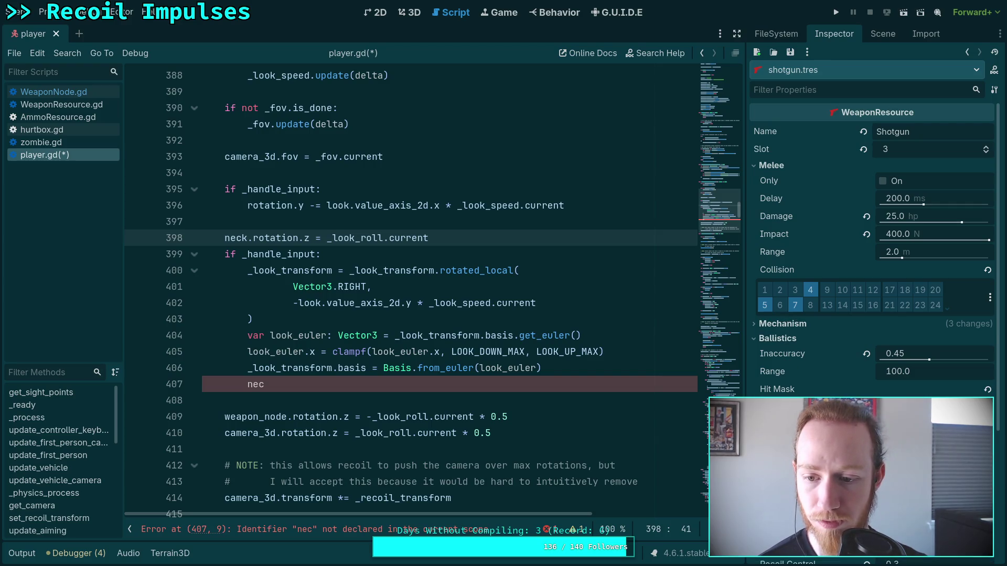
{"action": "scroll", "coordinate": [761, 346], "scroll_direction": "down", "scroll_amount": 3}
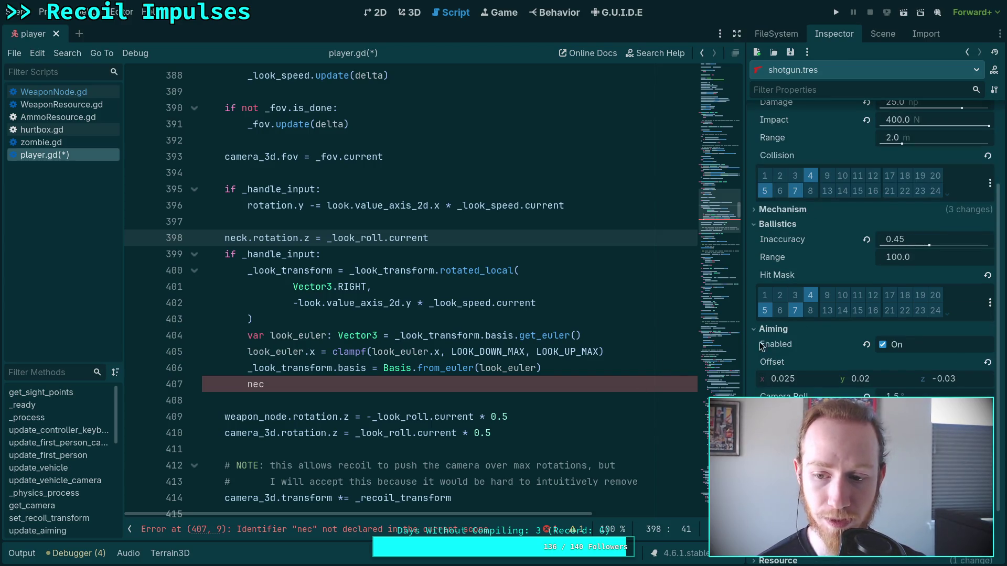
{"action": "left_click", "coordinate": [778, 224]}
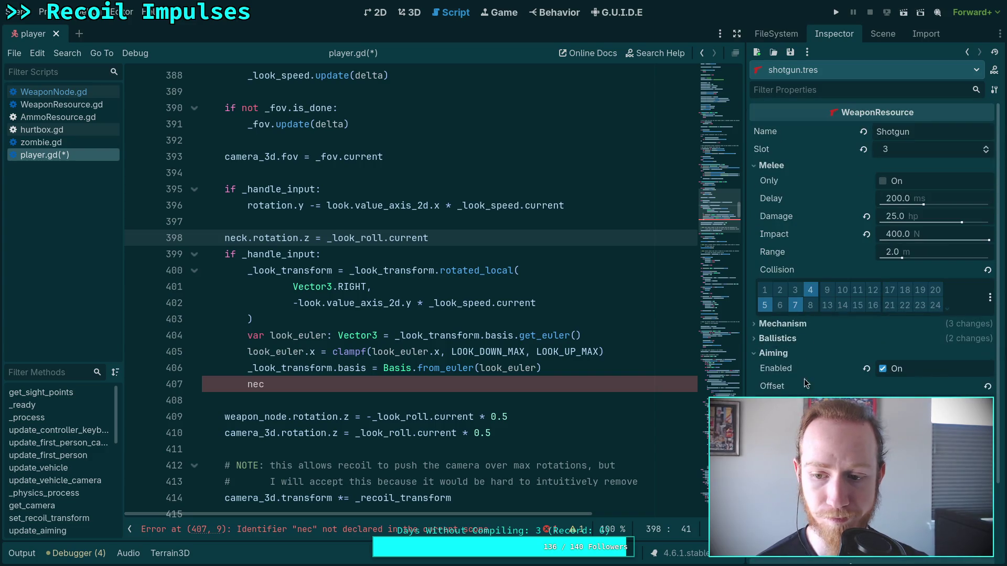
{"action": "left_click", "coordinate": [420, 394]}
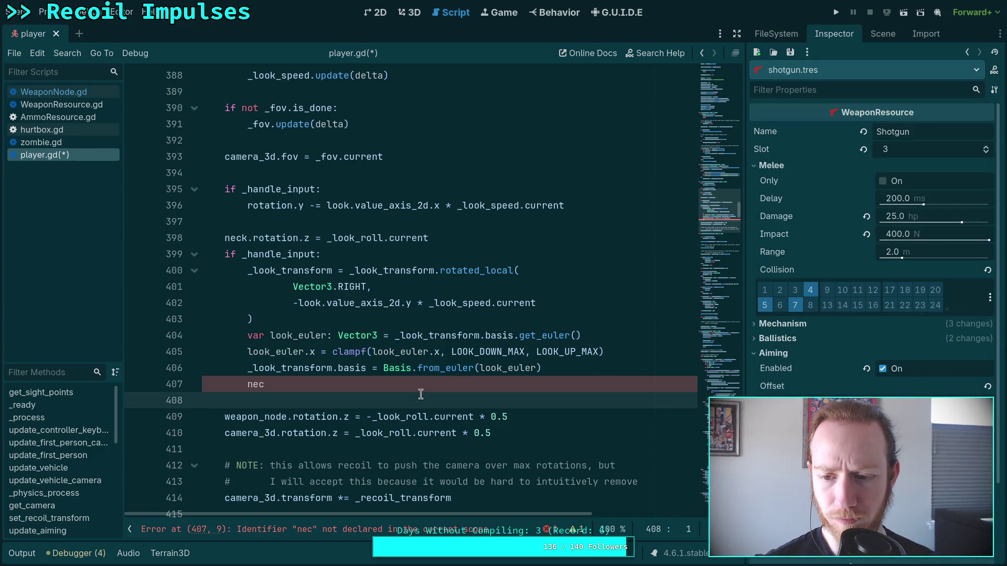
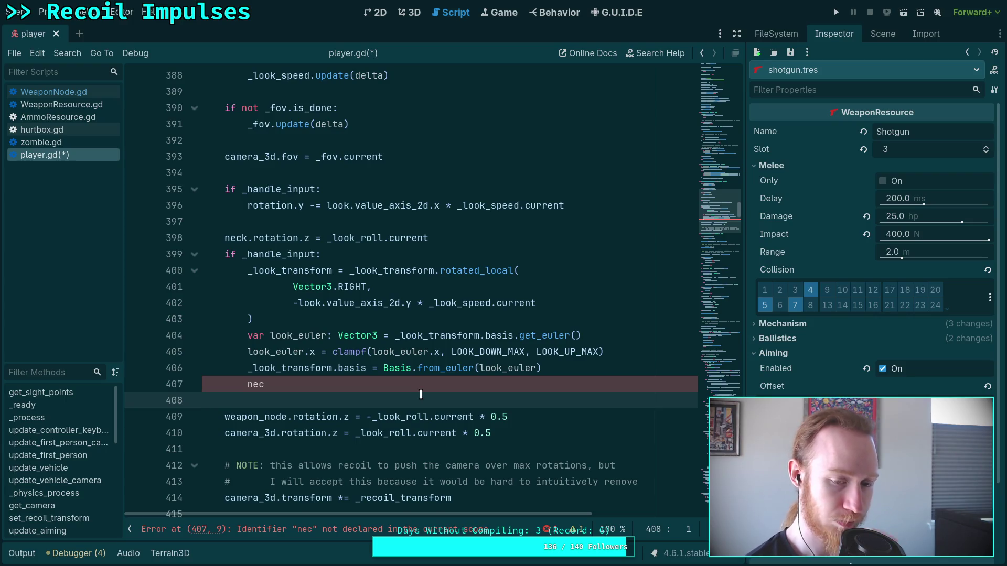
Step: Add 'look_euler.z = _look_roll.current' on a new line below the clamp line
{"action": "left_click", "coordinate": [659, 347]}
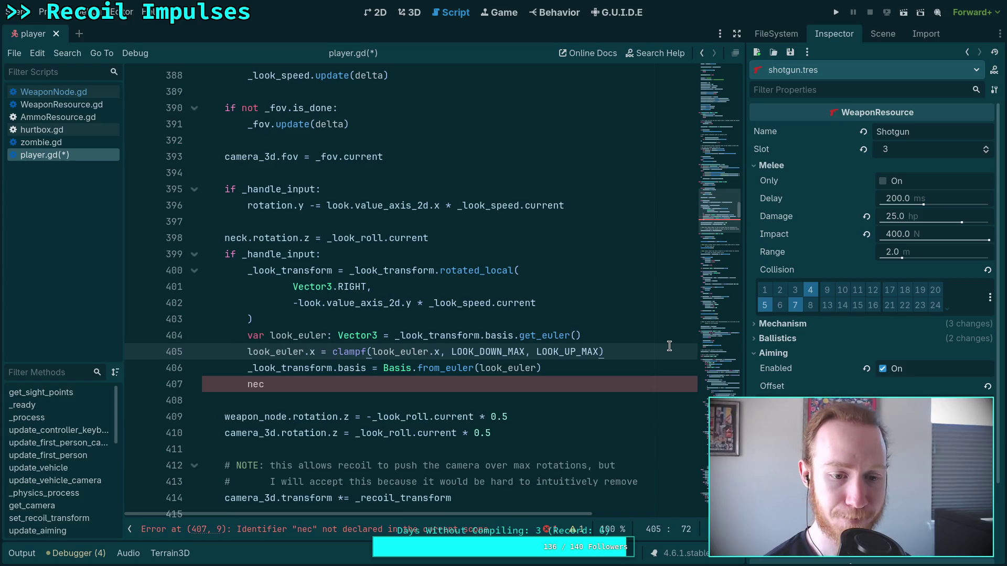
{"action": "key", "text": "Return"}
{"action": "type", "text": "look"}
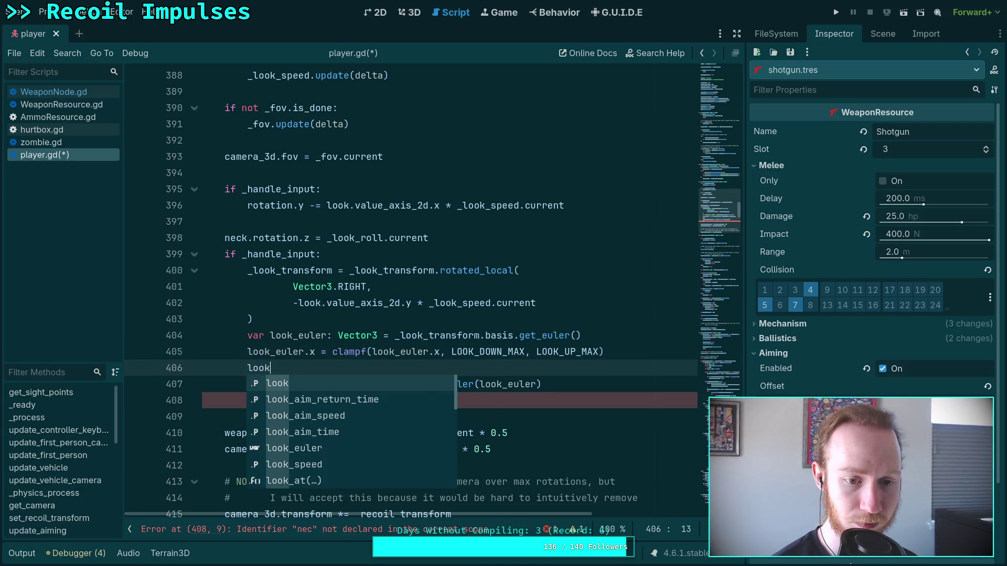
{"action": "type", "text": "_eu"}
{"action": "key", "text": "Return"}
{"action": "type", "text": "."}
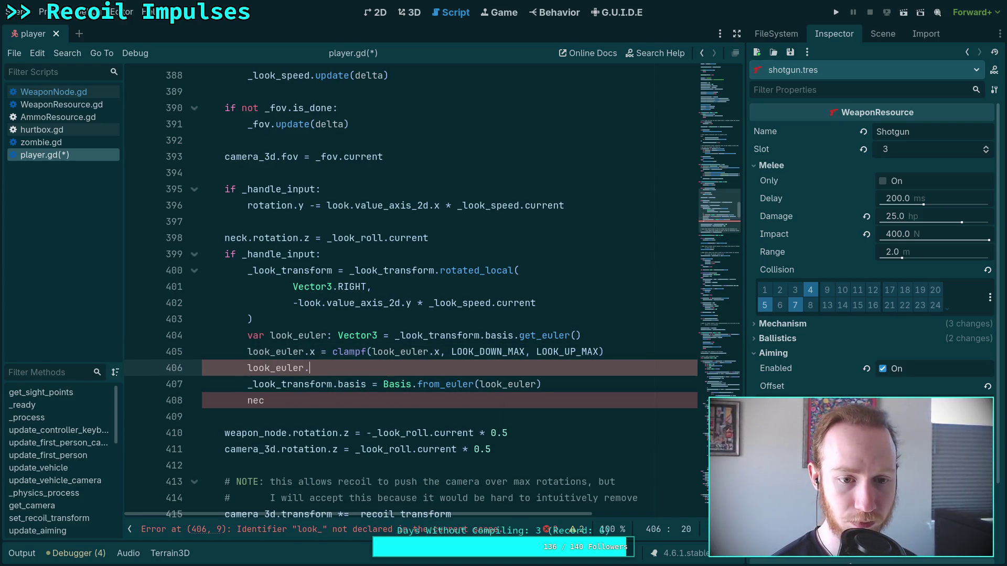
{"action": "type", "text": "z = _loo"}
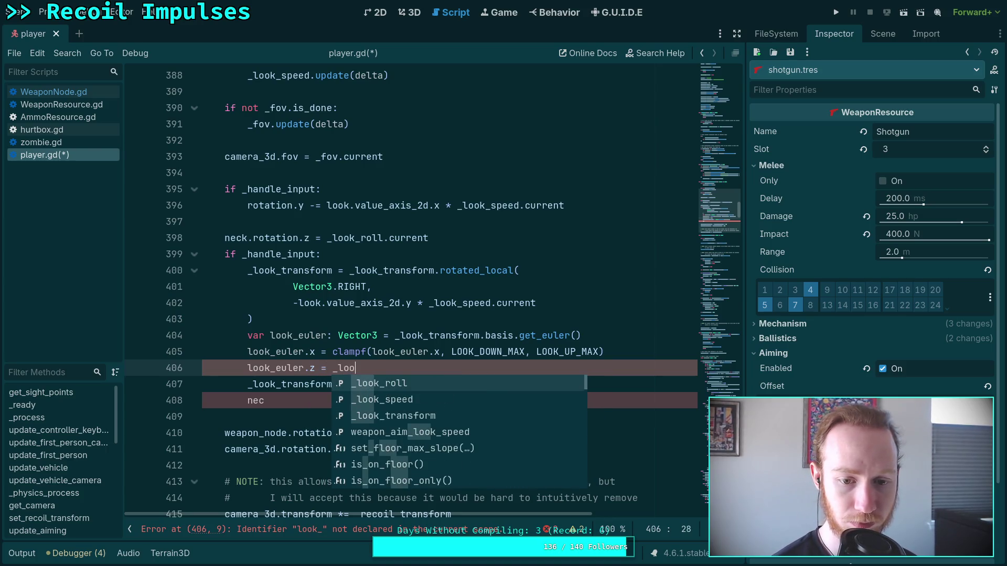
{"action": "type", "text": "k_roll.c"}
{"action": "type", "text": "urrent"}
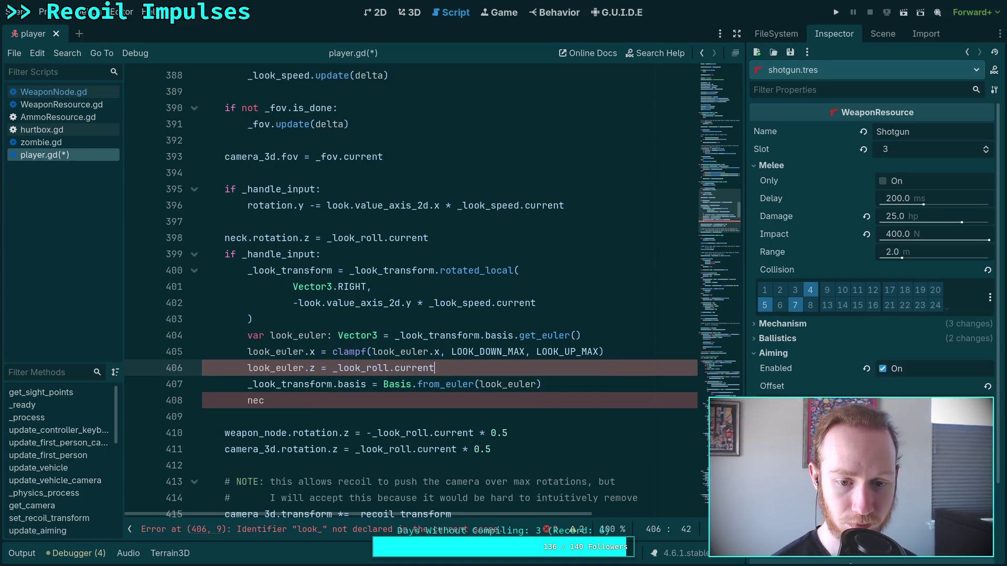
Step: Delete the separate neck roll line and the stray 'nec' text
{"action": "left_click", "coordinate": [446, 238]}
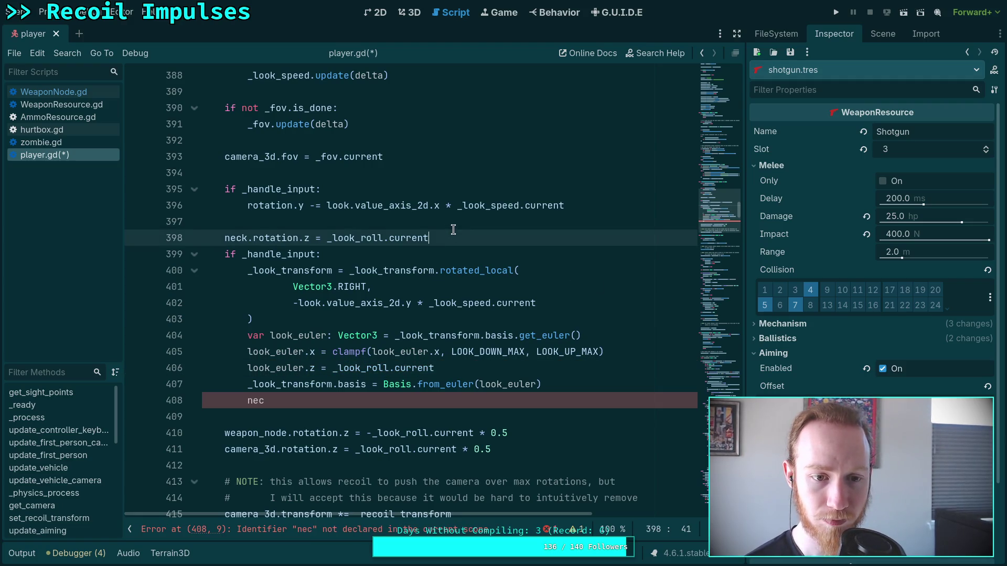
{"action": "triple_click", "coordinate": [451, 236]}
{"action": "key", "text": "ctrl+x"}
{"action": "left_click", "coordinate": [336, 384]}
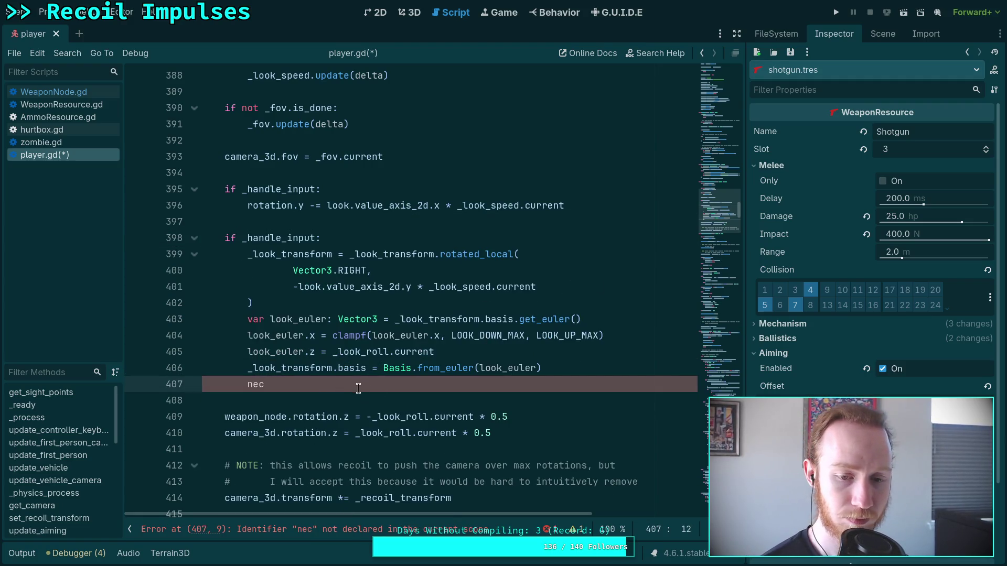
{"action": "left_click_drag", "start_coordinate": [324, 388], "coordinate": [200, 388]}
{"action": "key", "text": "BackSpace"}
Step: Begin an indented 'neck.transform.basis' statement on line 408
{"action": "left_click", "coordinate": [383, 402]}
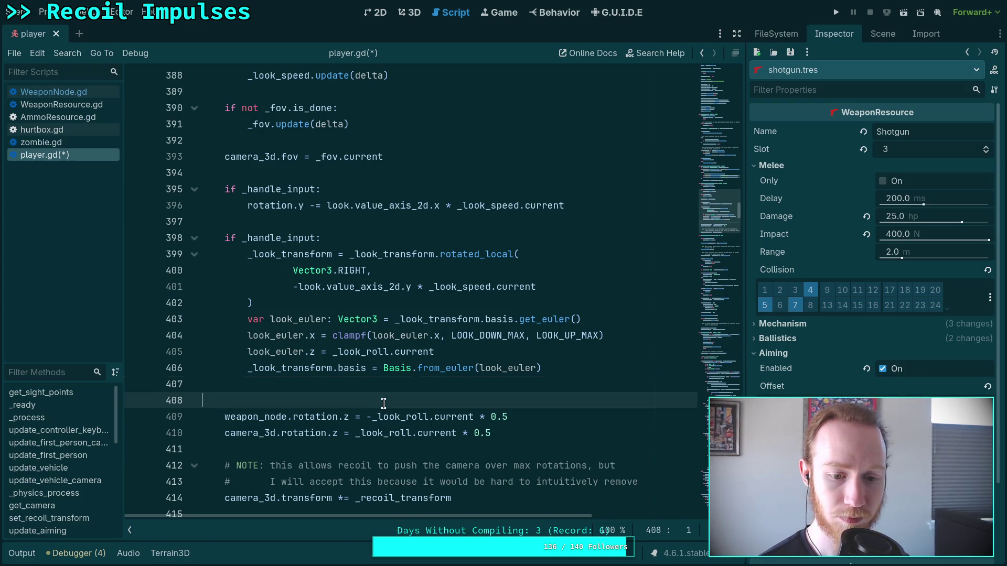
{"action": "key", "text": "Tab"}
{"action": "type", "text": "ne"}
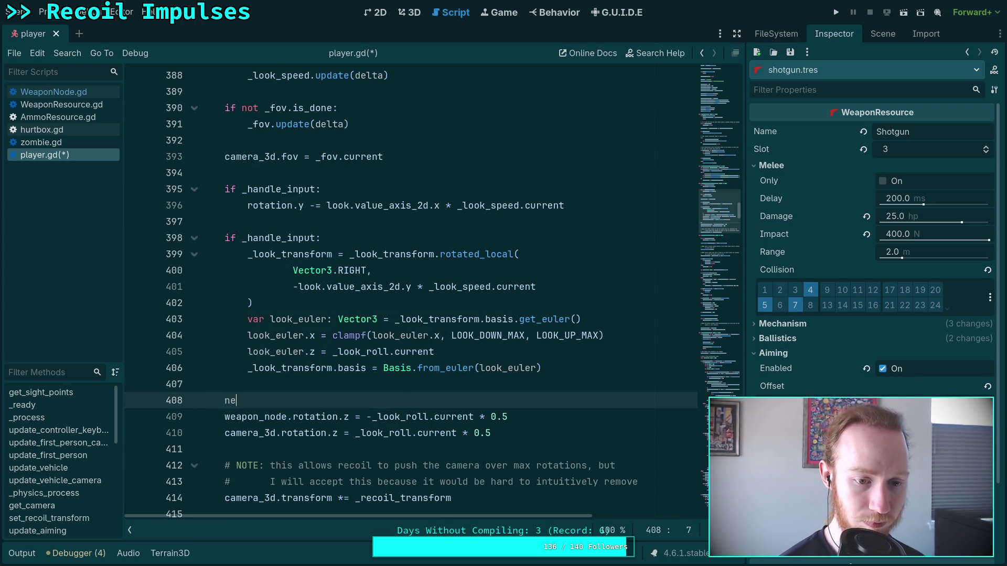
{"action": "type", "text": "ck."}
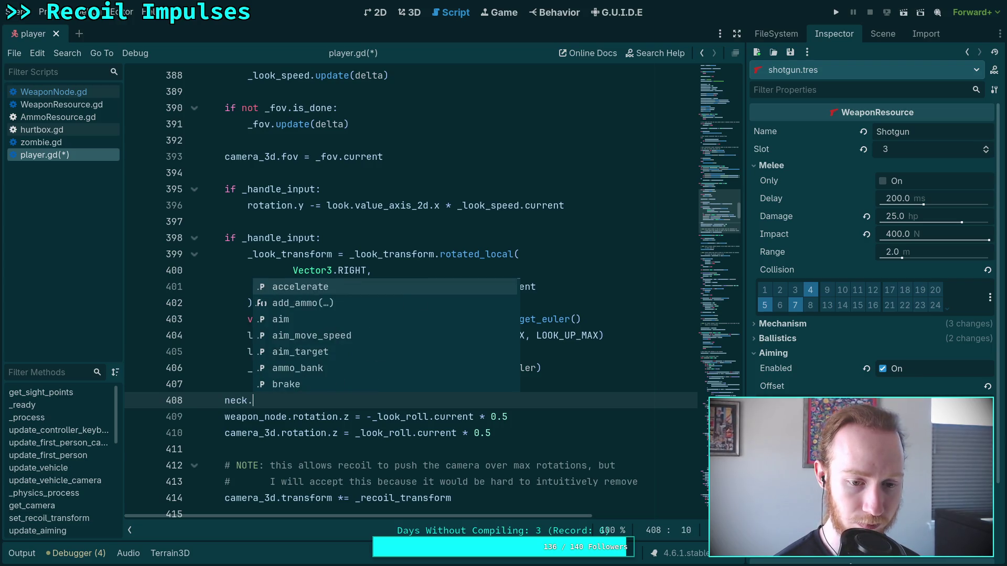
{"action": "type", "text": "tr"}
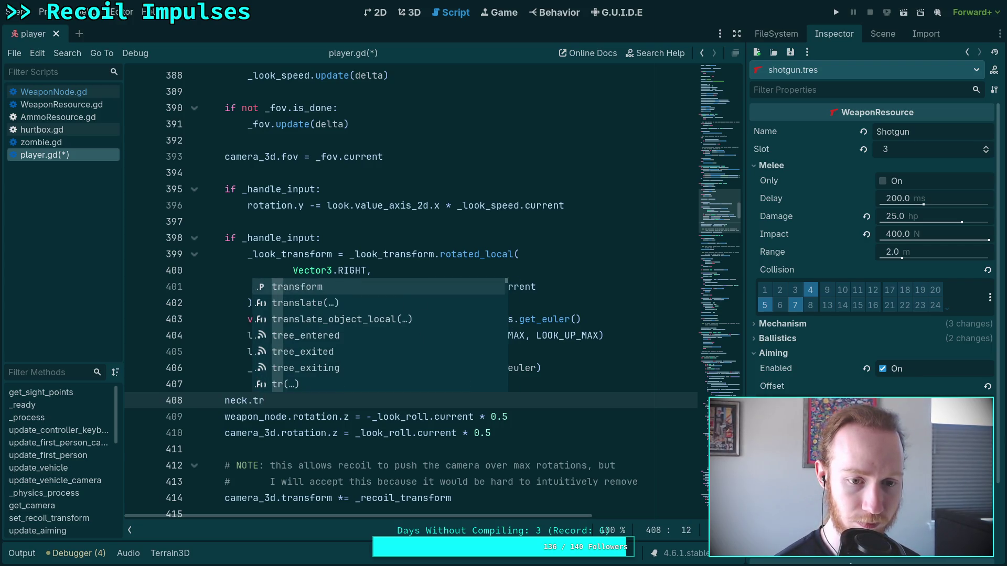
{"action": "key", "text": "Return"}
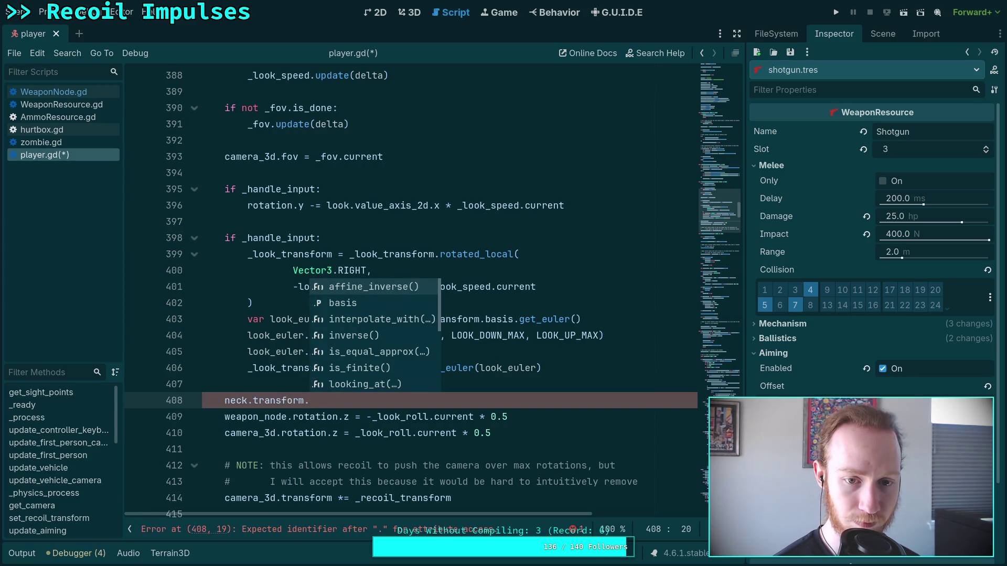
{"action": "type", "text": "basis"}
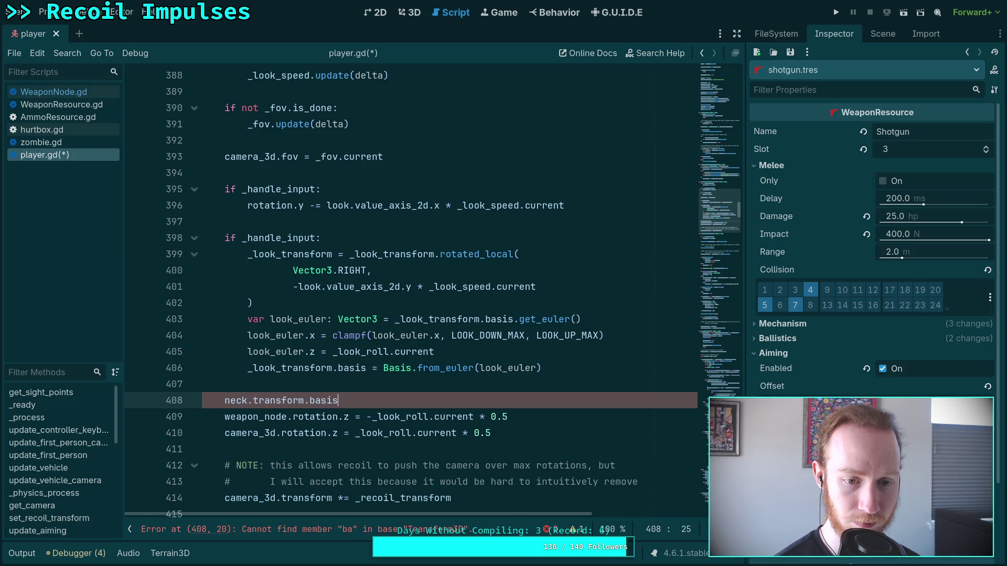
{"action": "left_click", "coordinate": [298, 252]}
Step: Search player.gd for _look_transform, stepping through all 11 matches to its line 254 declaration
{"action": "double_click", "coordinate": [299, 252]}
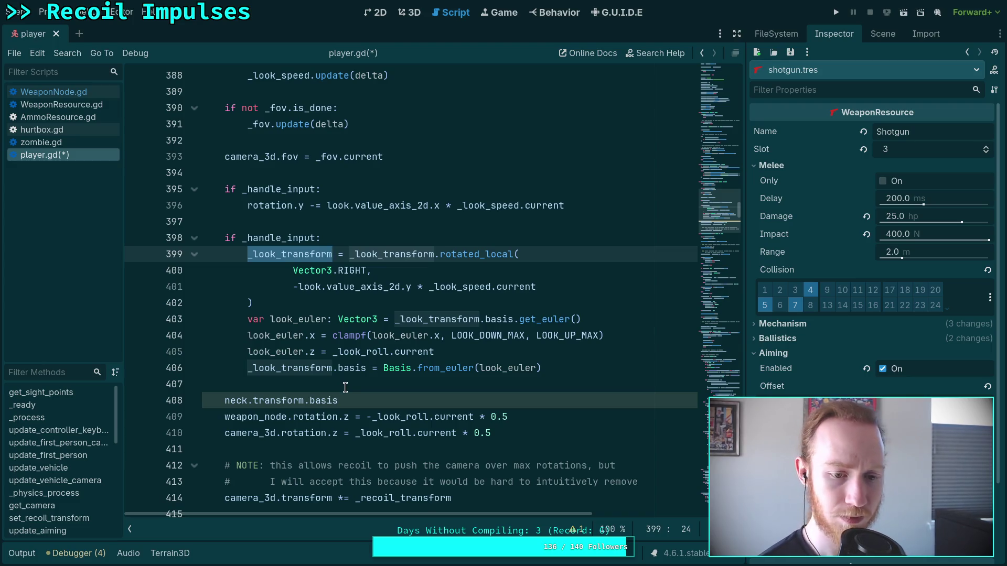
{"action": "key", "text": "ctrl+f"}
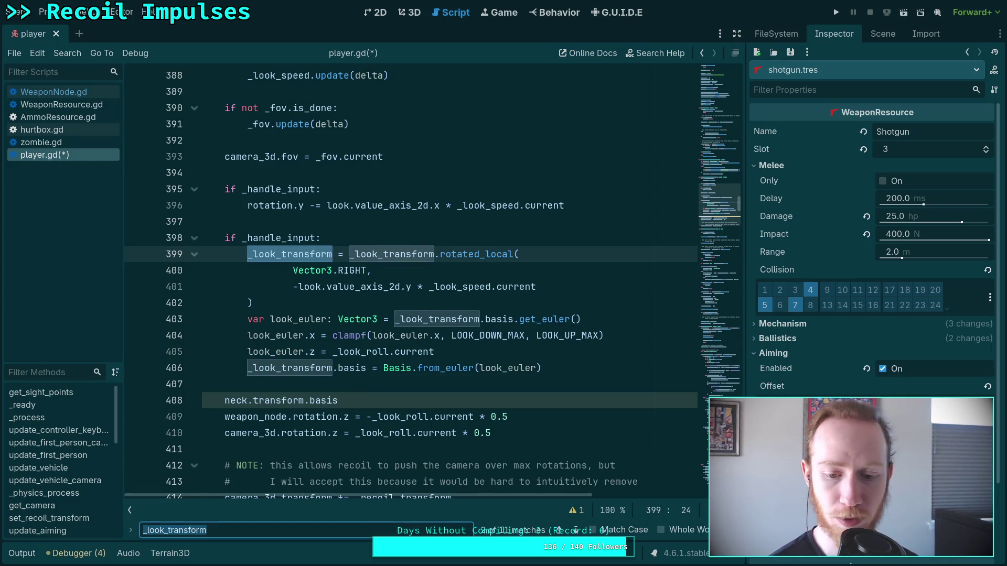
{"action": "left_click", "coordinate": [577, 530]}
{"action": "left_click", "coordinate": [578, 530]}
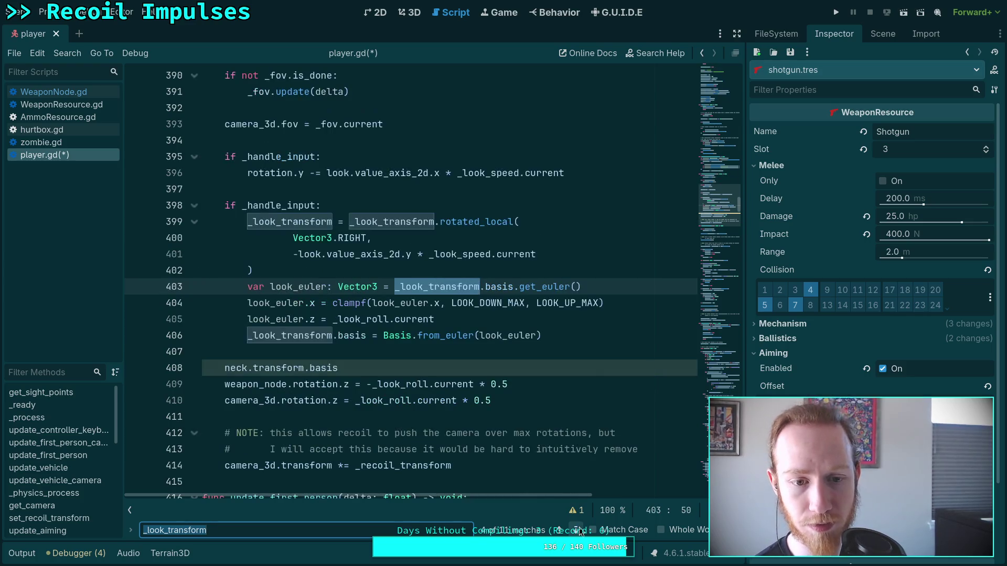
{"action": "left_click", "coordinate": [579, 530]}
{"action": "left_click", "coordinate": [578, 530]}
{"action": "left_click", "coordinate": [578, 531]}
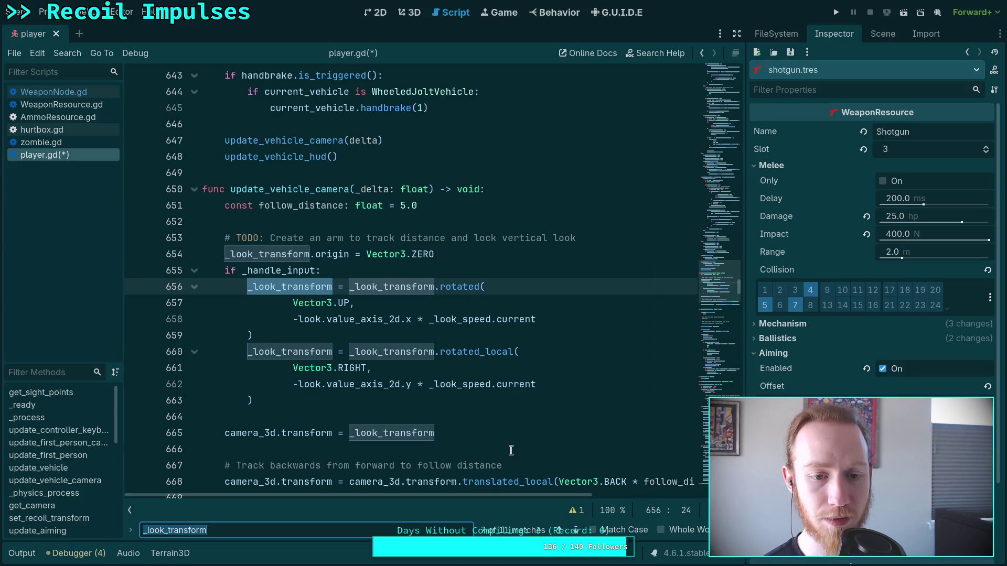
{"action": "scroll", "coordinate": [503, 451], "scroll_direction": "down", "scroll_amount": 1}
{"action": "scroll", "coordinate": [498, 452], "scroll_direction": "down", "scroll_amount": 1}
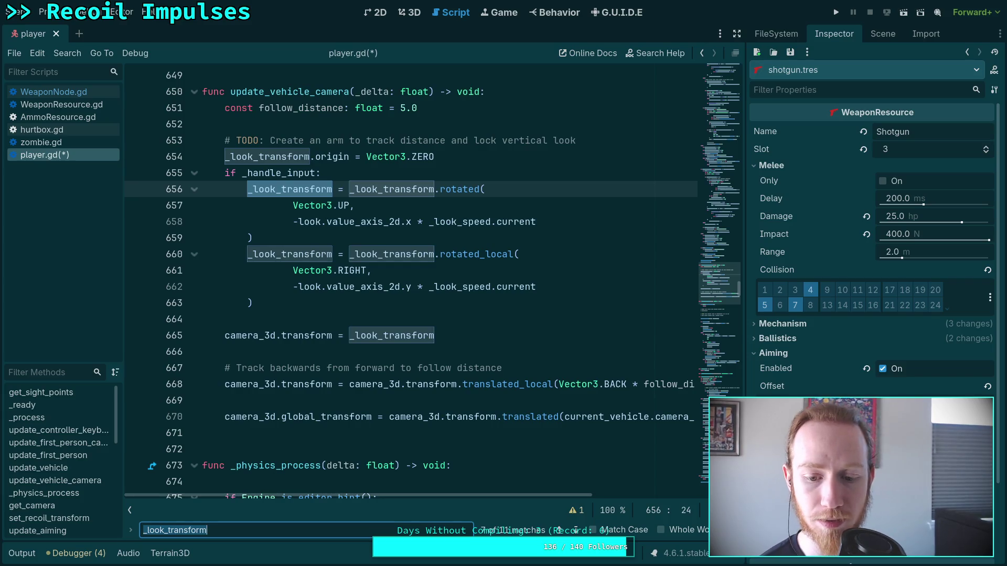
{"action": "left_click", "coordinate": [576, 531]}
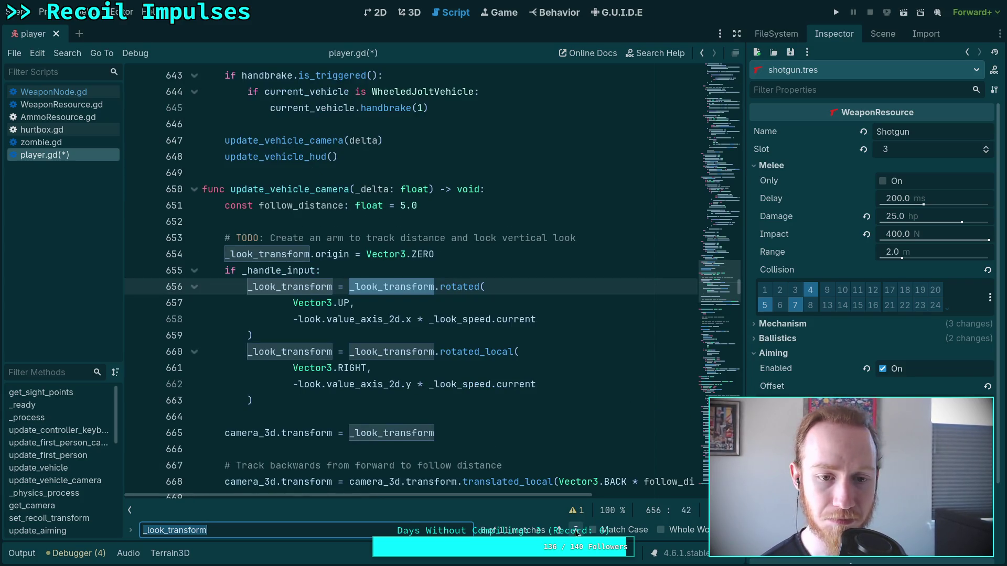
{"action": "left_click", "coordinate": [576, 531]}
{"action": "left_click", "coordinate": [576, 530]}
{"action": "left_click", "coordinate": [576, 531]}
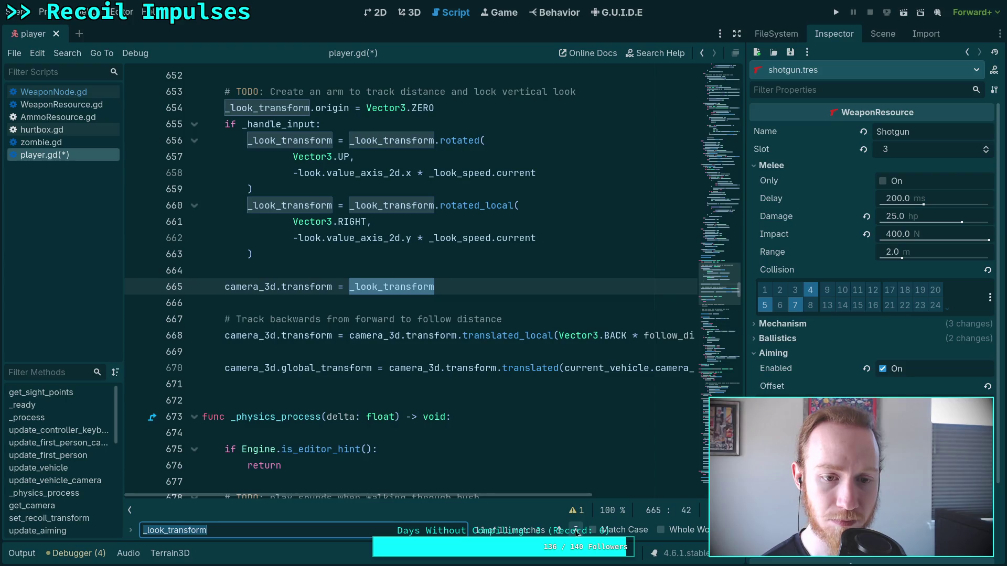
{"action": "left_click", "coordinate": [576, 530]}
{"action": "left_click", "coordinate": [576, 530]}
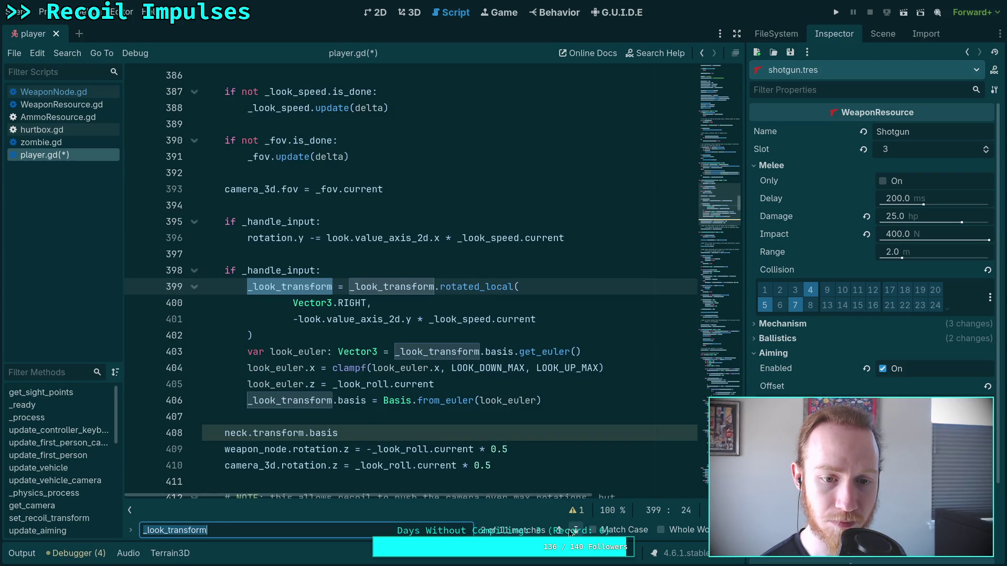
{"action": "left_click", "coordinate": [556, 530]}
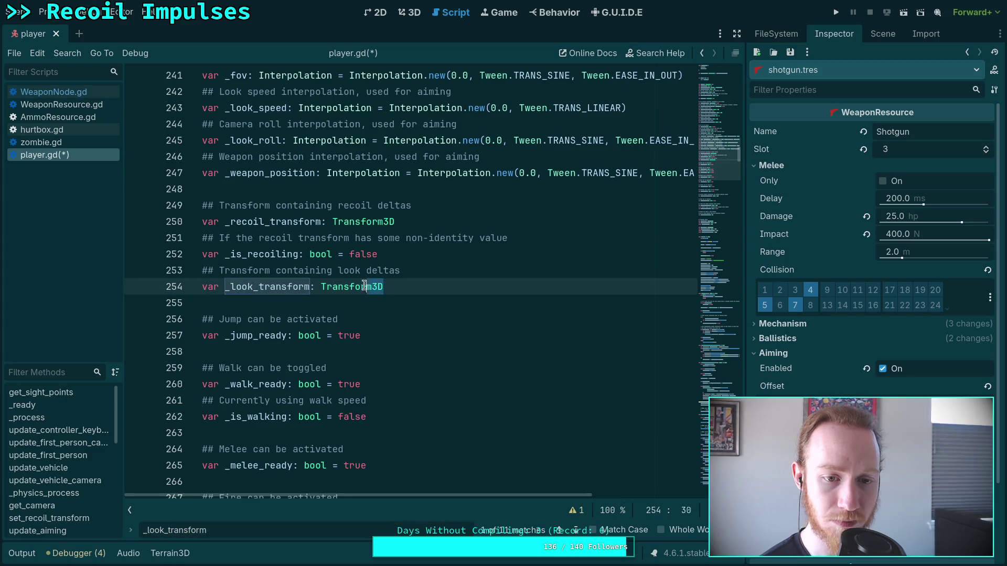
Step: Change the line 254 declaration to 'var _look_basis: Basis'
{"action": "left_click", "coordinate": [325, 287]}
{"action": "key", "text": "BackSpace"}
{"action": "type", "text": "B"}
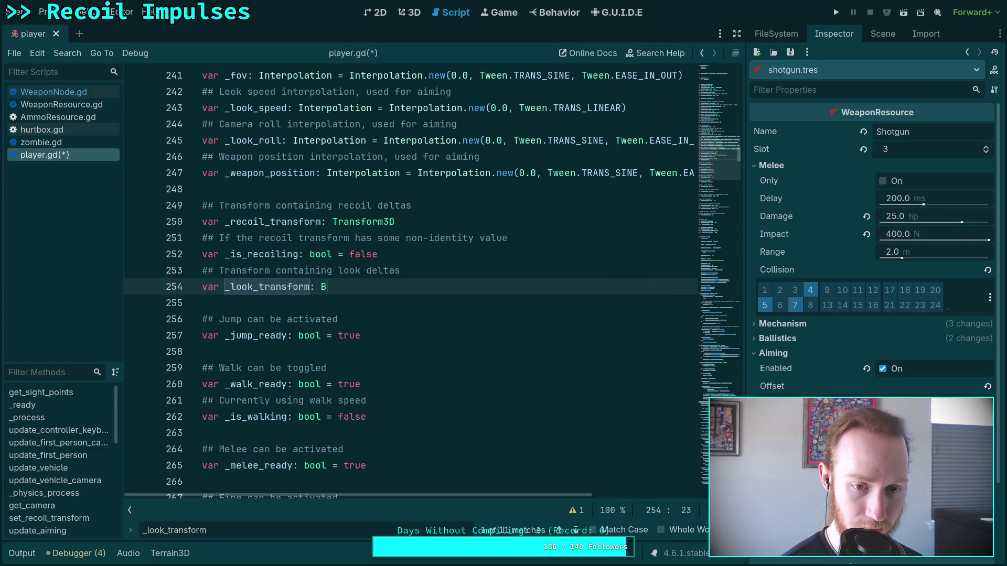
{"action": "type", "text": "asu"}
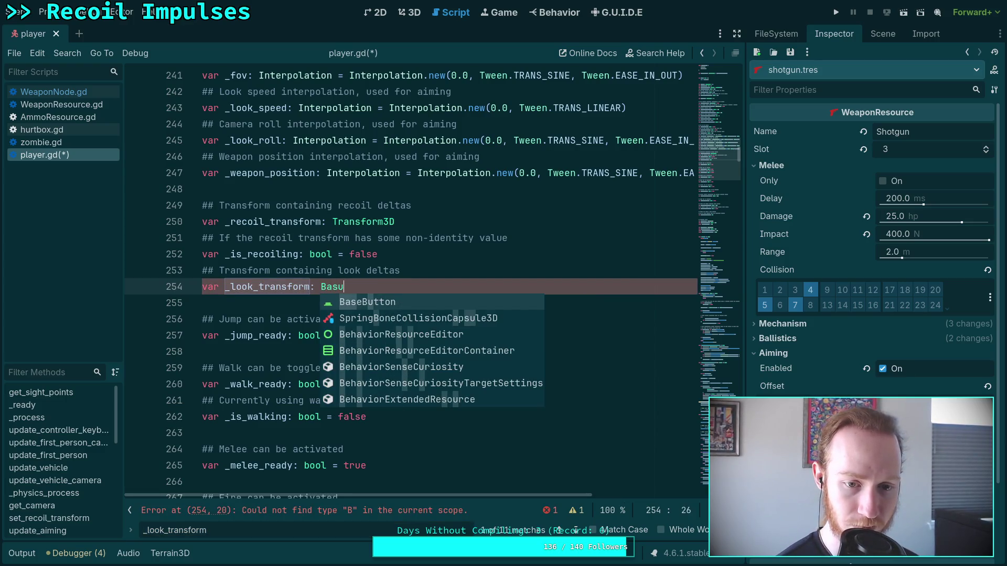
{"action": "key", "text": "BackSpace"}
{"action": "type", "text": "is"}
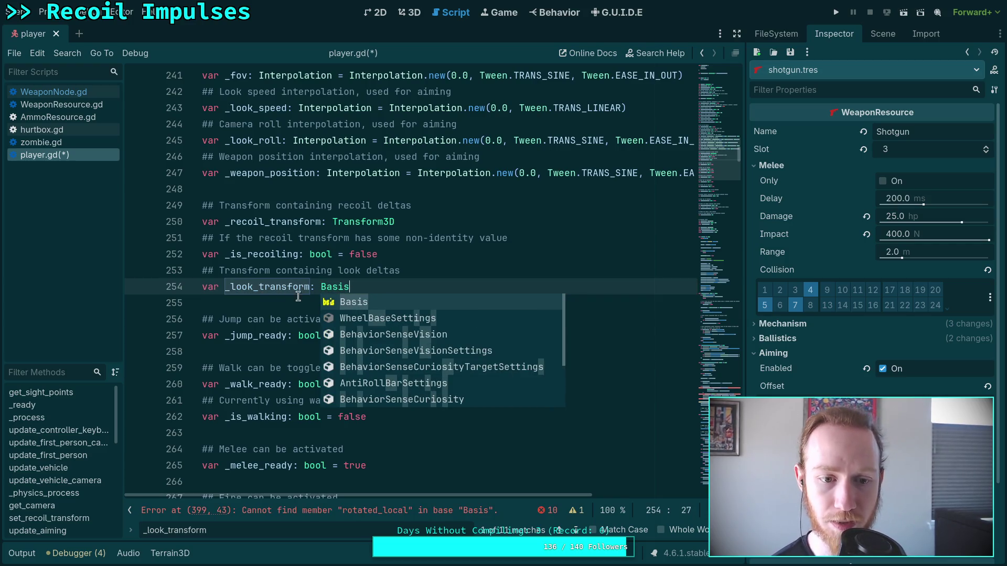
{"action": "double_click", "coordinate": [276, 290]}
{"action": "left_click_drag", "start_coordinate": [258, 288], "coordinate": [308, 287]}
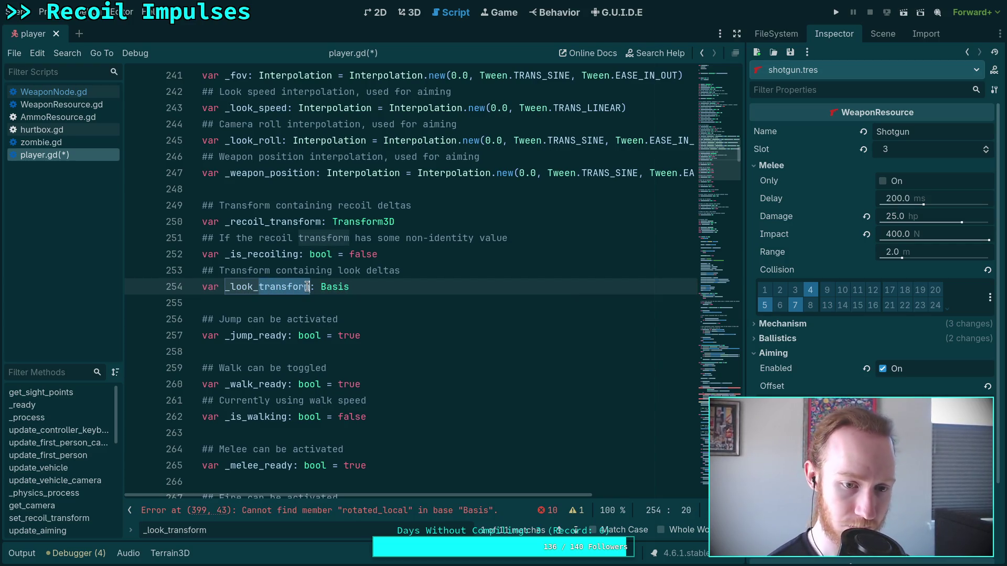
{"action": "type", "text": "basis"}
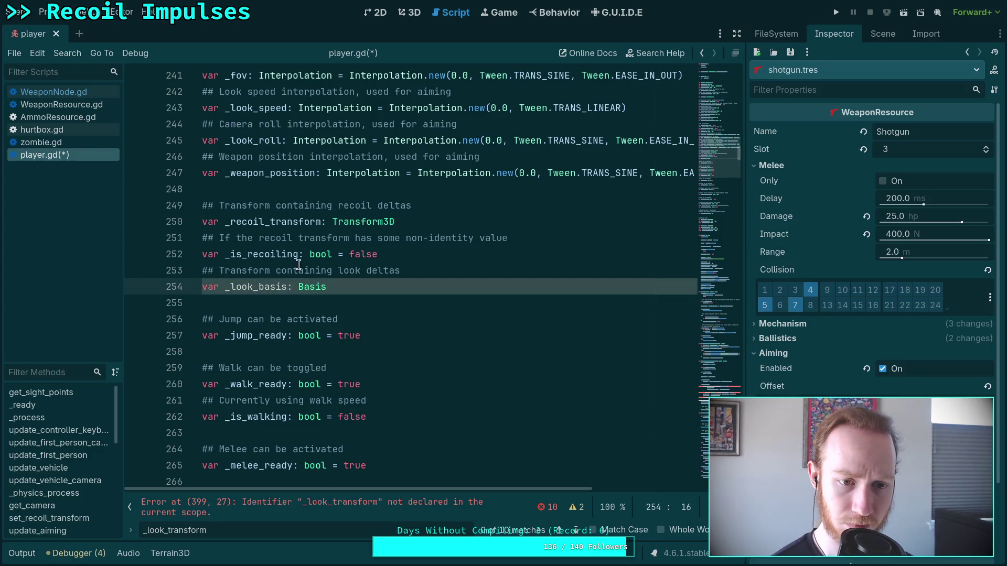
Step: Make the comment read 'Basis containing look deltas' and rename line 399's use to _look_basis
{"action": "left_click", "coordinate": [271, 271]}
{"action": "left_click_drag", "start_coordinate": [271, 270], "coordinate": [218, 266]}
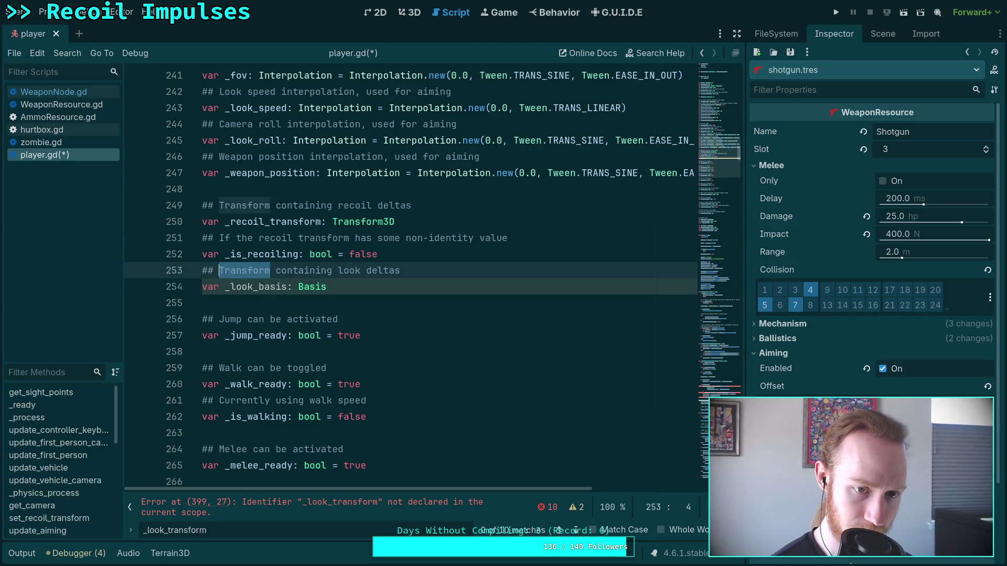
{"action": "type", "text": "Basis"}
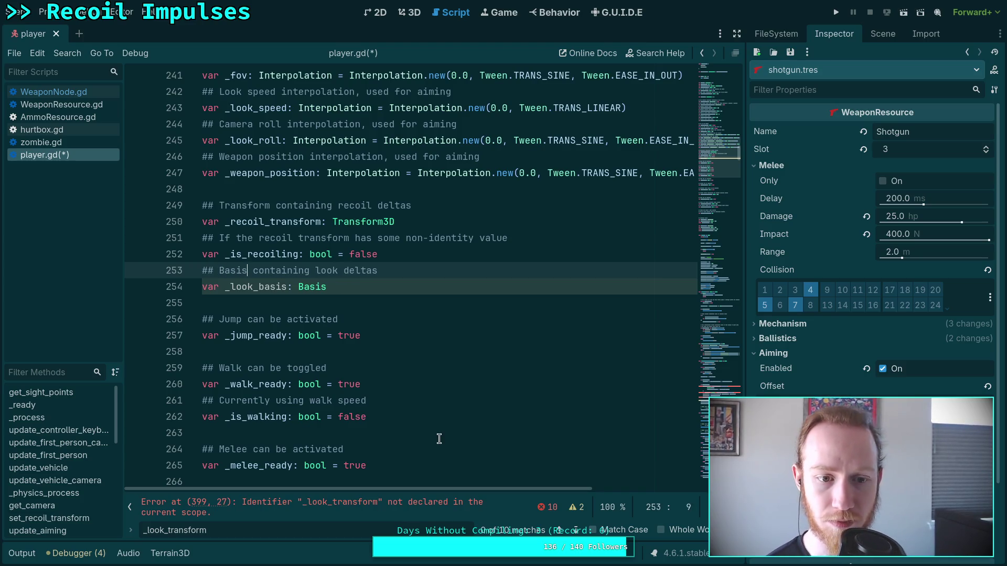
{"action": "left_click", "coordinate": [578, 533]}
{"action": "left_click_drag", "start_coordinate": [282, 271], "coordinate": [333, 272]}
{"action": "type", "text": "basis"}
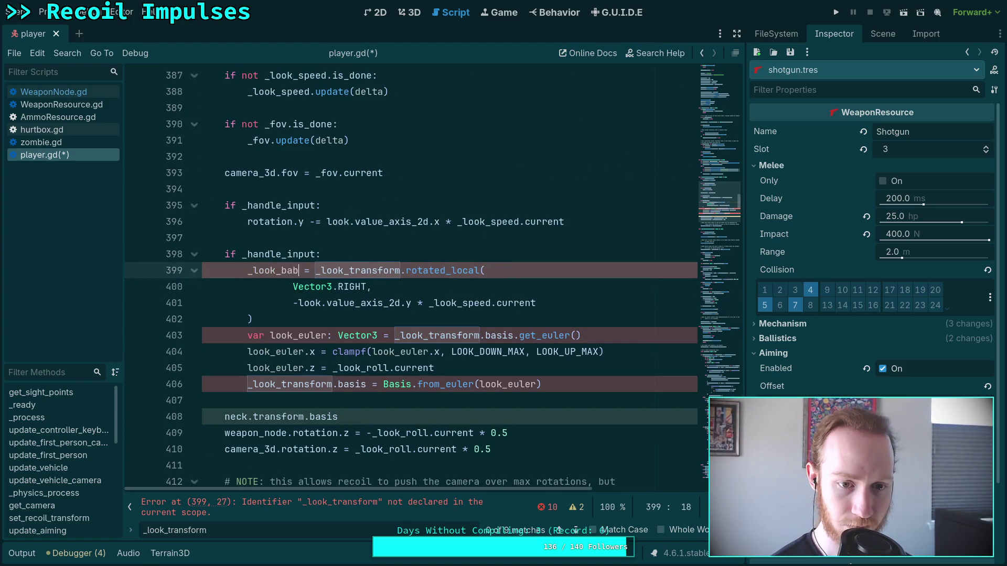
Step: On line 399, replace _look_transform.rotated_local with _look_basis.rotated
{"action": "double_click", "coordinate": [278, 271]}
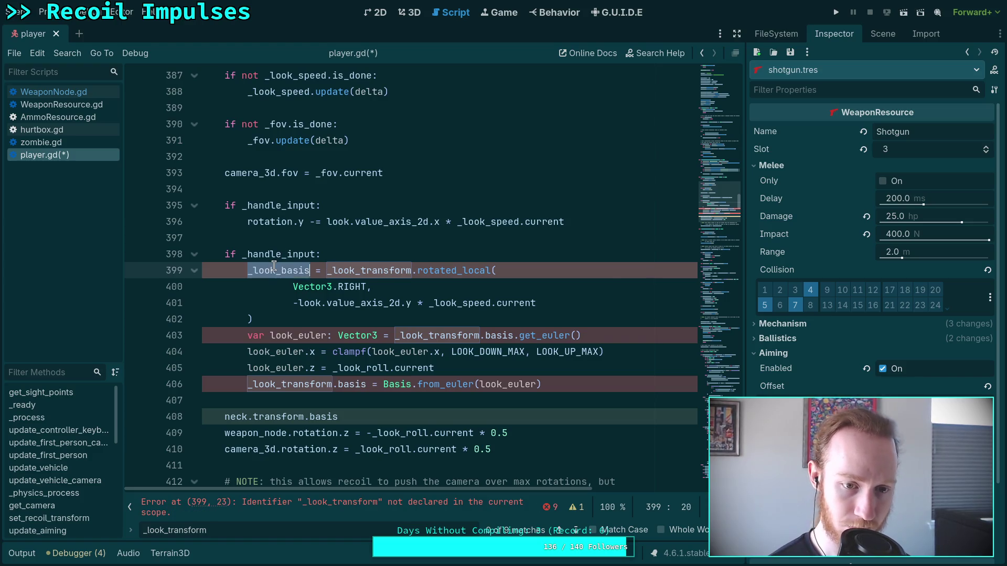
{"action": "key", "text": "ctrl+c"}
{"action": "double_click", "coordinate": [376, 270]}
{"action": "key", "text": "ctrl+v"}
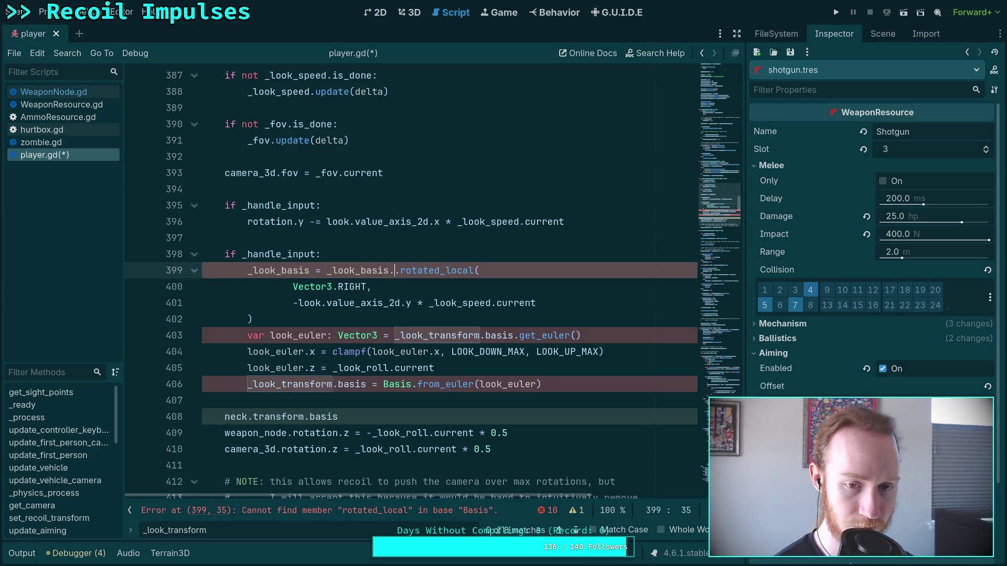
{"action": "type", "text": ".rot"}
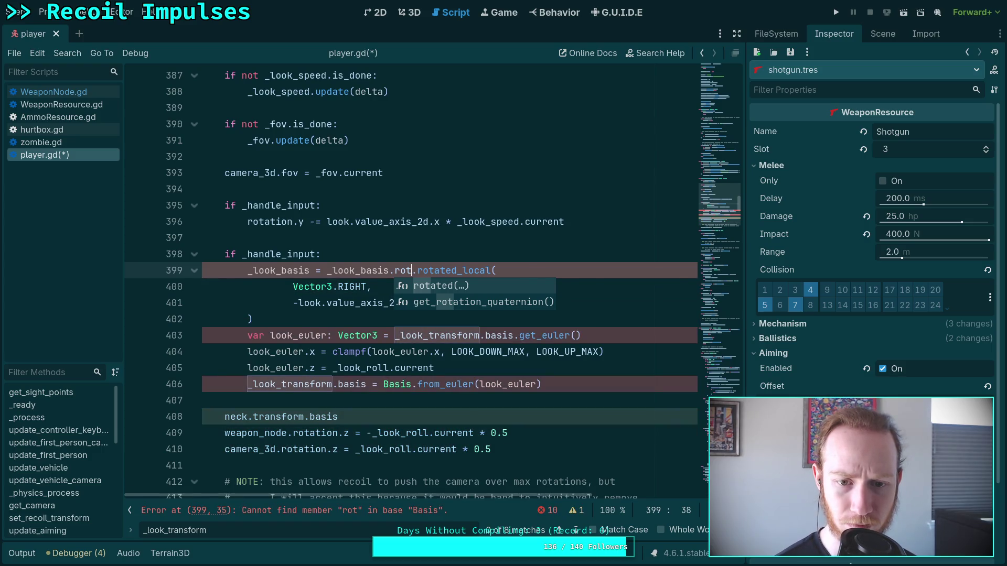
{"action": "key", "text": "Return"}
{"action": "mouse_move", "coordinate": [411, 271]}
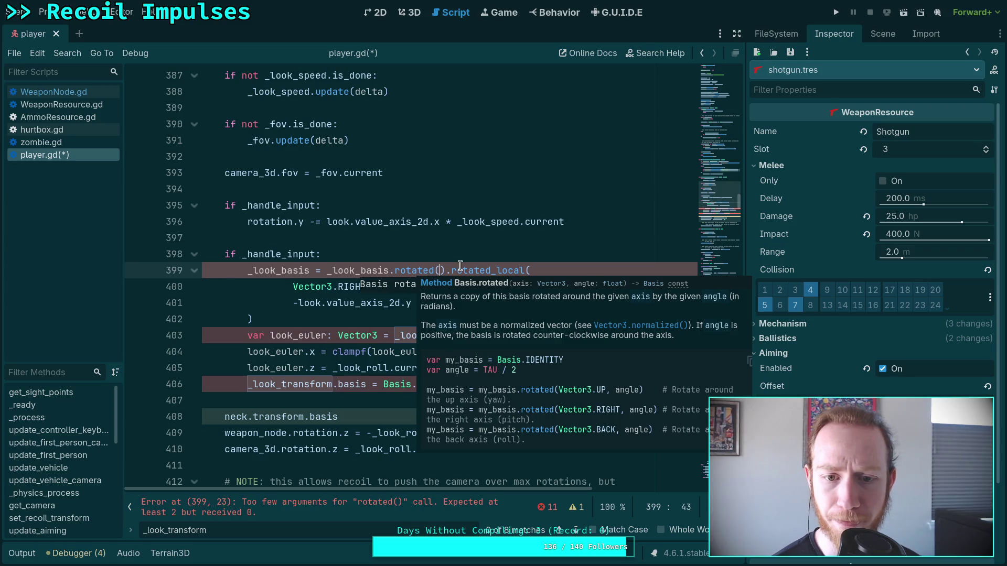
{"action": "left_click_drag", "start_coordinate": [439, 270], "coordinate": [533, 272]}
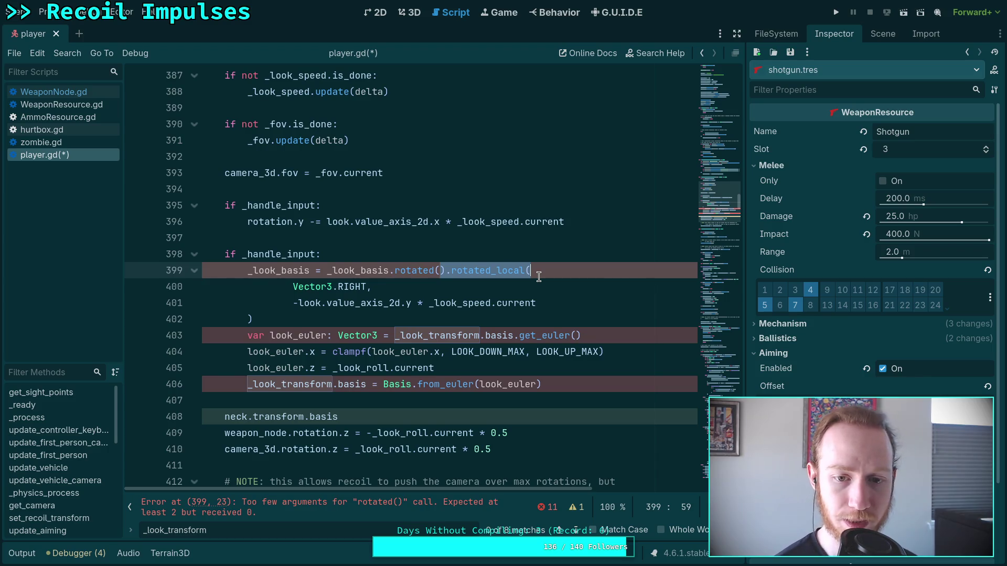
{"action": "key", "text": "BackSpace"}
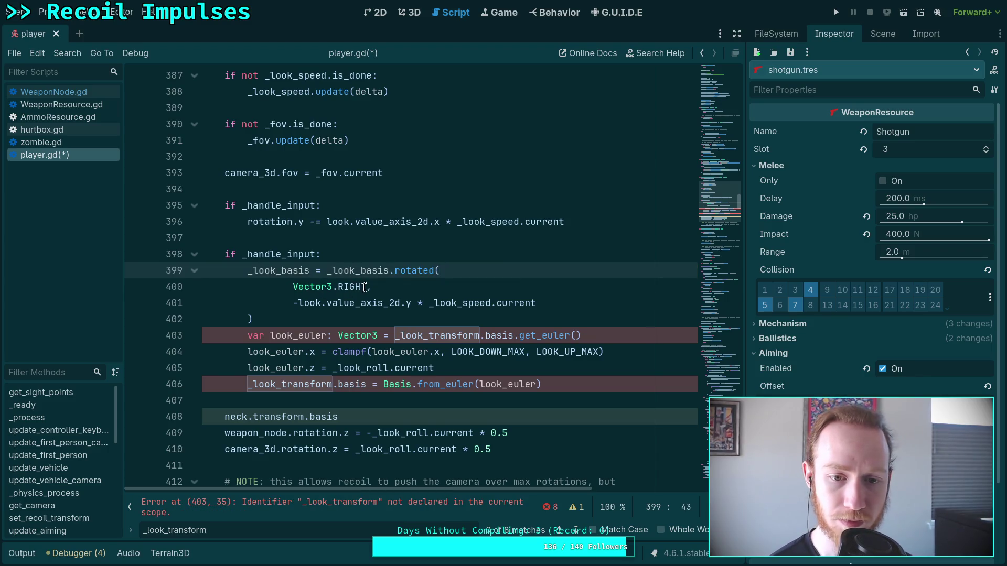
Step: Replace the Vector3.RIGHT axis on line 400 with _look_basis.x
{"action": "left_click_drag", "start_coordinate": [367, 287], "coordinate": [292, 287]}
{"action": "type", "text": "loo"}
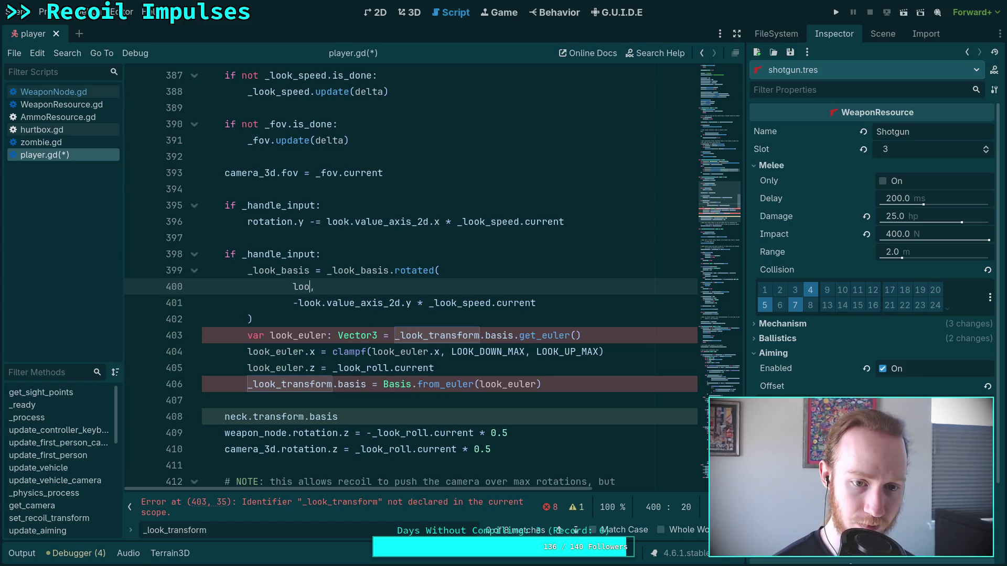
{"action": "type", "text": "b"}
{"action": "key", "text": "BackSpace"}
{"action": "type", "text": "x"}
{"action": "key", "text": "BackSpace"}
{"action": "type", "text": "b"}
{"action": "key", "text": "Return"}
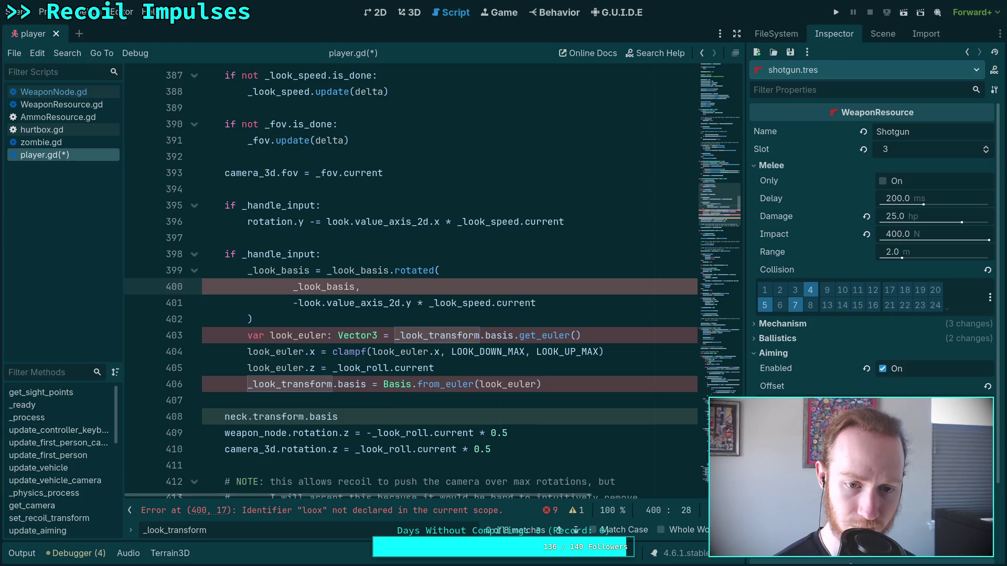
{"action": "type", "text": ".x"}
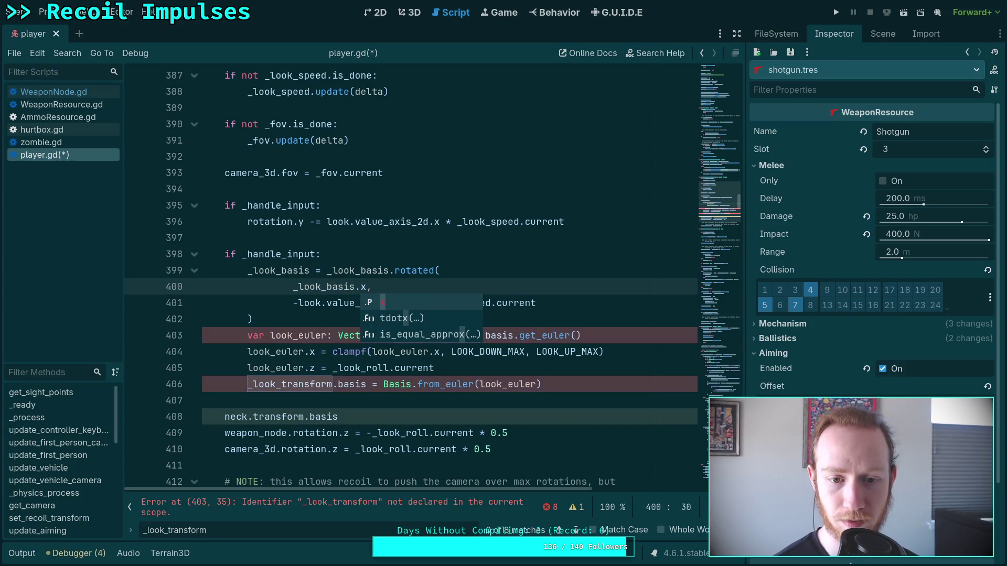
{"action": "left_click", "coordinate": [349, 255]}
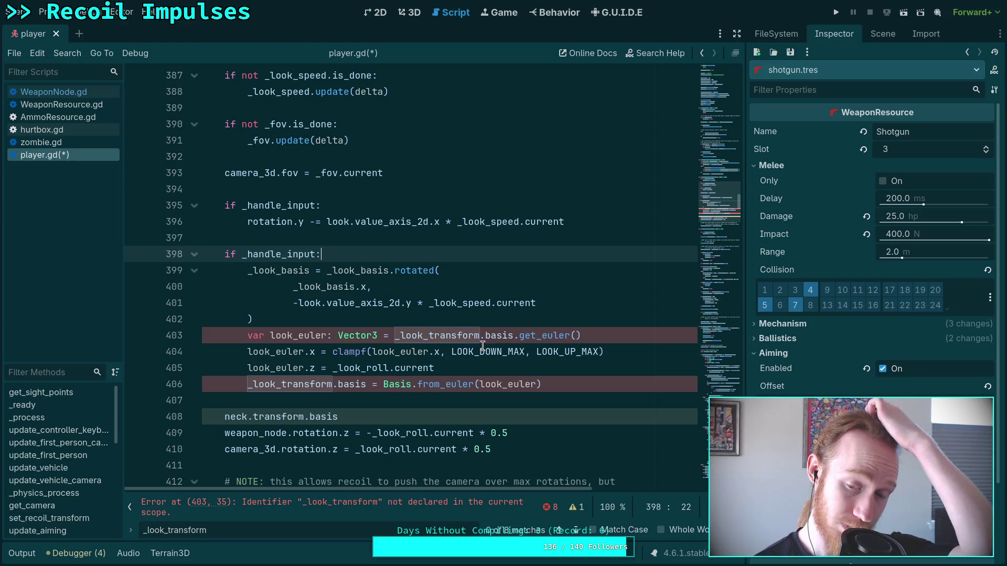
Step: Make get_euler and from_euler use _look_basis, and set neck.transform.basis = _look_basis
{"action": "left_click_drag", "start_coordinate": [428, 334], "coordinate": [487, 334]}
{"action": "key", "text": "BackSpace"}
{"action": "left_click", "coordinate": [544, 336]}
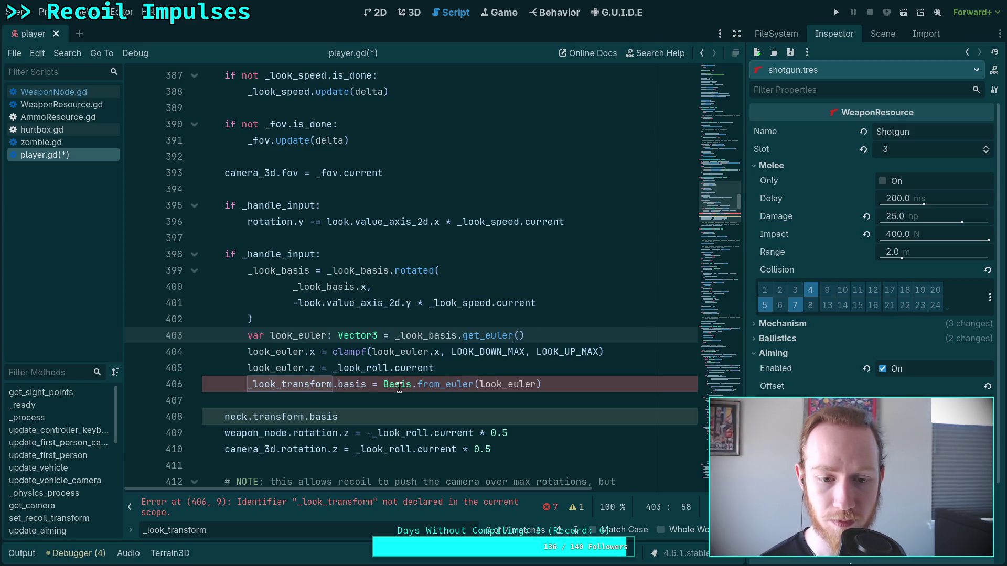
{"action": "left_click_drag", "start_coordinate": [329, 384], "coordinate": [282, 385]}
{"action": "type", "text": "basis"}
{"action": "left_click", "coordinate": [382, 416]}
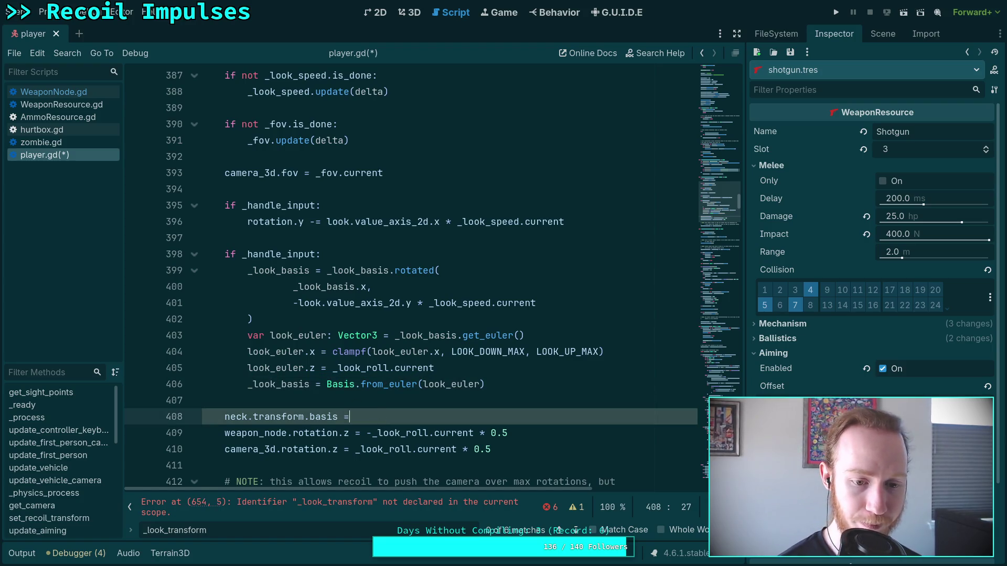
{"action": "type", "text": " _loo"}
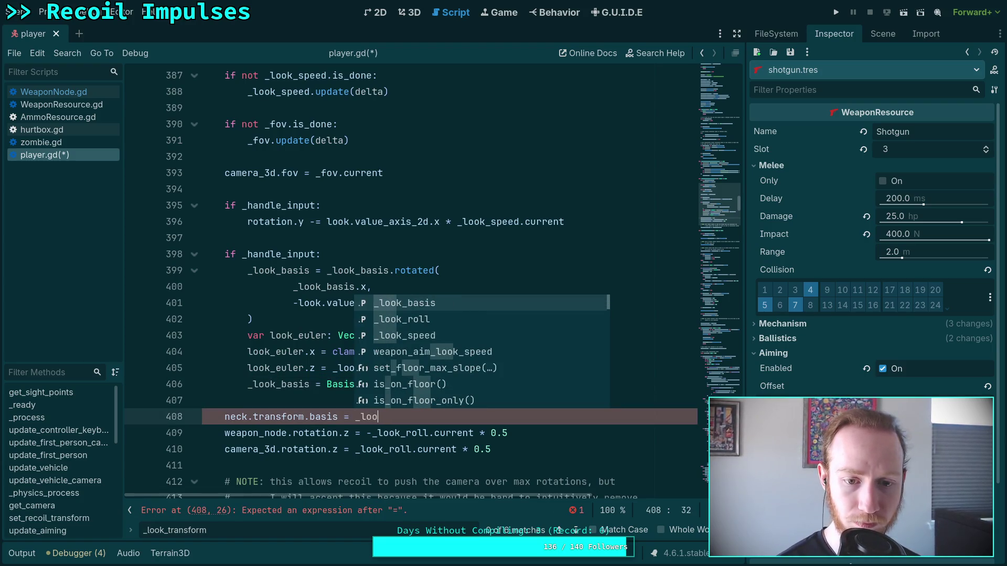
{"action": "key", "text": "Return"}
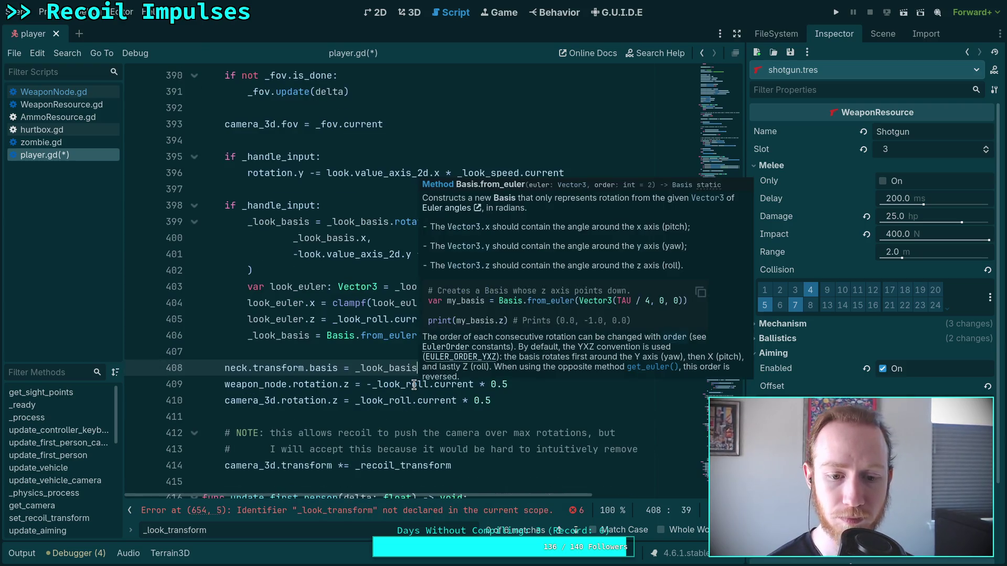
Step: Delete the _look_transform.origin reset line and rename the vehicle look variables to _look_basis
{"action": "left_click", "coordinate": [576, 529]}
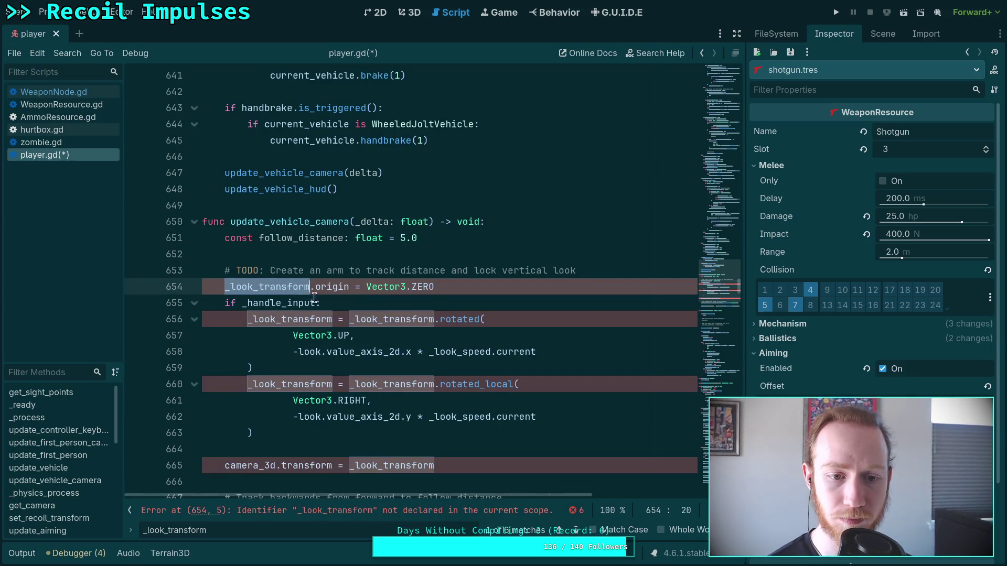
{"action": "left_click_drag", "start_coordinate": [435, 286], "coordinate": [189, 277]}
{"action": "key", "text": "Down"}
{"action": "key", "text": "ctrl+shift+k"}
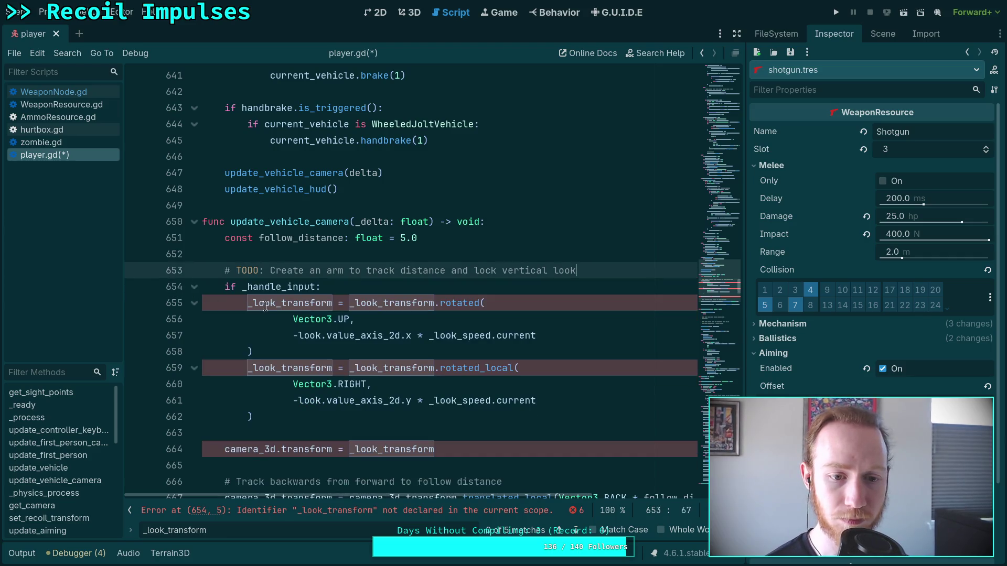
{"action": "left_click_drag", "start_coordinate": [282, 303], "coordinate": [334, 303]}
{"action": "type", "text": "basis"}
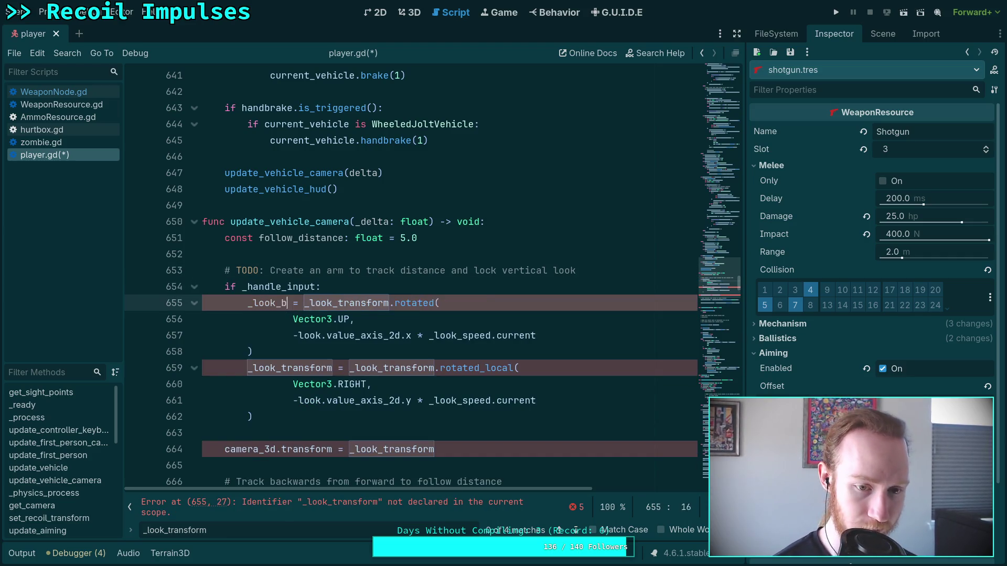
{"action": "left_click_drag", "start_coordinate": [357, 303], "coordinate": [415, 303]}
{"action": "type", "text": "basis"}
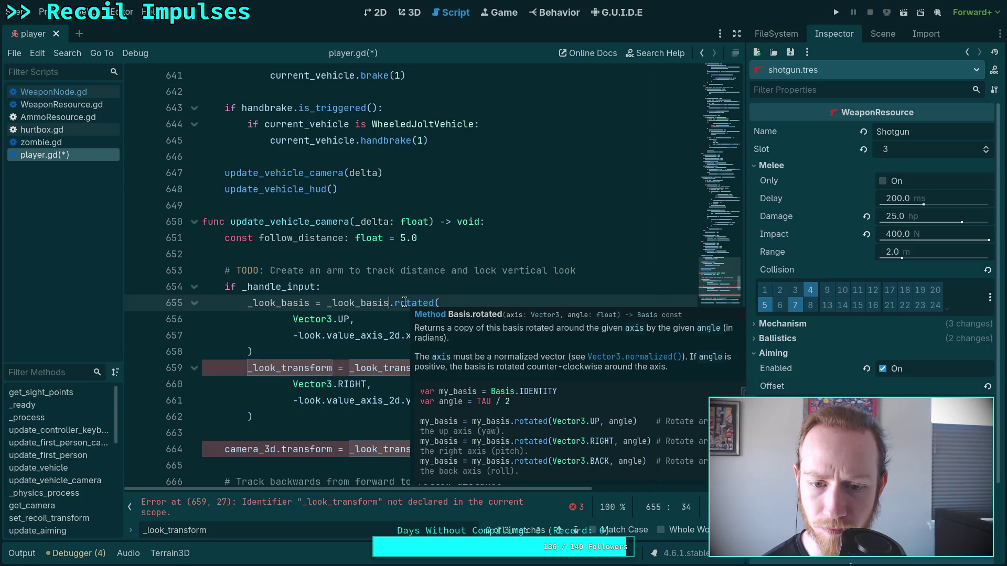
Step: Make lines 659–660 rotate _look_basis around _look_basis.x using rotated, then run with F5
{"action": "double_click", "coordinate": [285, 304]}
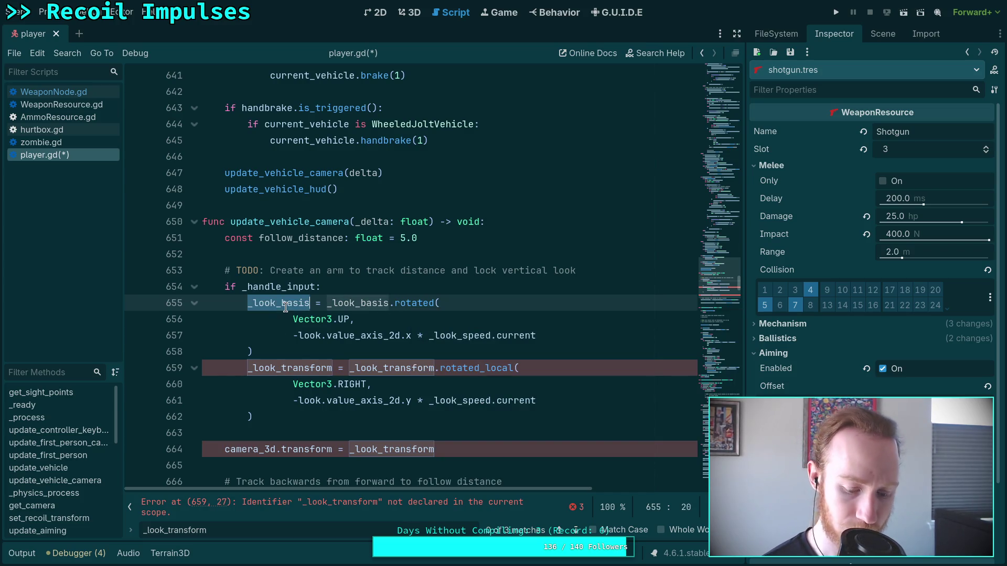
{"action": "key", "text": "ctrl+c"}
{"action": "double_click", "coordinate": [300, 368]}
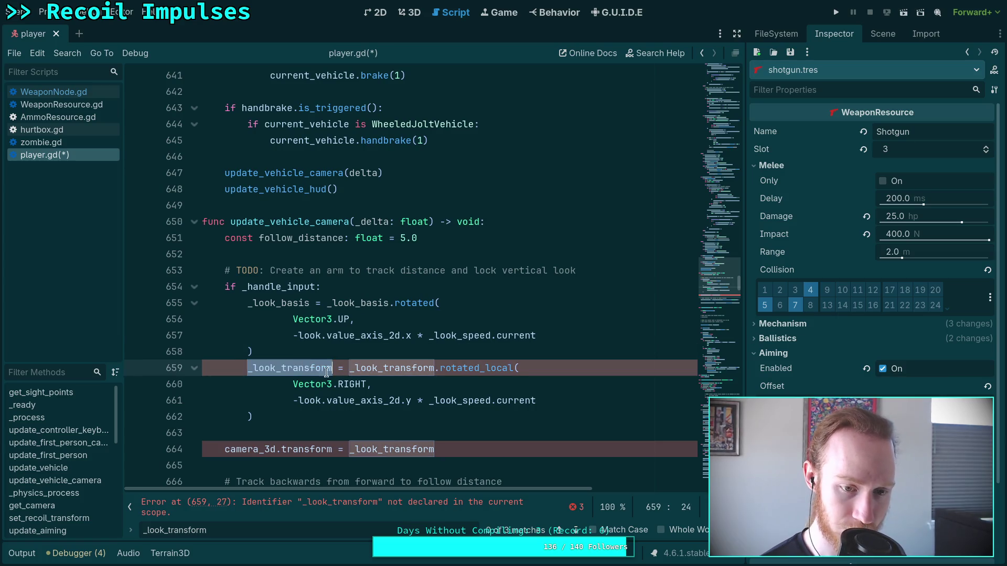
{"action": "key", "text": "ctrl+v"}
{"action": "double_click", "coordinate": [376, 368]}
{"action": "key", "text": "ctrl+v"}
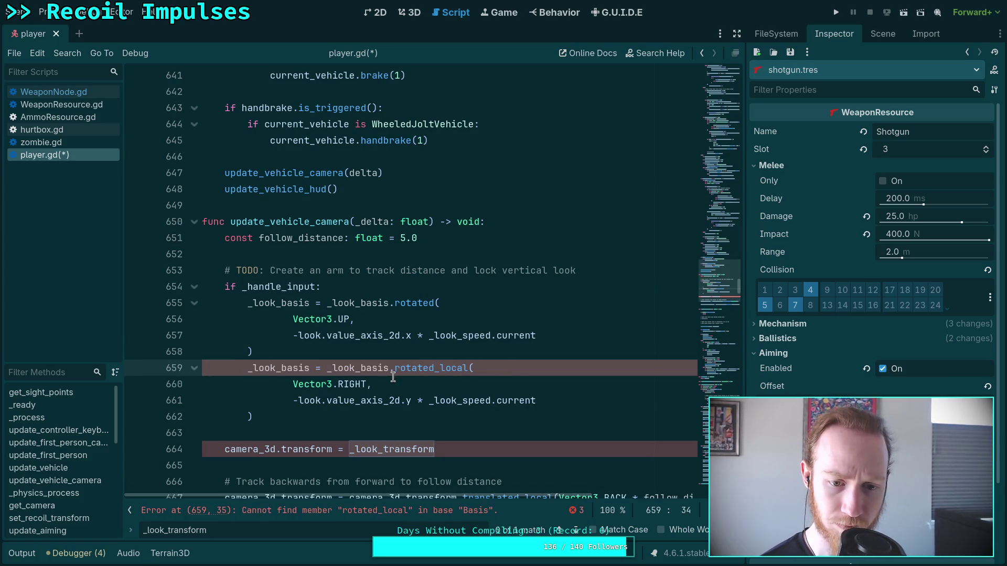
{"action": "left_click_drag", "start_coordinate": [368, 385], "coordinate": [292, 388]}
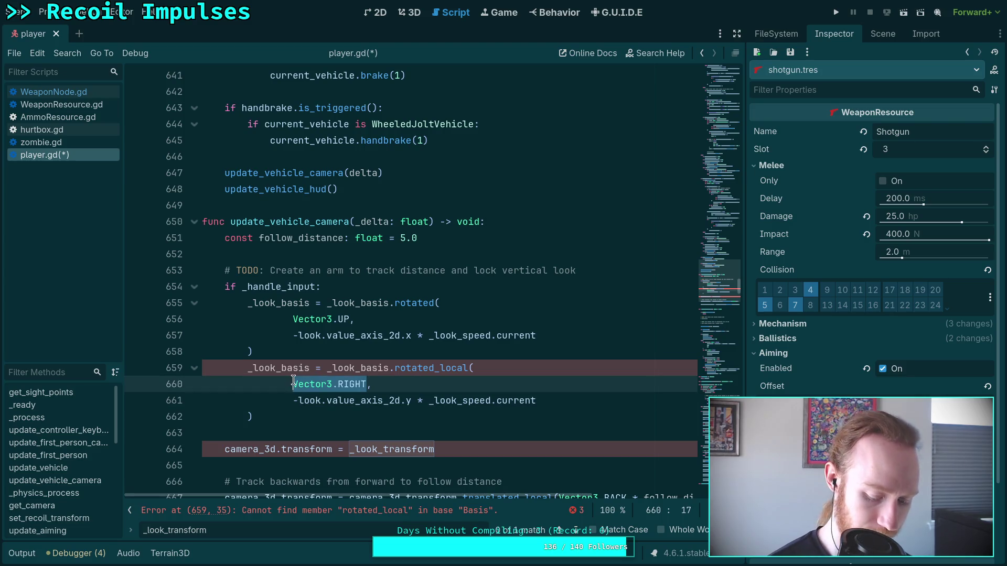
{"action": "key", "text": "ctrl+v"}
{"action": "type", "text": "x"}
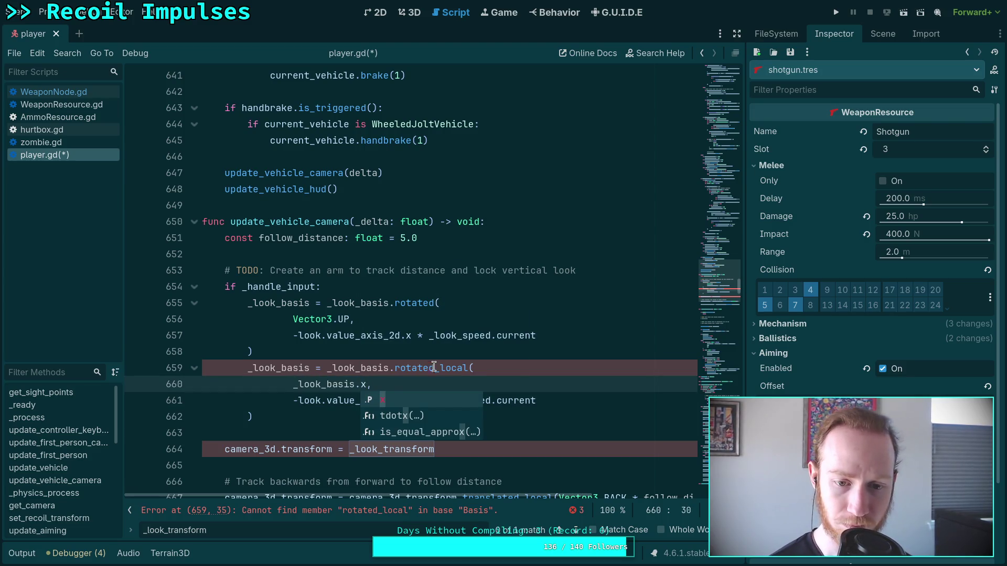
{"action": "left_click", "coordinate": [434, 368]}
{"action": "key", "text": "Delete"}
{"action": "key", "text": "Delete"}
{"action": "key", "text": "Delete"}
{"action": "key", "text": "F5"}
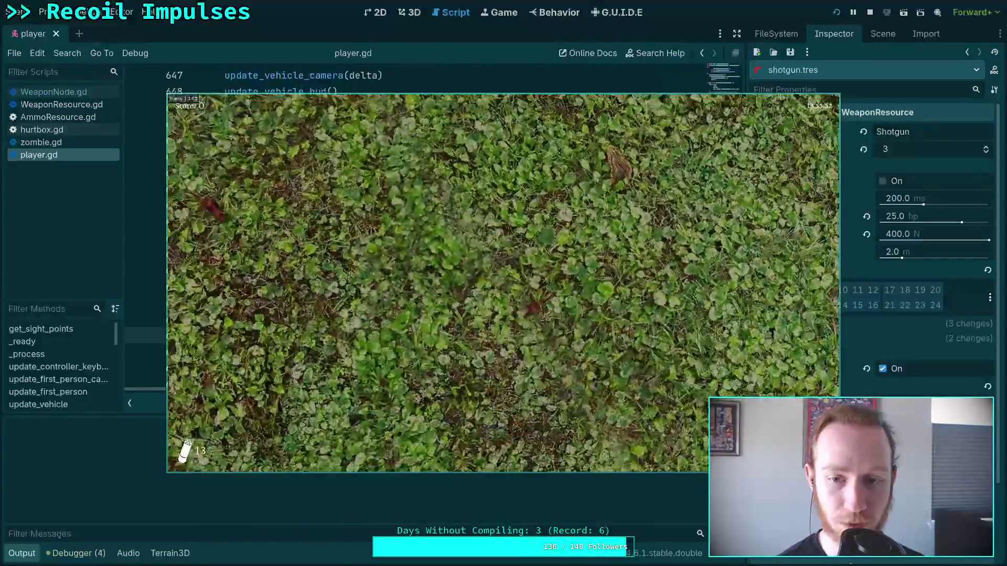
Step: Exit the running game to desktop and collapse the output panel back in player.gd
{"action": "key", "text": "Escape"}
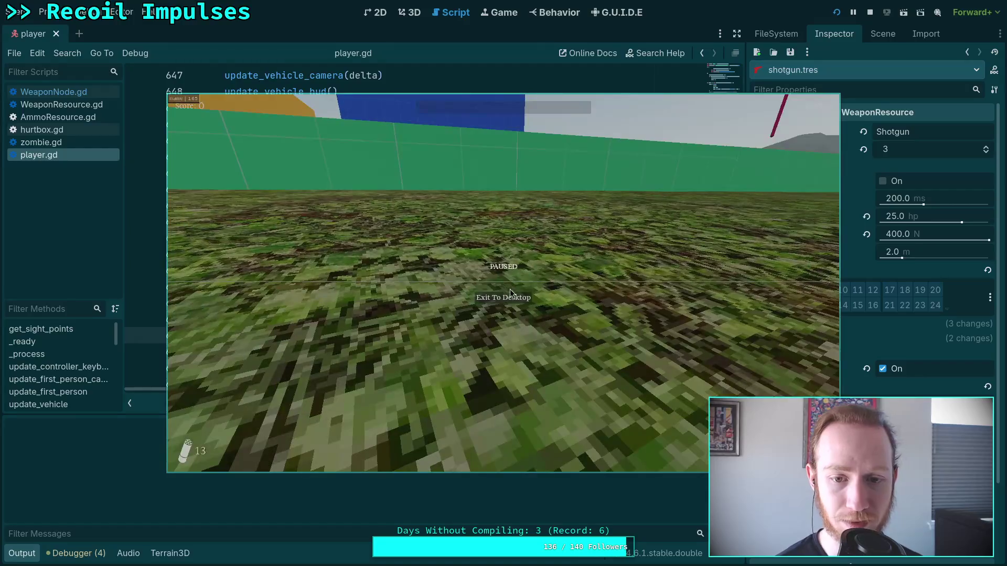
{"action": "left_click", "coordinate": [512, 298]}
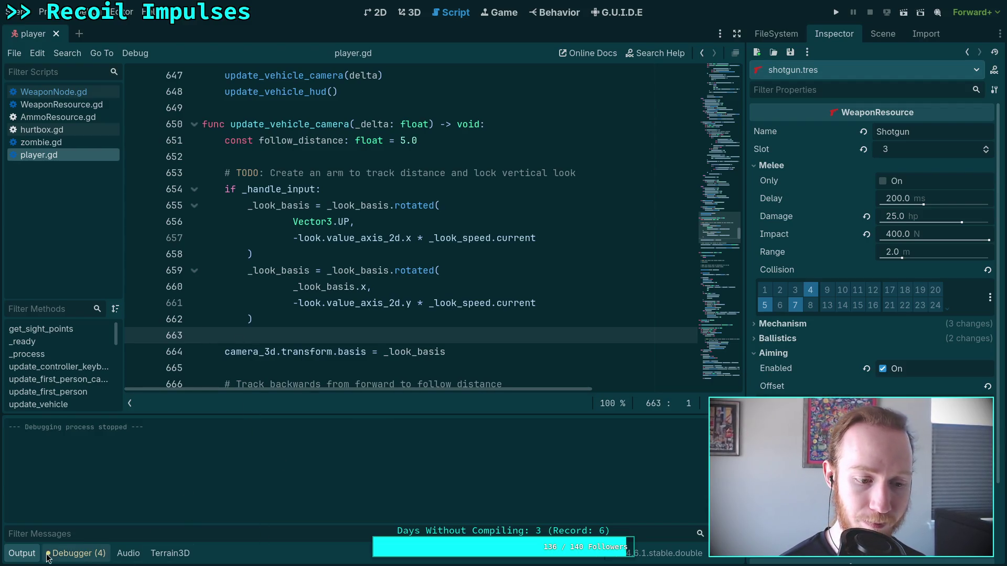
{"action": "left_click", "coordinate": [21, 553]}
{"action": "left_click", "coordinate": [345, 370]}
Step: Search for camera_3d and step through matches to the roll and recoil code at lines 410–414
{"action": "key", "text": "ctrl+f"}
{"action": "type", "text": "camera_4"}
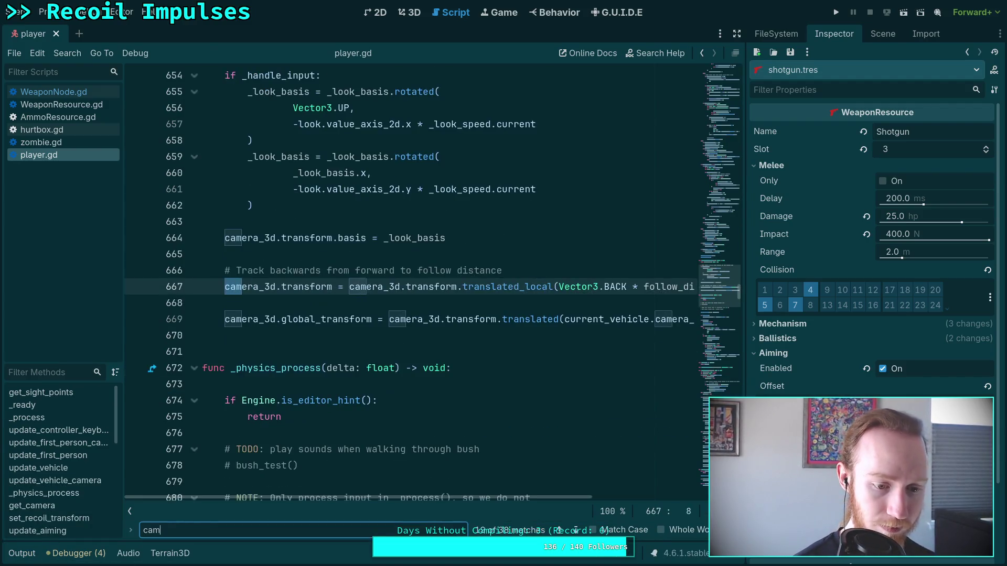
{"action": "key", "text": "BackSpace"}
{"action": "key", "text": "BackSpace"}
{"action": "type", "text": "3d"}
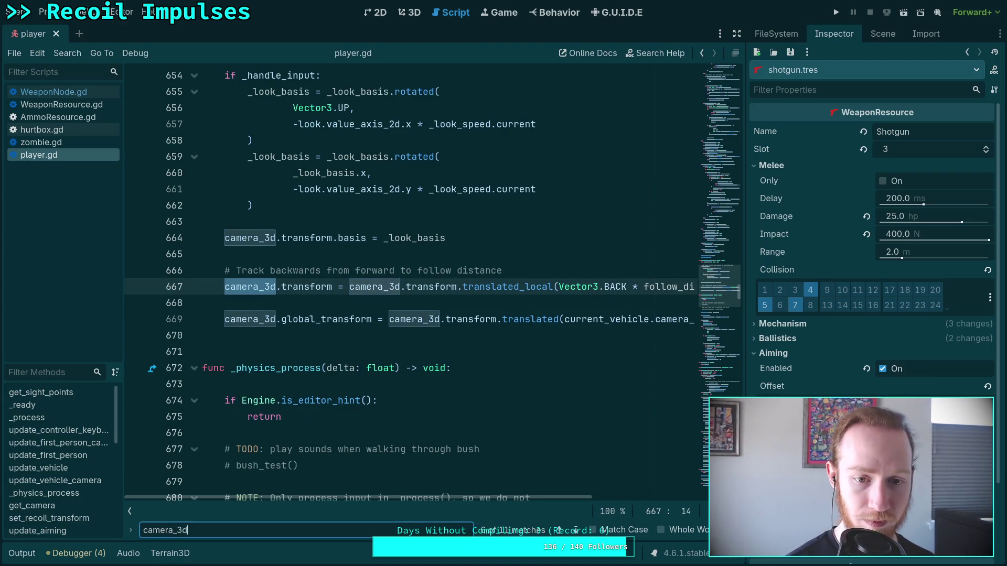
{"action": "left_click", "coordinate": [577, 531]}
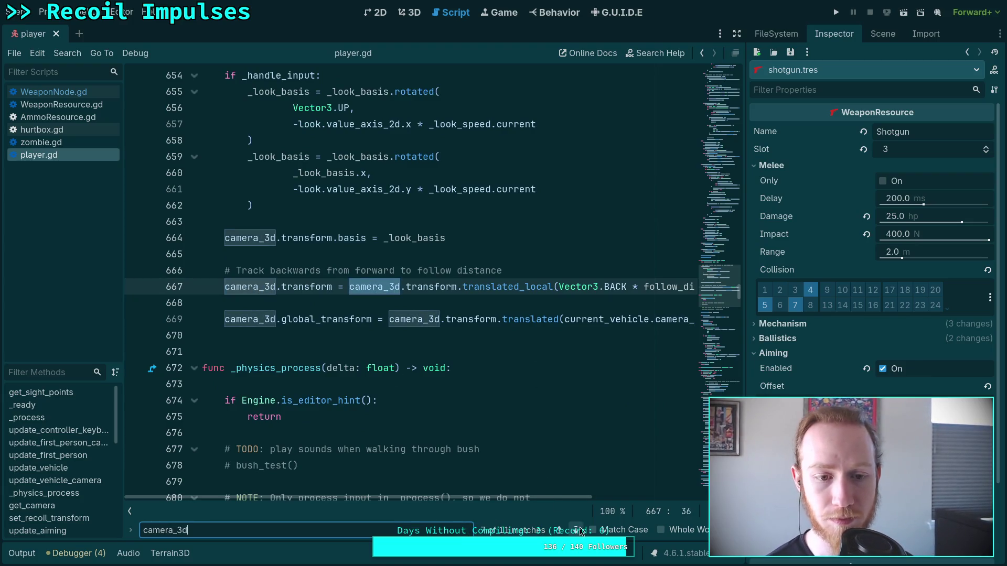
{"action": "left_click", "coordinate": [577, 530]}
{"action": "left_click", "coordinate": [577, 530]}
{"action": "left_click", "coordinate": [577, 530]}
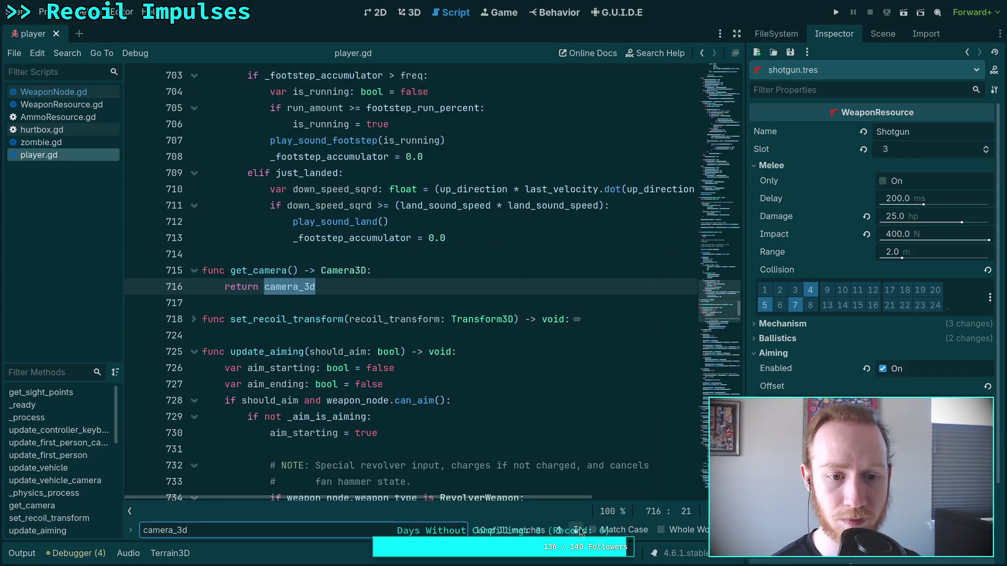
{"action": "left_click", "coordinate": [577, 530]}
{"action": "left_click", "coordinate": [577, 530]}
{"action": "left_click", "coordinate": [577, 530]}
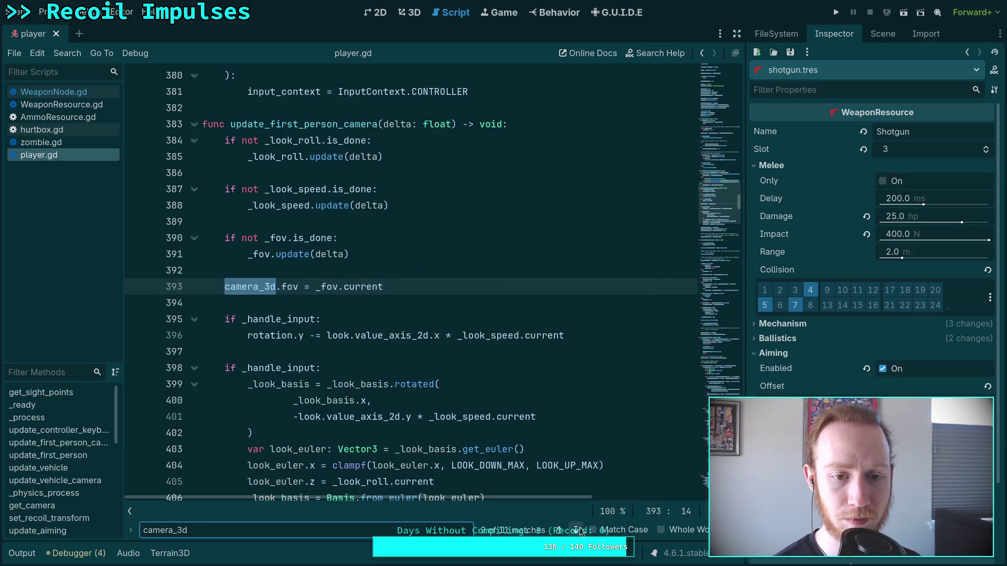
{"action": "left_click", "coordinate": [577, 531]}
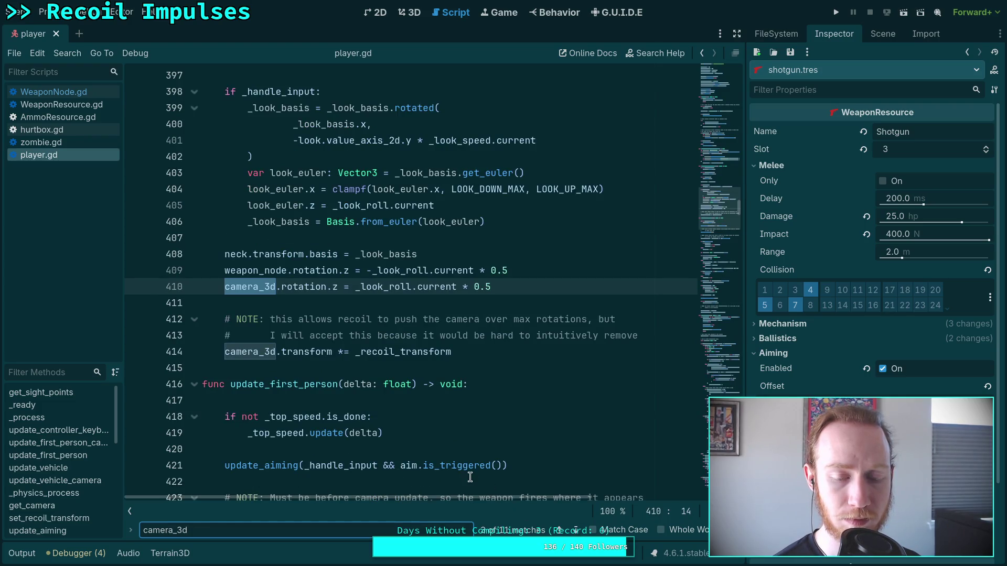
{"action": "scroll", "coordinate": [377, 423], "scroll_direction": "up", "scroll_amount": 2}
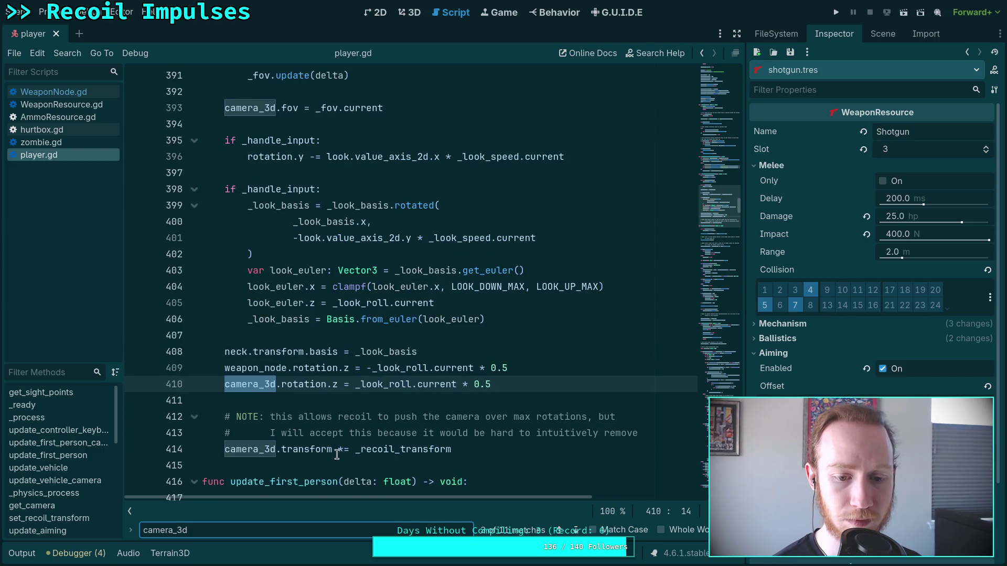
{"action": "scroll", "coordinate": [342, 450], "scroll_direction": "up", "scroll_amount": 4}
{"action": "scroll", "coordinate": [387, 442], "scroll_direction": "down", "scroll_amount": 4}
{"action": "scroll", "coordinate": [387, 443], "scroll_direction": "down", "scroll_amount": 2}
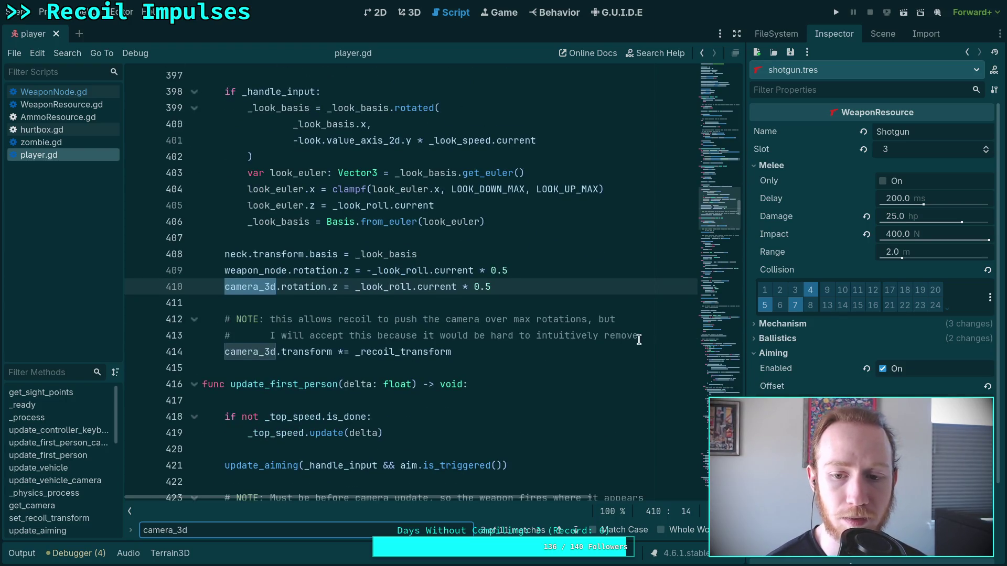
{"action": "left_click", "coordinate": [658, 338]}
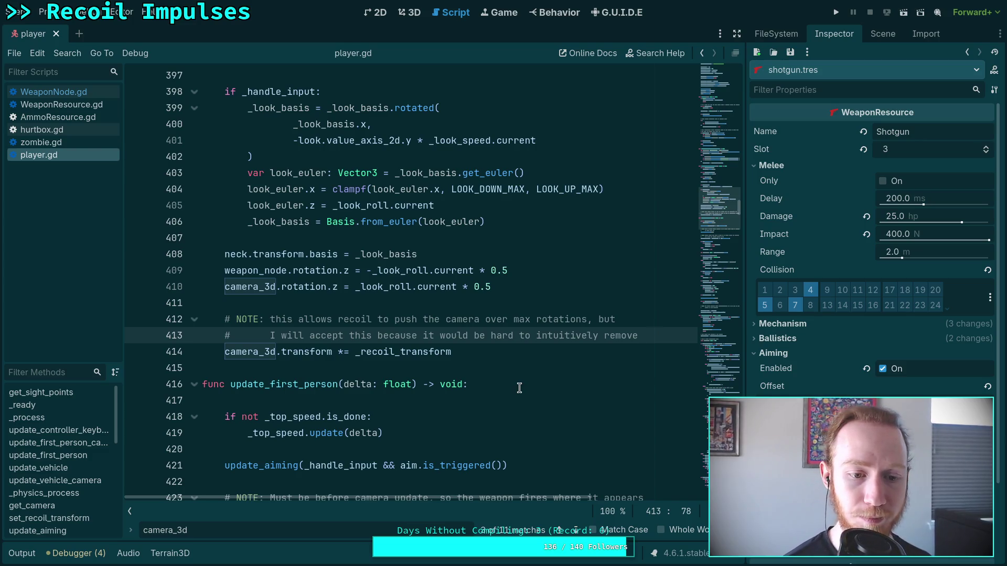
Step: Add line 414 'camera_3d.transform = Transform3D.IDENTITY' below the comment
{"action": "key", "text": "Return"}
{"action": "type", "text": "ca"}
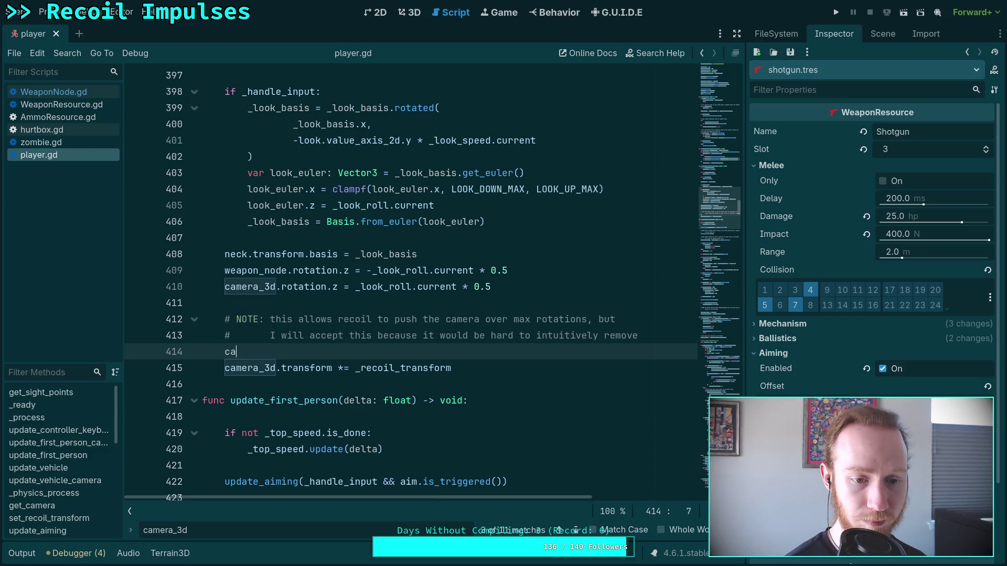
{"action": "key", "text": "Return"}
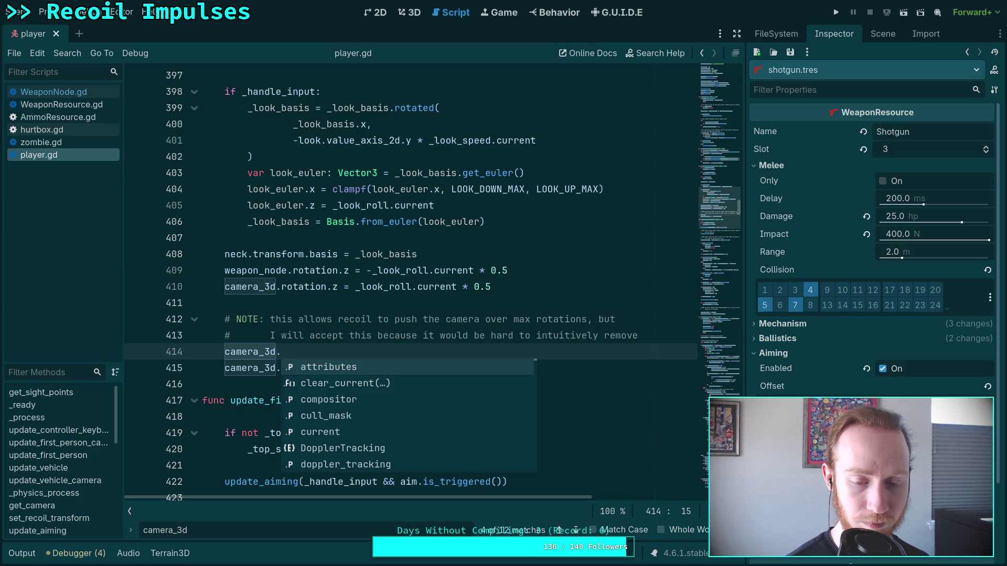
{"action": "type", "text": "transform = "}
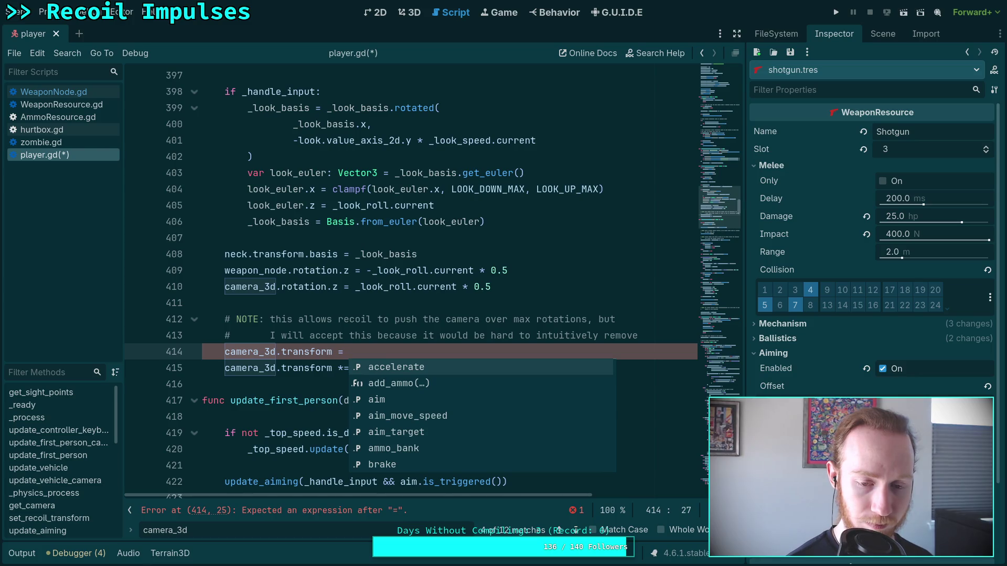
{"action": "type", "text": "I"}
{"action": "key", "text": "BackSpace"}
{"action": "type", "text": "Tra"}
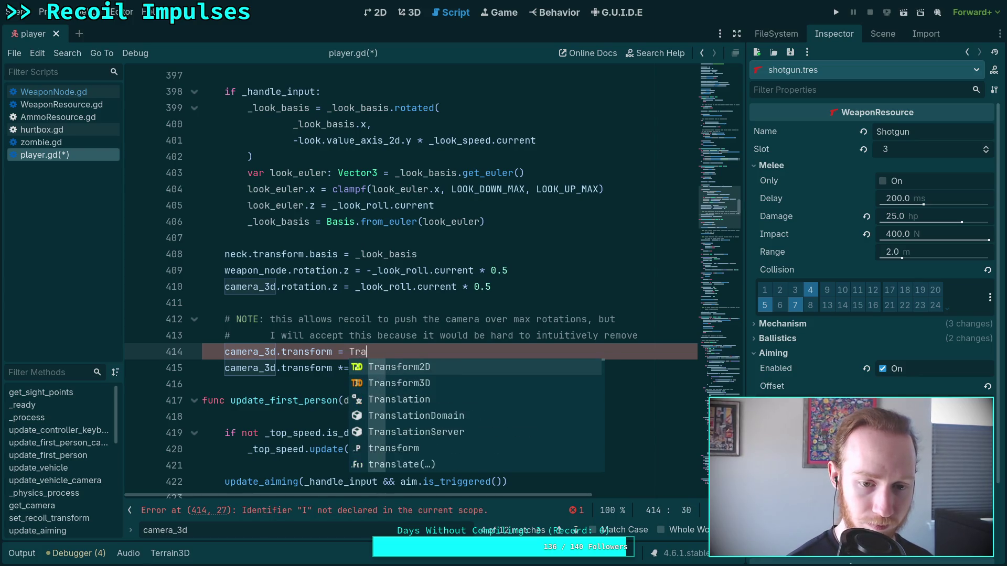
{"action": "type", "text": "nsform3D."}
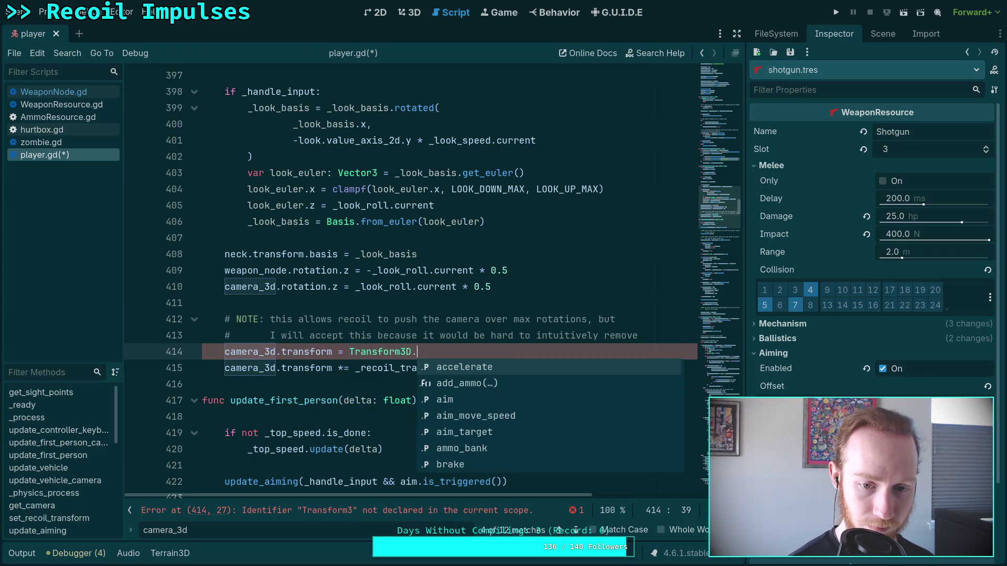
{"action": "type", "text": "I"}
{"action": "key", "text": "Return"}
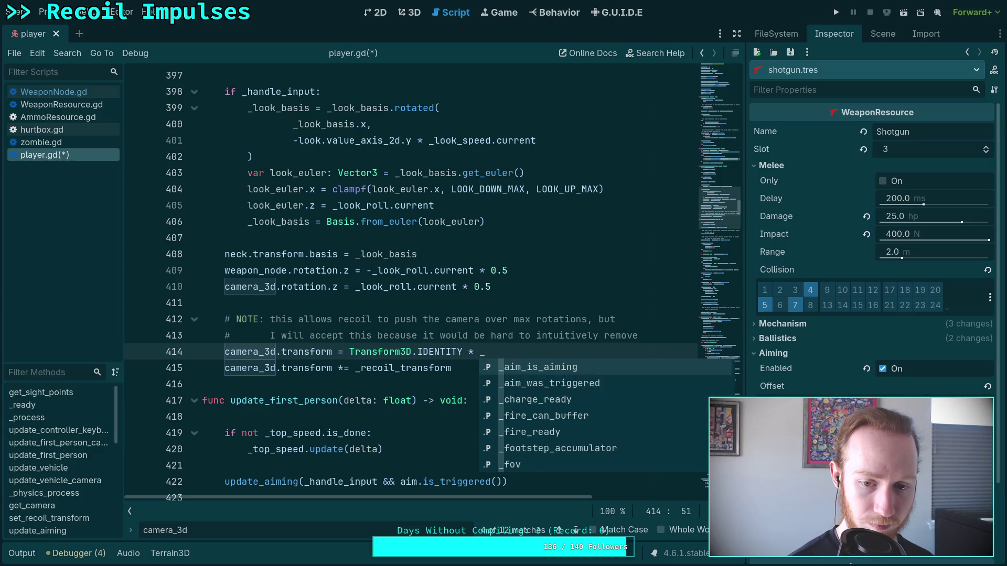
Step: Remove the leftover recoil multiplication from line 414, save player.gd, and run the project
{"action": "type", "text": "ro"}
{"action": "key", "text": "BackSpace"}
{"action": "type", "text": "e"}
{"action": "key", "text": "Return"}
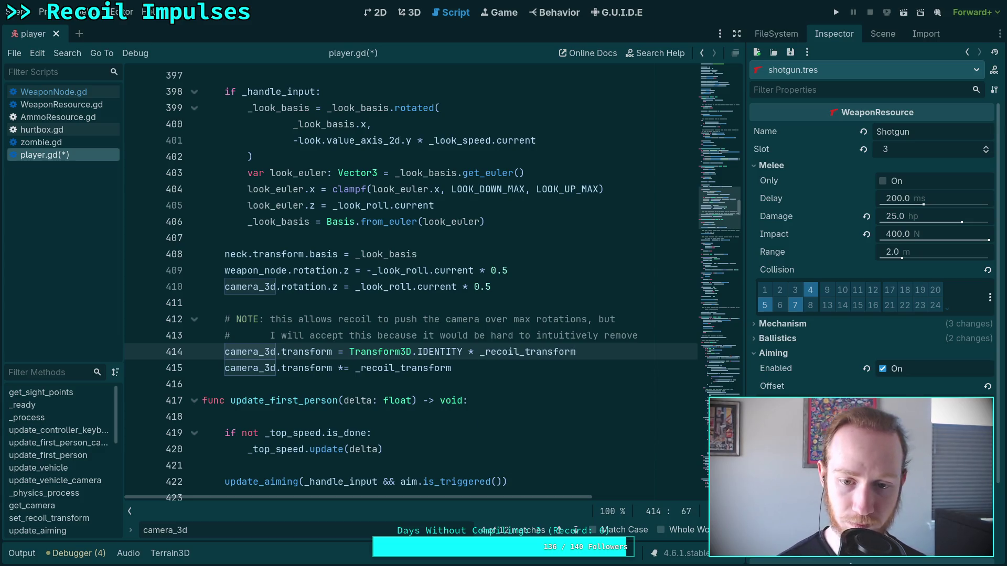
{"action": "left_click", "coordinate": [461, 350]}
{"action": "left_click_drag", "start_coordinate": [461, 350], "coordinate": [607, 355]}
{"action": "key", "text": "BackSpace"}
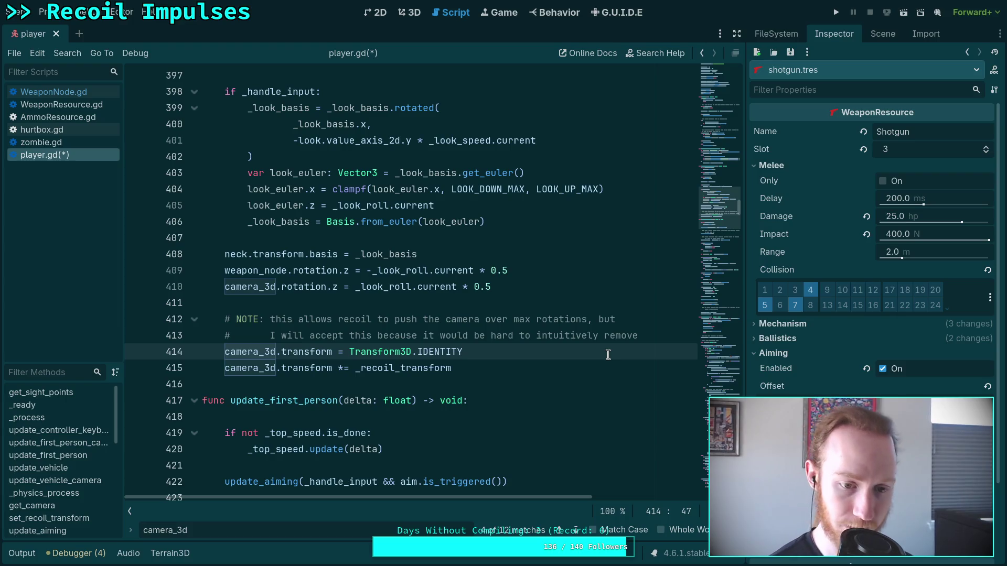
{"action": "key", "text": "ctrl+s"}
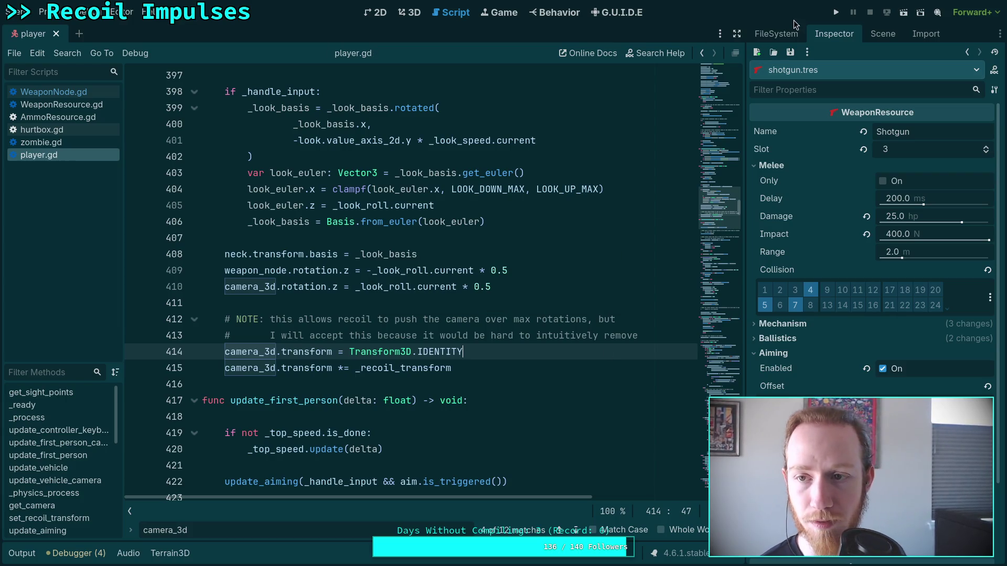
{"action": "left_click", "coordinate": [838, 14]}
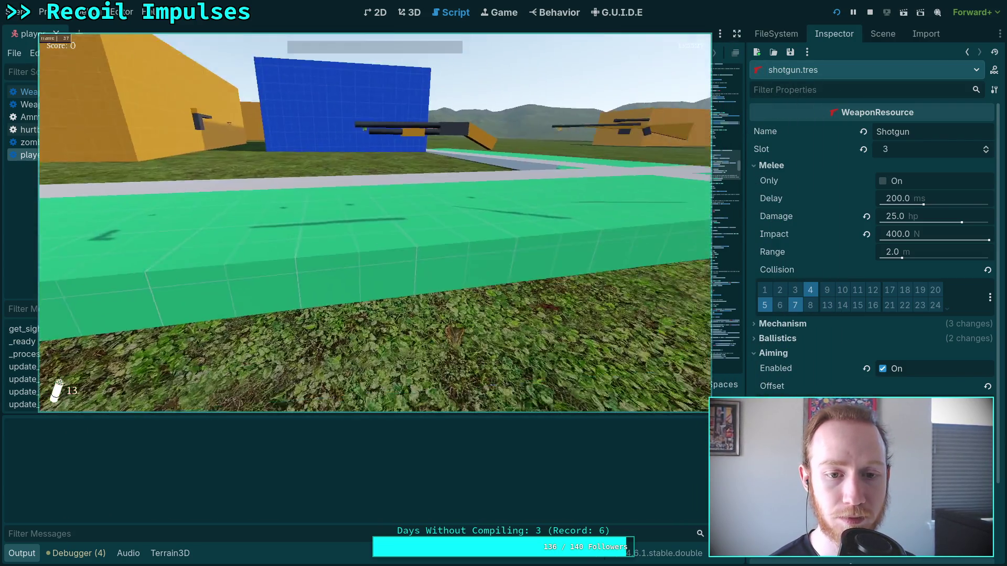
Step: Walk forward to pick up the pistol, then exit the game to desktop
{"action": "key", "text": "w"}
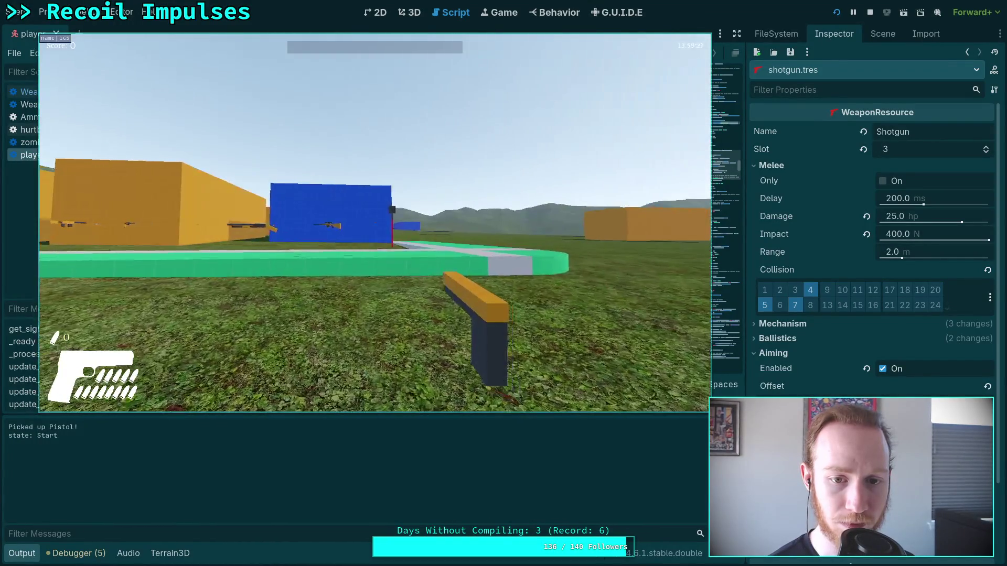
{"action": "key", "text": "Escape"}
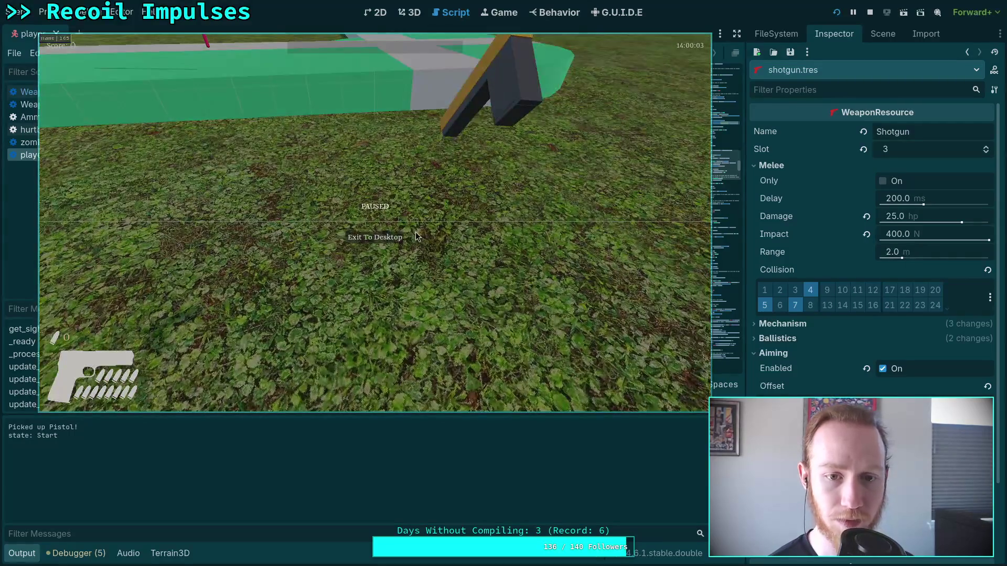
{"action": "left_click", "coordinate": [375, 237]}
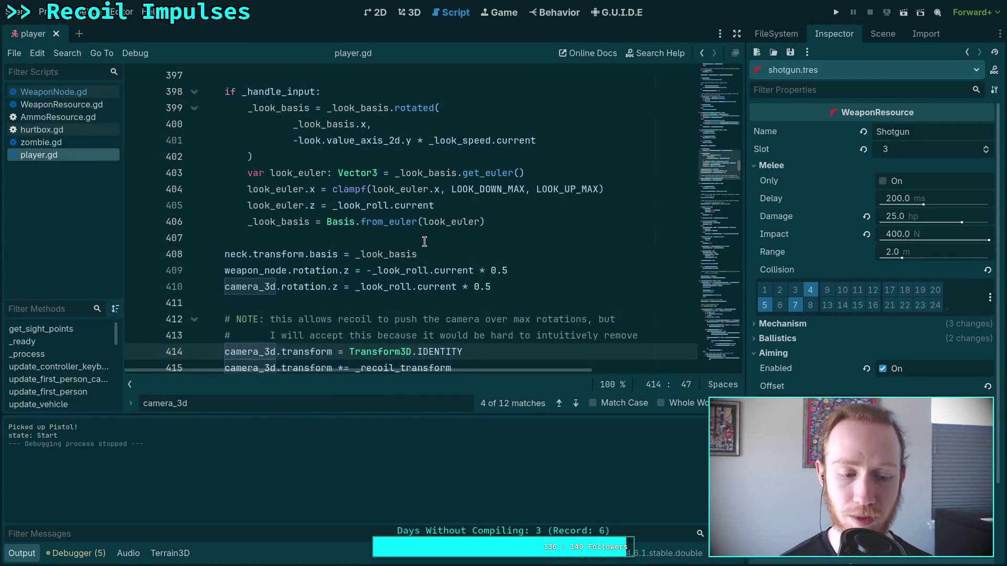
{"action": "left_click", "coordinate": [33, 554]}
{"action": "left_click", "coordinate": [347, 383]}
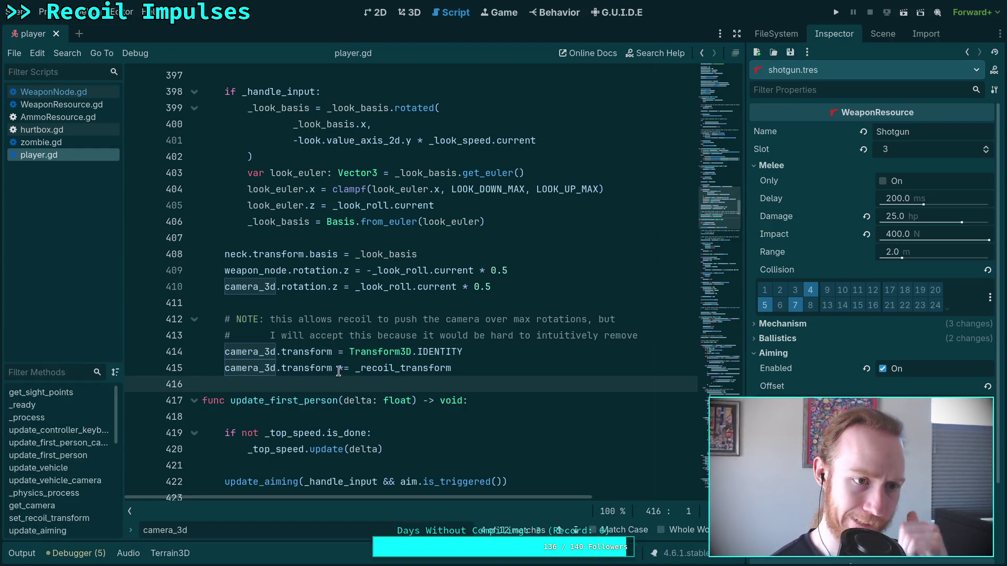
{"action": "scroll", "coordinate": [476, 293], "scroll_direction": "up", "scroll_amount": 3}
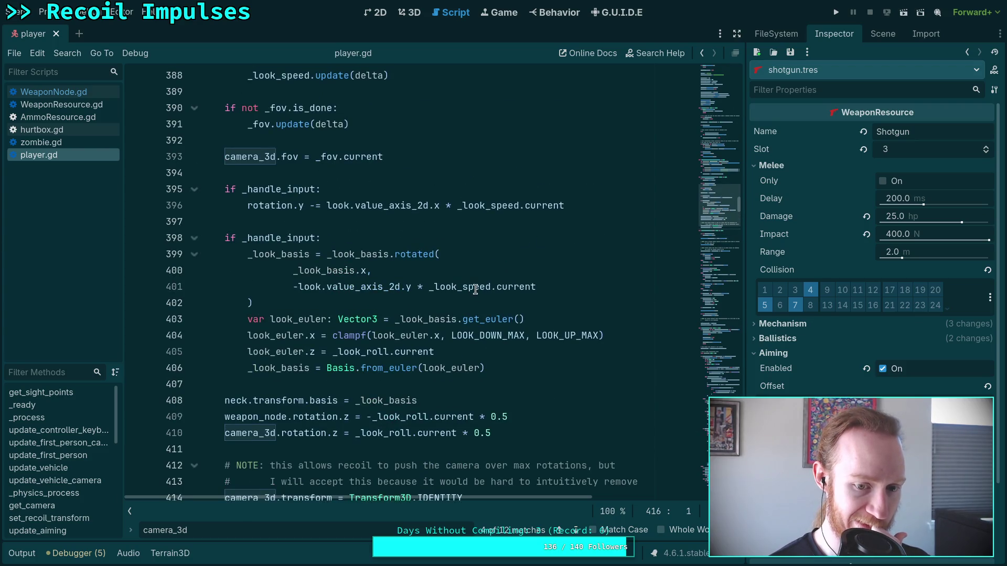
{"action": "scroll", "coordinate": [447, 303], "scroll_direction": "down", "scroll_amount": 1}
{"action": "scroll", "coordinate": [447, 303], "scroll_direction": "down", "scroll_amount": 2}
{"action": "scroll", "coordinate": [448, 303], "scroll_direction": "up", "scroll_amount": 2}
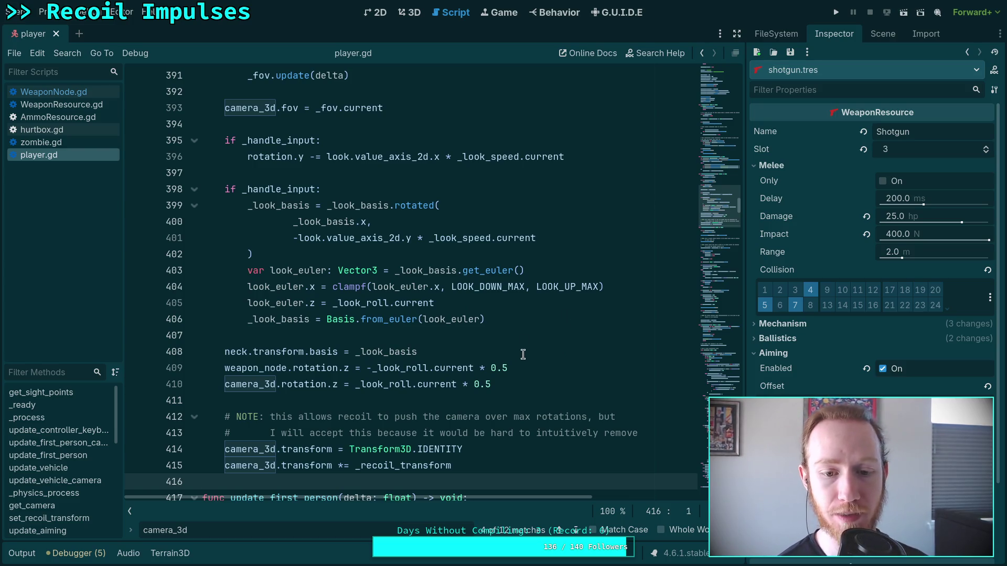
{"action": "left_click", "coordinate": [561, 370]}
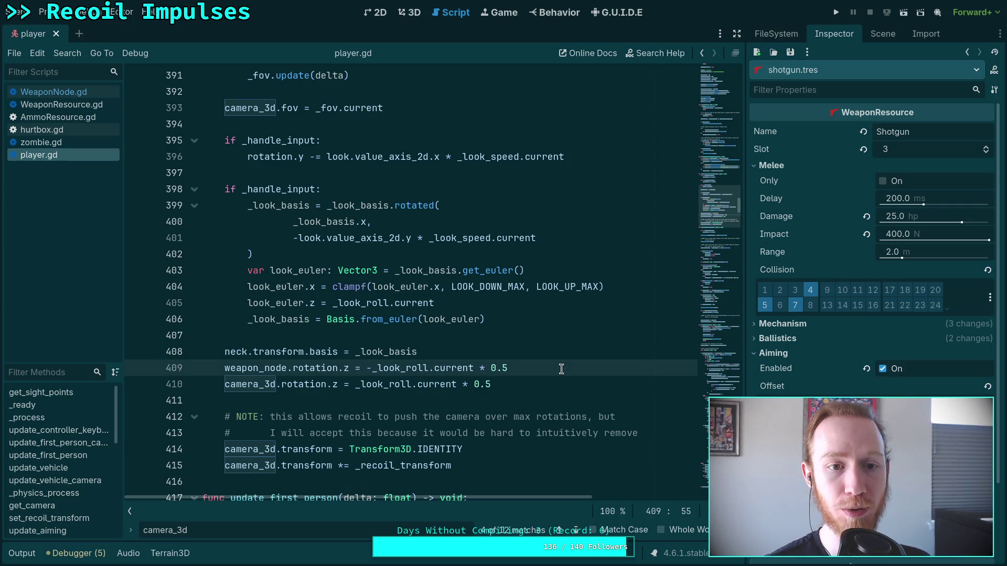
{"action": "key", "text": "ctrl+f"}
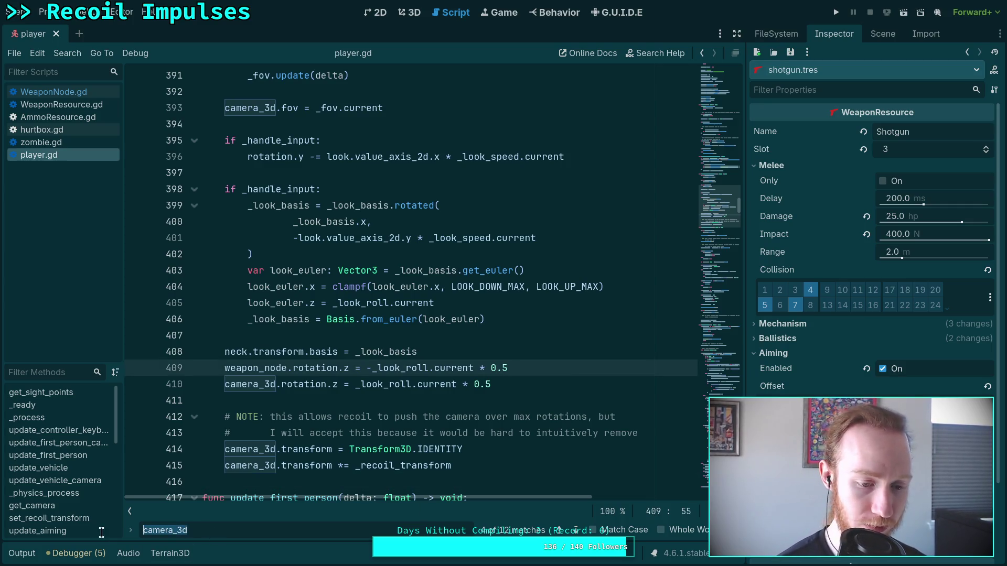
{"action": "type", "text": "weap"}
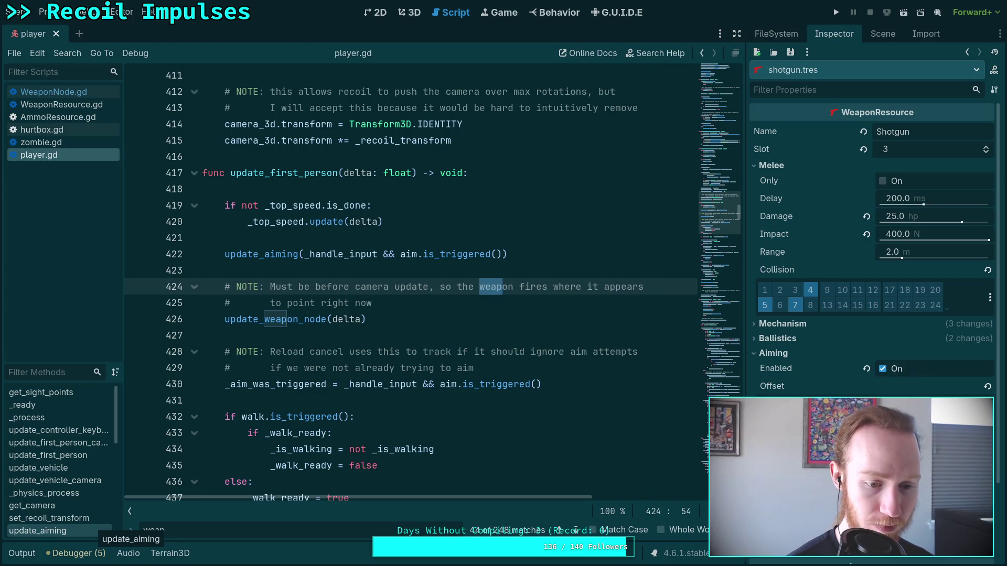
{"action": "type", "text": "on_no"}
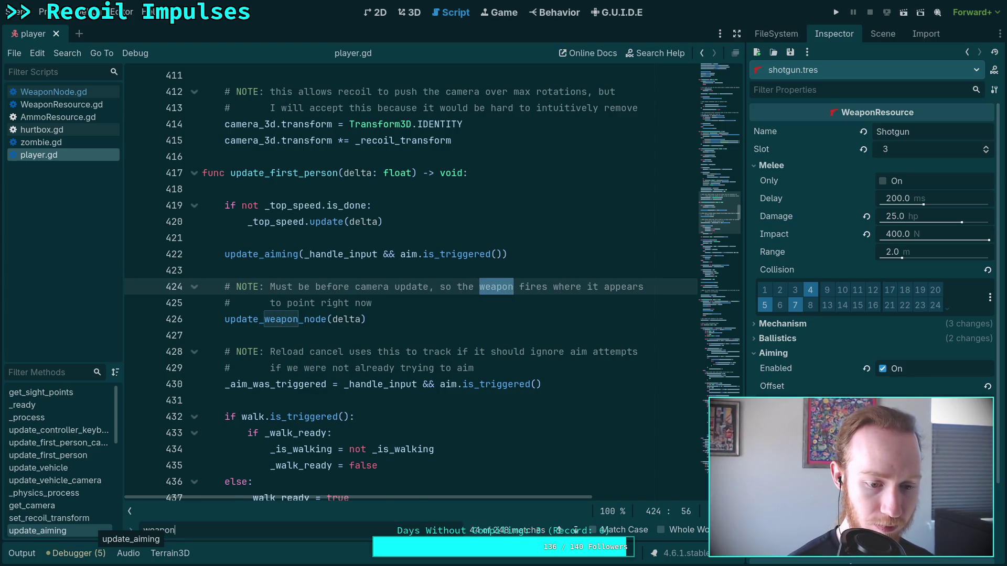
{"action": "type", "text": "de"}
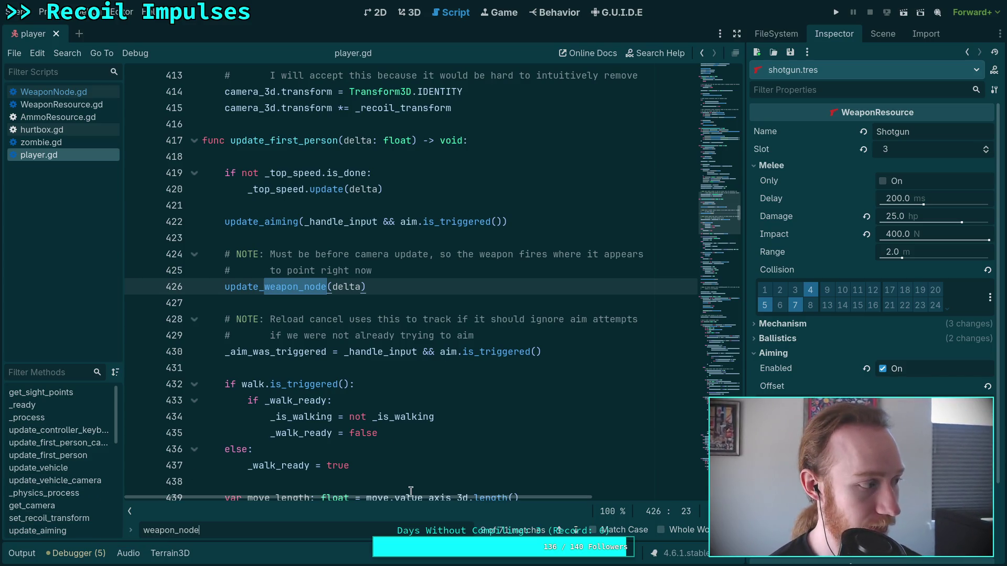
{"action": "key", "text": "Escape"}
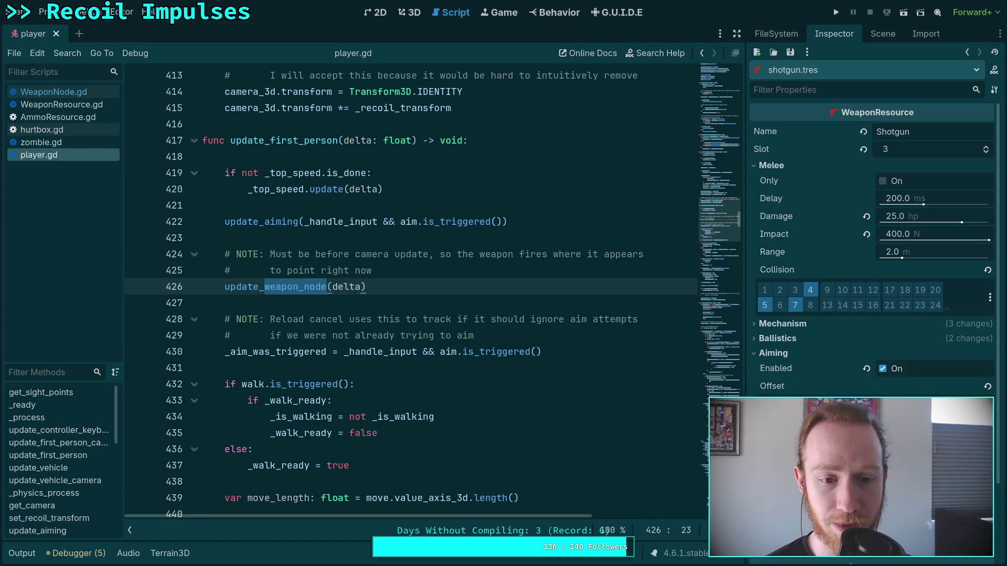
{"action": "key", "text": "ctrl+f"}
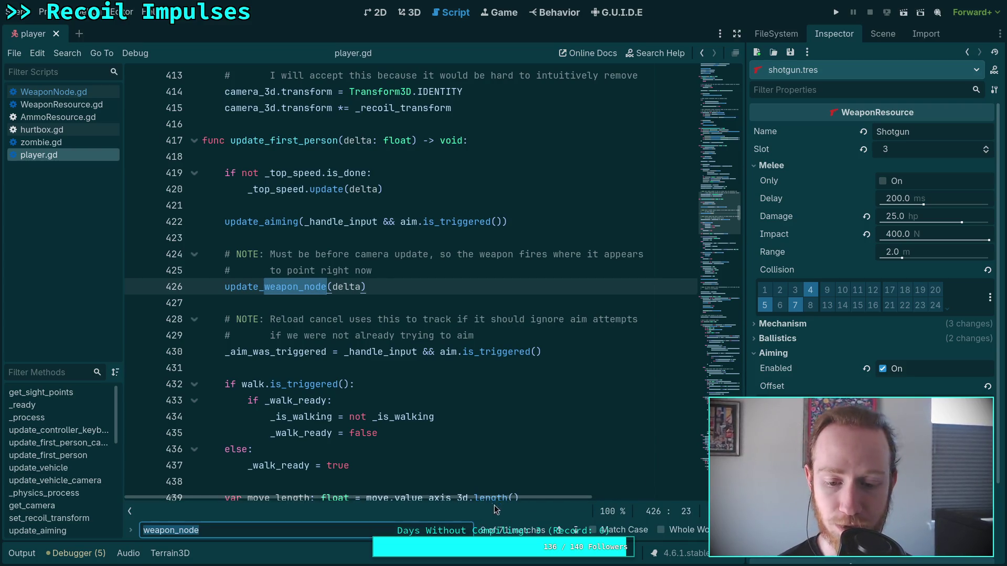
{"action": "key", "text": "Return"}
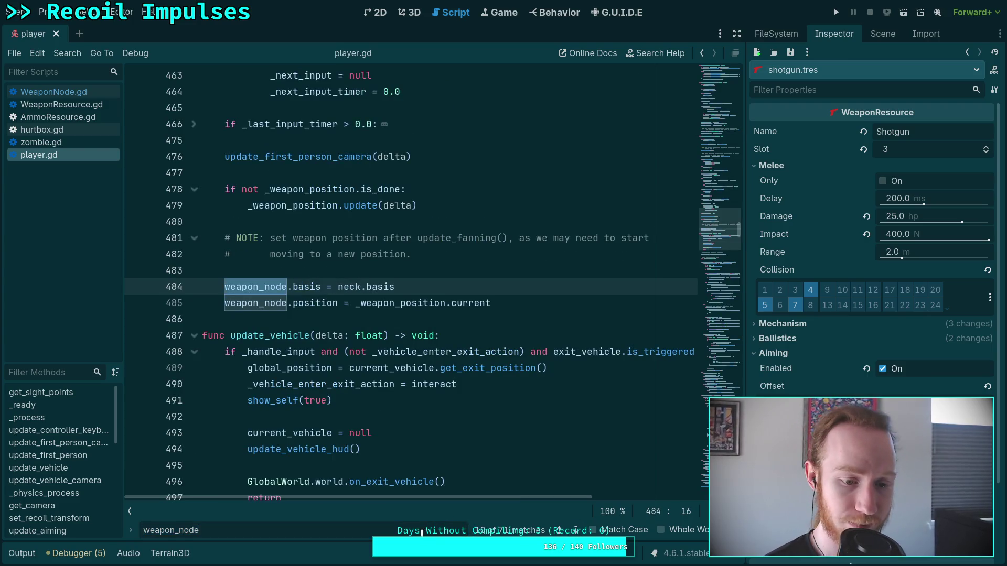
{"action": "type", "text": ".posi"}
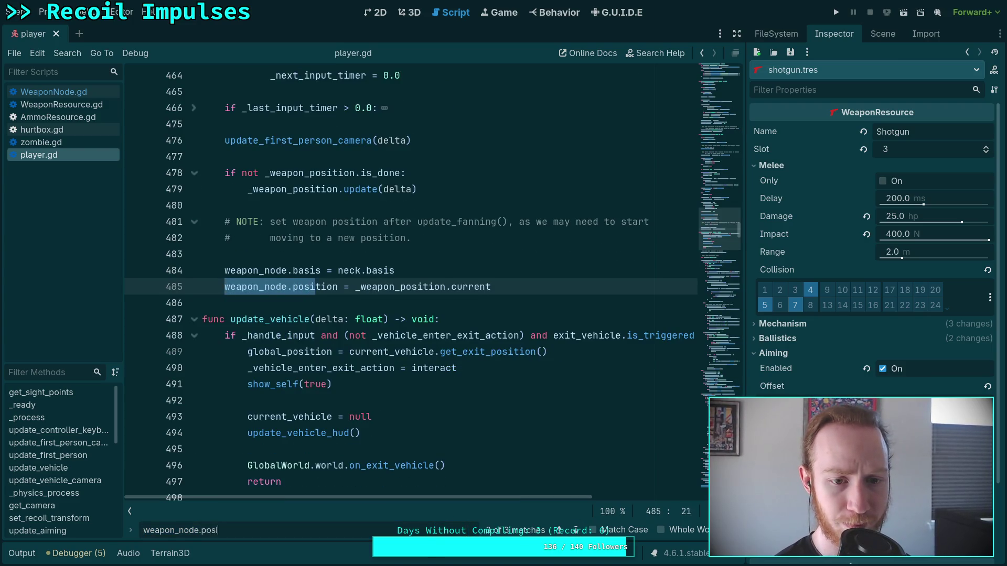
{"action": "type", "text": "tion"}
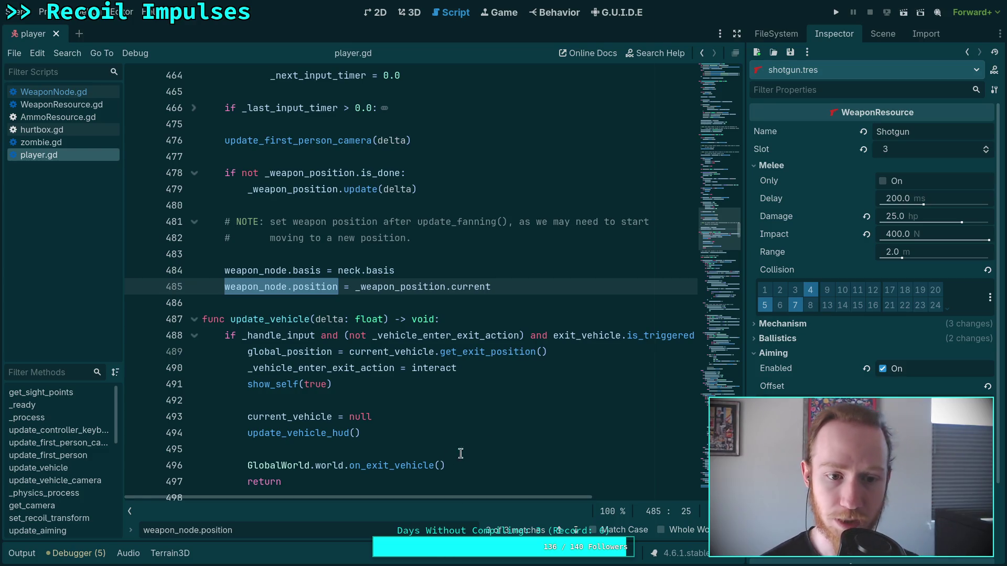
{"action": "scroll", "coordinate": [503, 430], "scroll_direction": "up", "scroll_amount": 2}
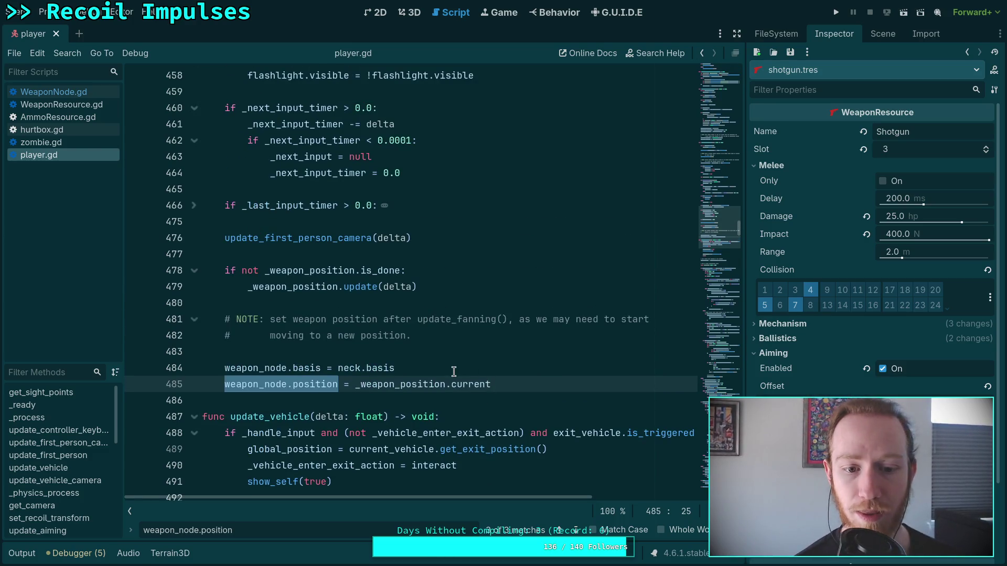
{"action": "left_click", "coordinate": [454, 369]}
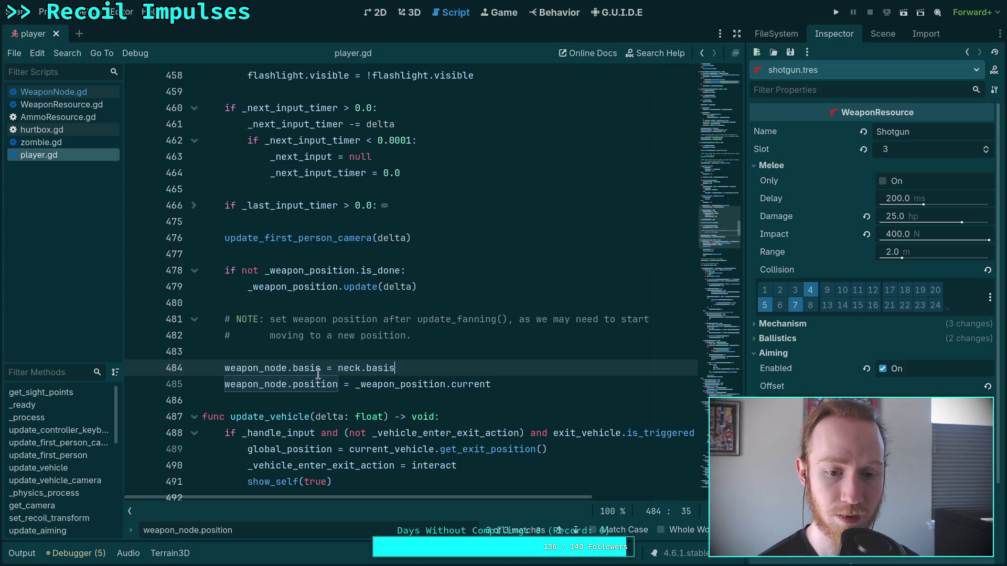
{"action": "scroll", "coordinate": [421, 368], "scroll_direction": "up", "scroll_amount": 2}
{"action": "scroll", "coordinate": [421, 369], "scroll_direction": "down", "scroll_amount": 2}
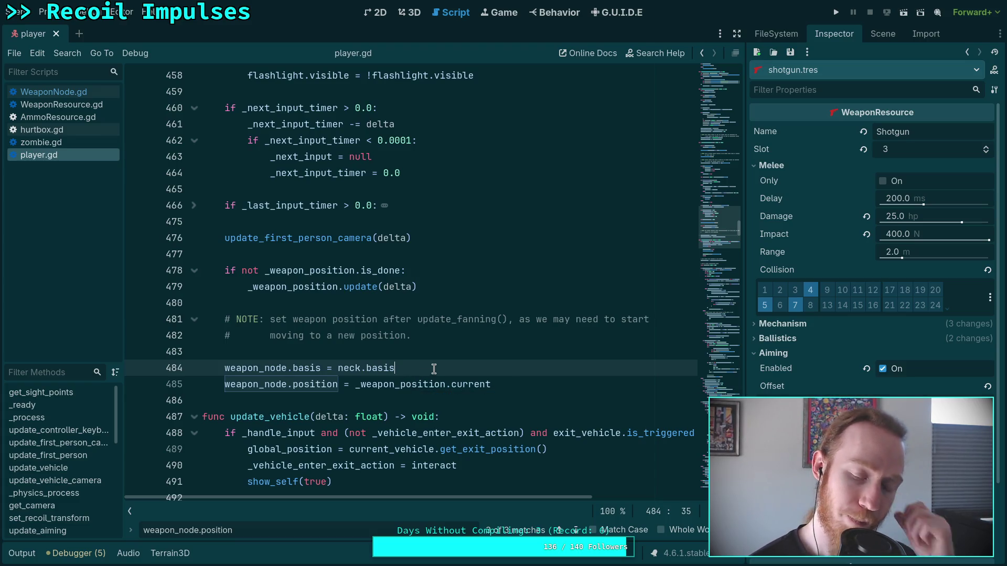
{"action": "left_click", "coordinate": [350, 384]}
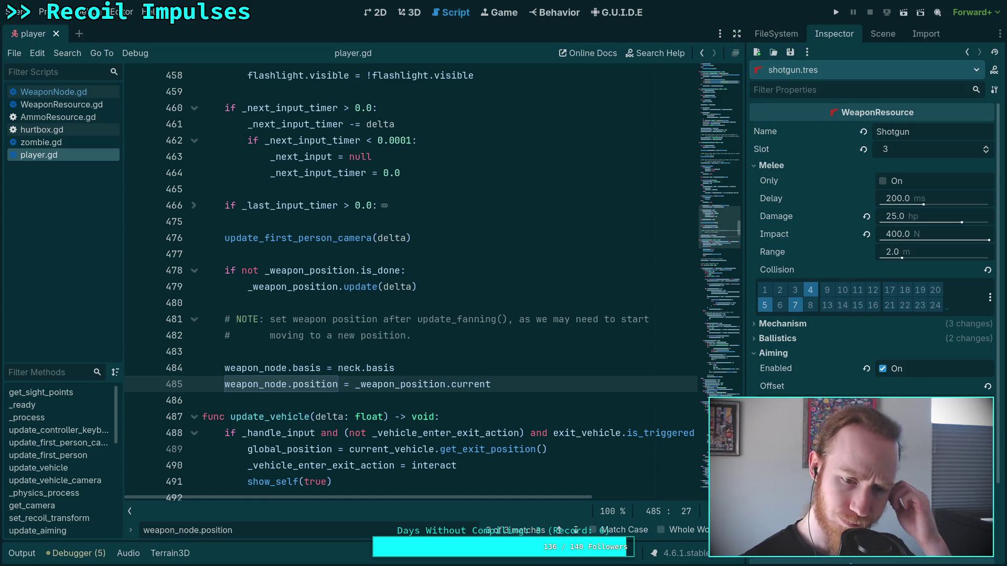
{"action": "double_click", "coordinate": [308, 386]}
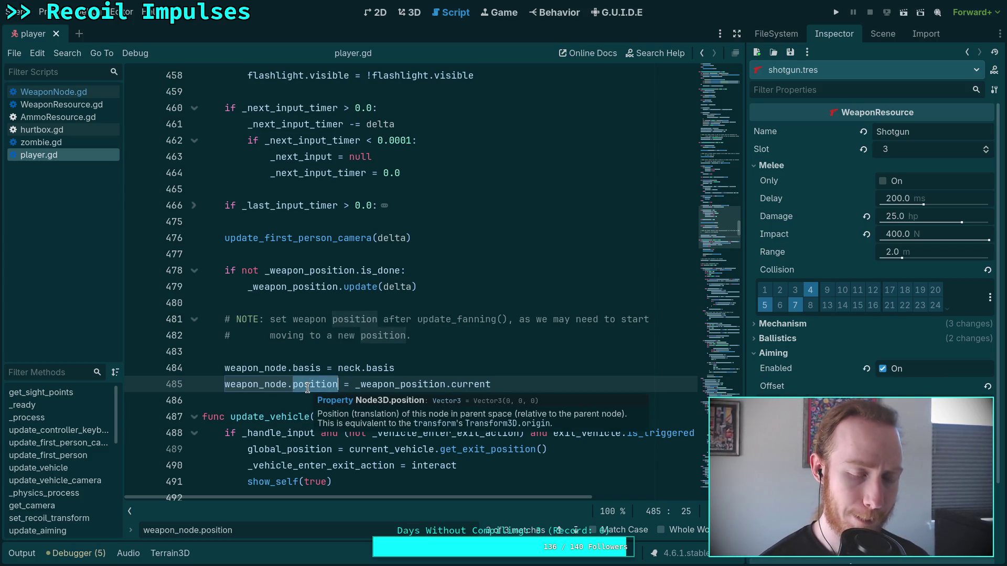
{"action": "left_click", "coordinate": [353, 385]}
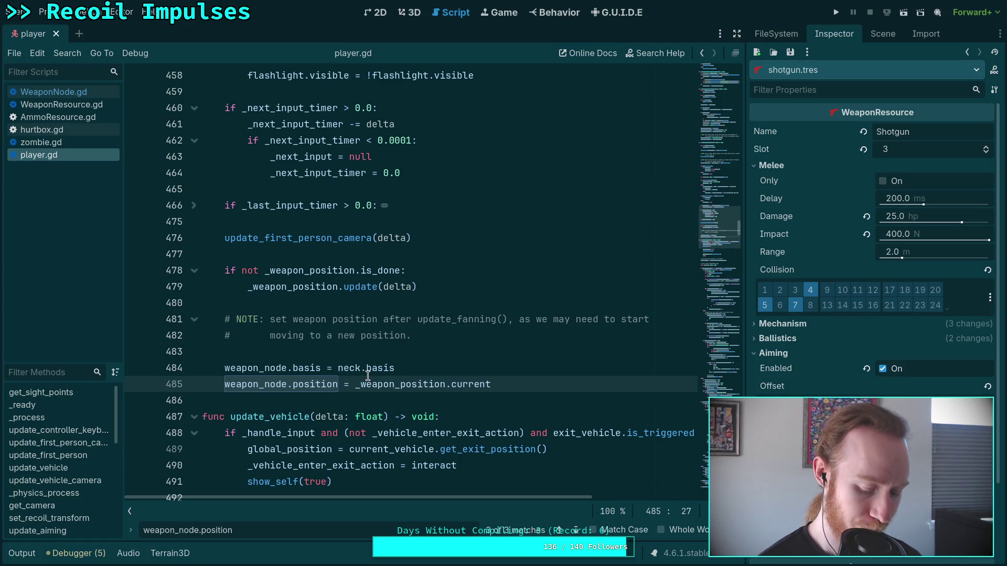
{"action": "mouse_move", "coordinate": [367, 376]}
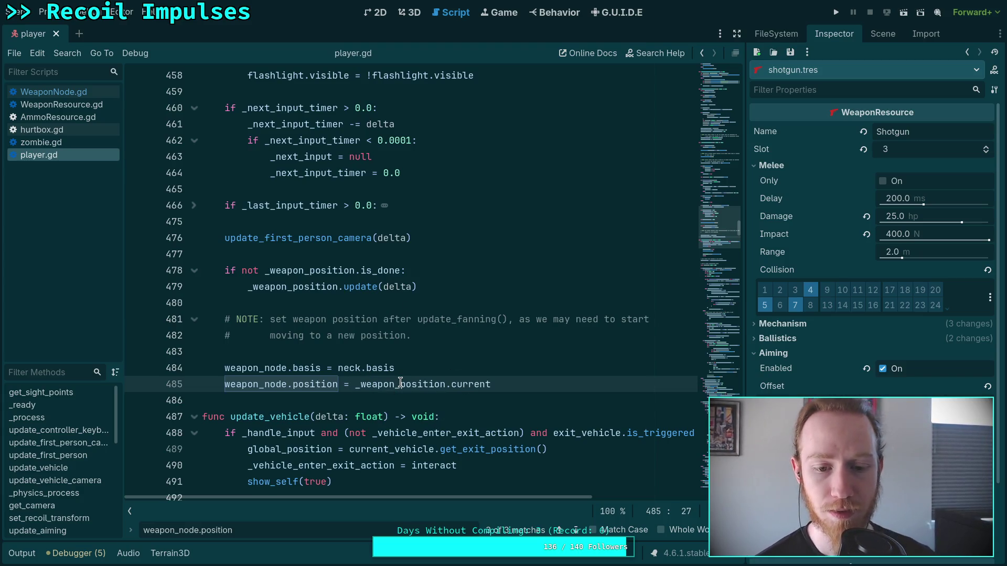
{"action": "mouse_move", "coordinate": [400, 382]}
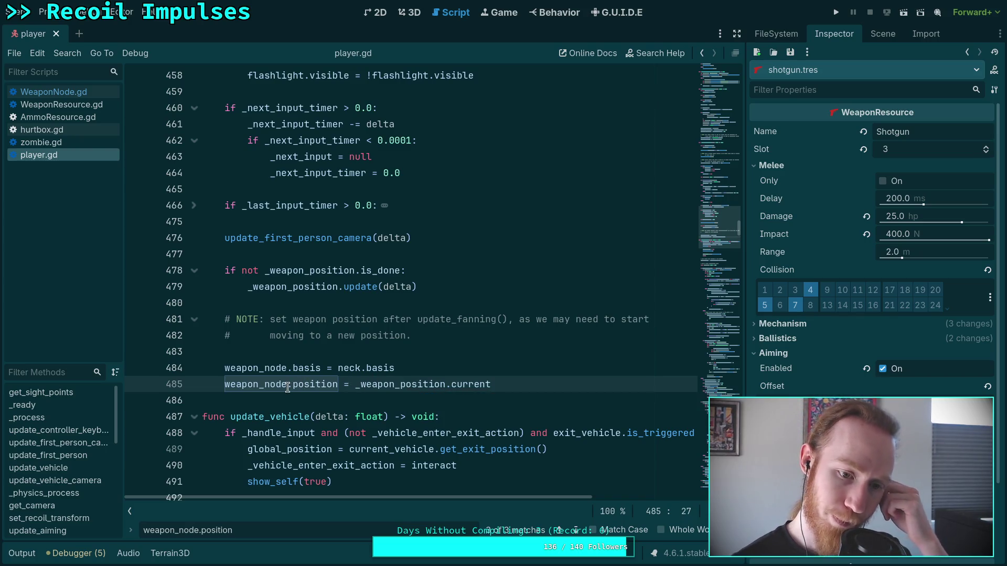
{"action": "left_click_drag", "start_coordinate": [292, 384], "coordinate": [337, 384]}
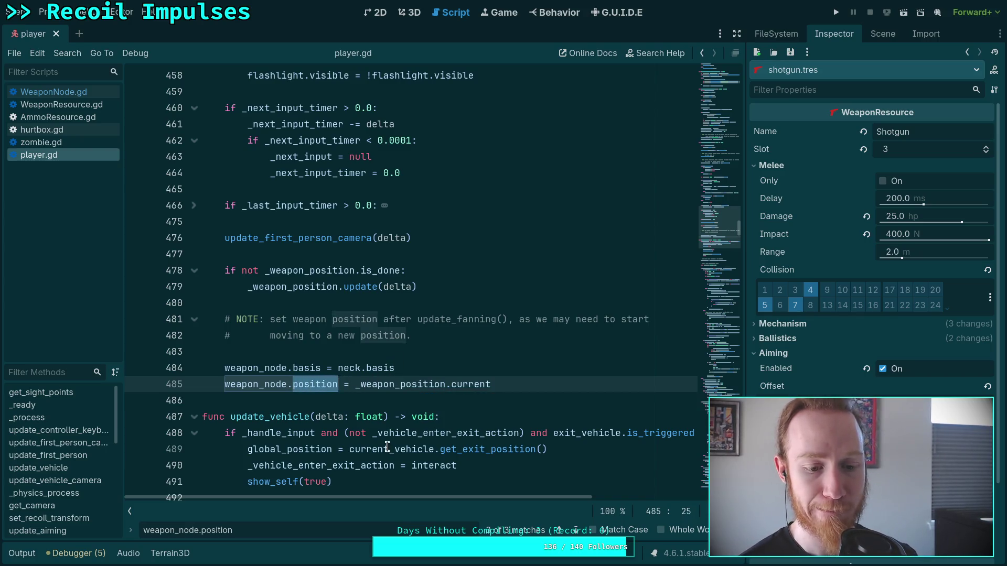
{"action": "left_click", "coordinate": [576, 531]}
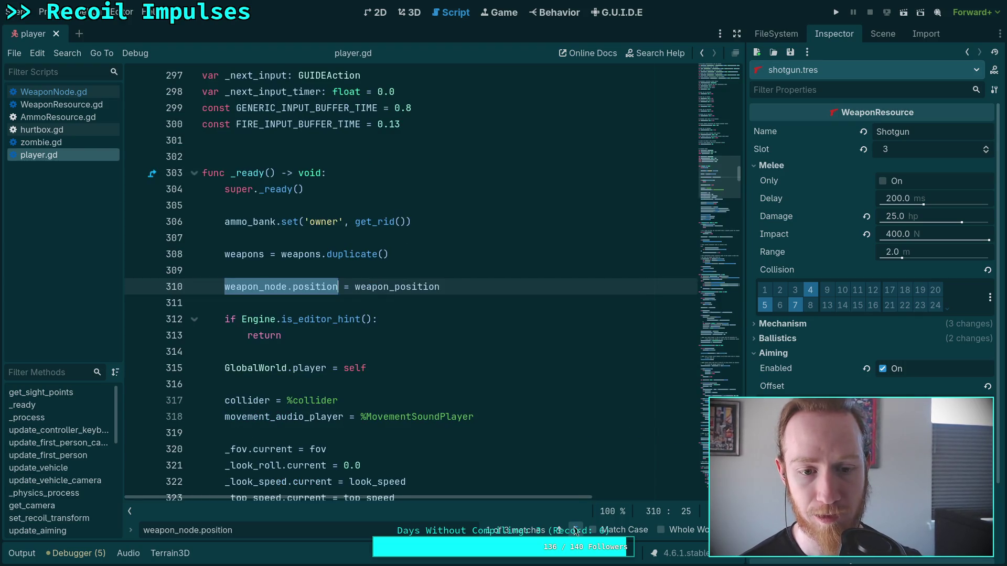
{"action": "left_click", "coordinate": [575, 531]}
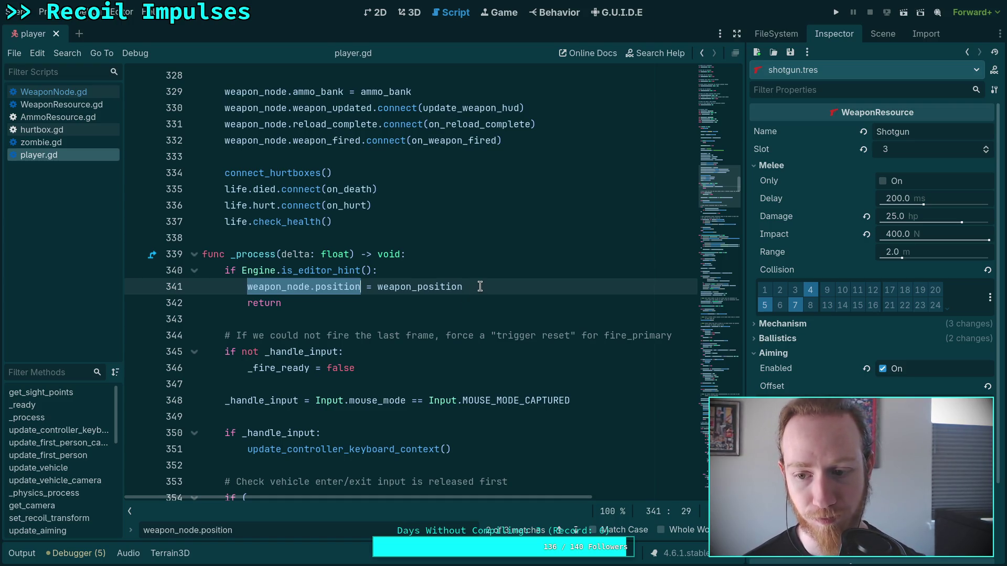
{"action": "left_click", "coordinate": [569, 523]}
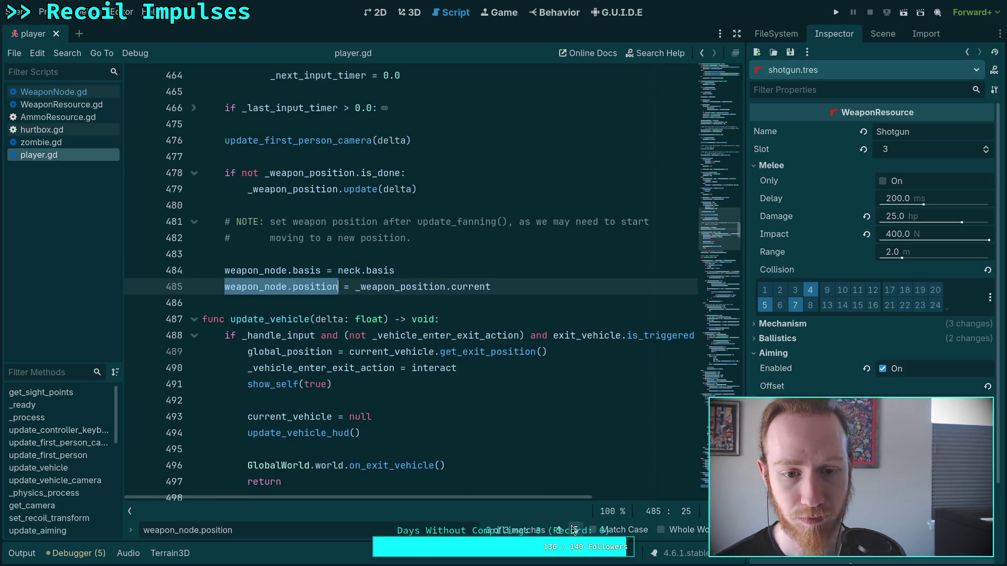
{"action": "scroll", "coordinate": [496, 430], "scroll_direction": "up", "scroll_amount": 3}
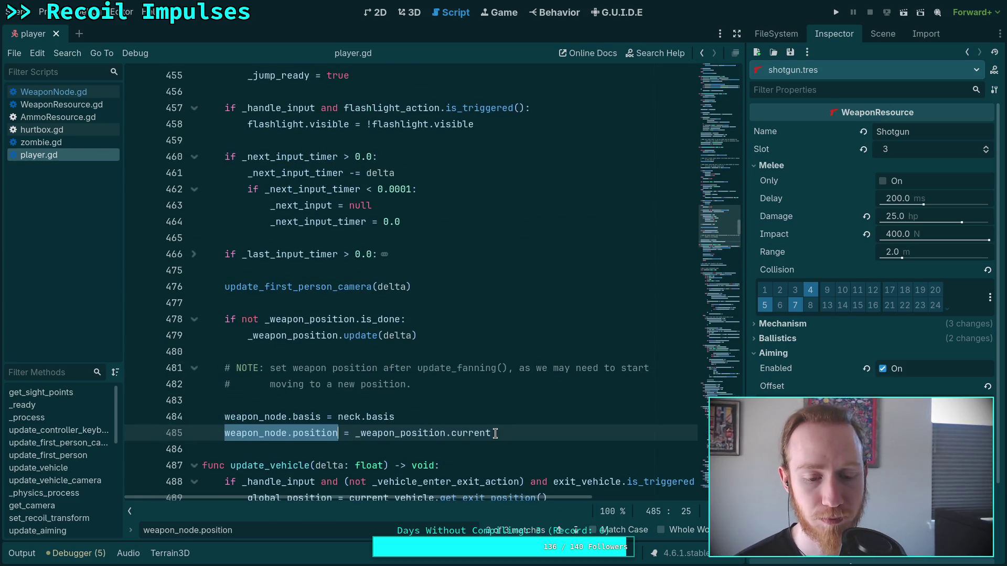
{"action": "left_click", "coordinate": [463, 418]}
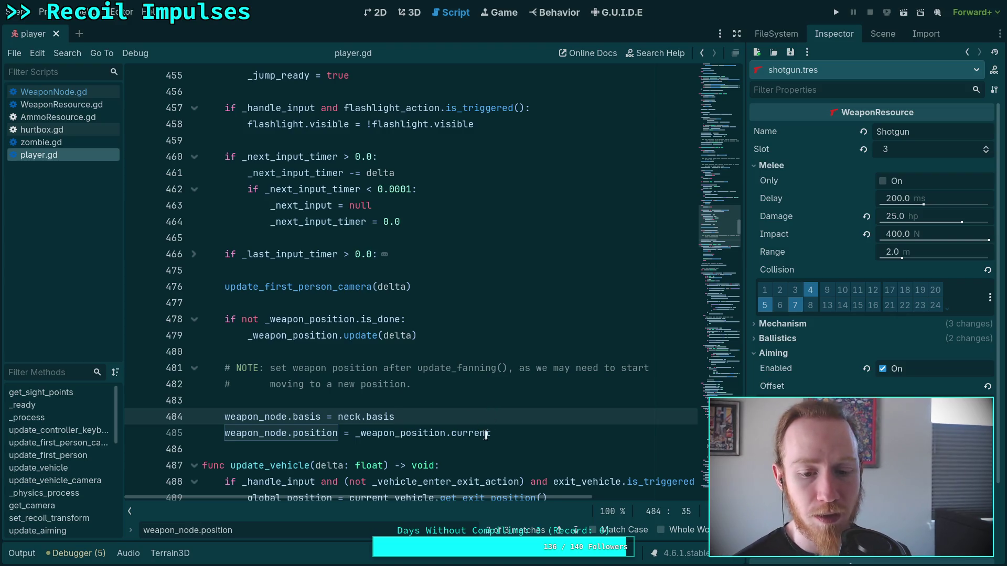
{"action": "mouse_move", "coordinate": [484, 436]}
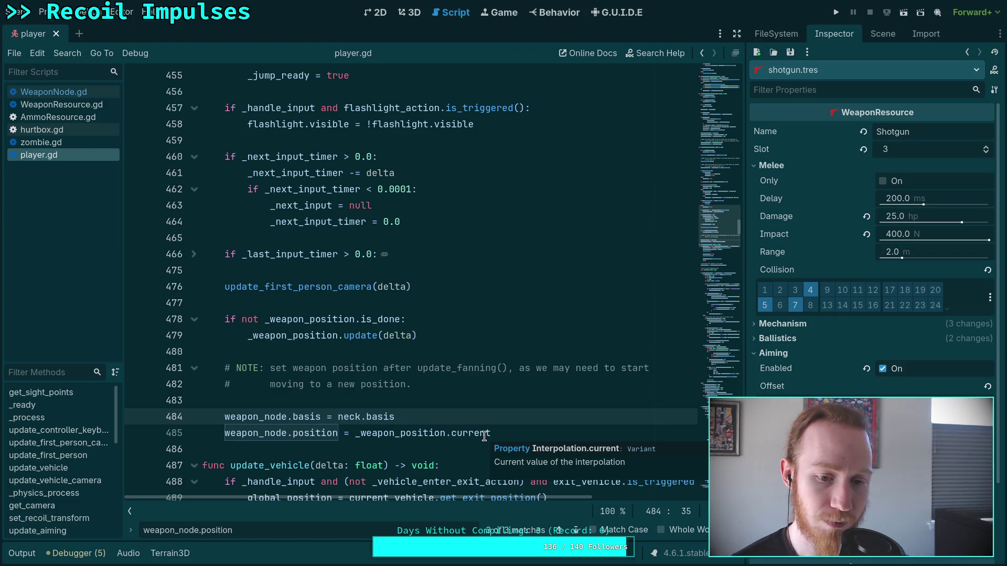
{"action": "left_click_drag", "start_coordinate": [399, 419], "coordinate": [292, 419]}
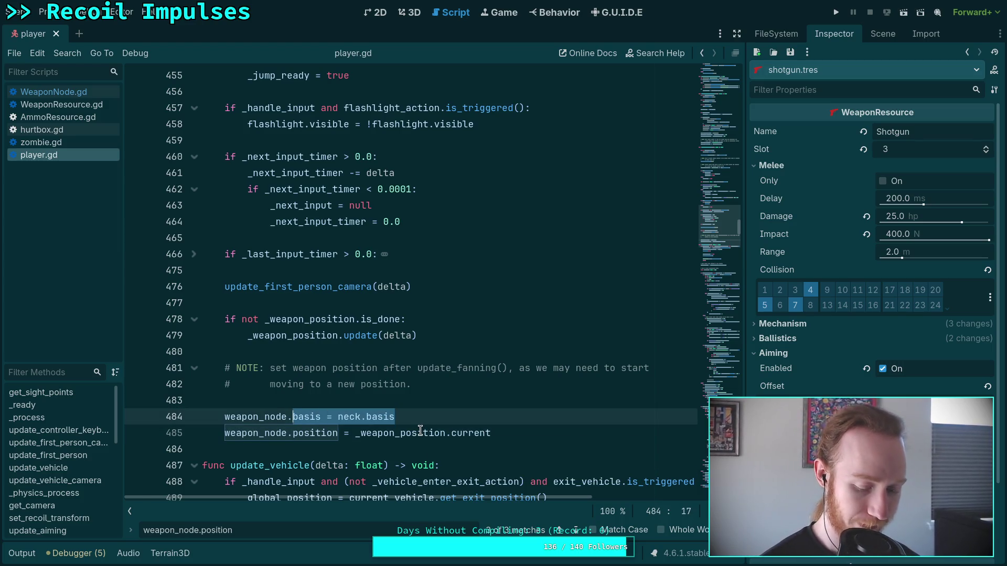
Step: Rewrite line 484 as weapon_node.transform = neck.transform.translated_local(_weapon_position.current)
{"action": "type", "text": "transform = "}
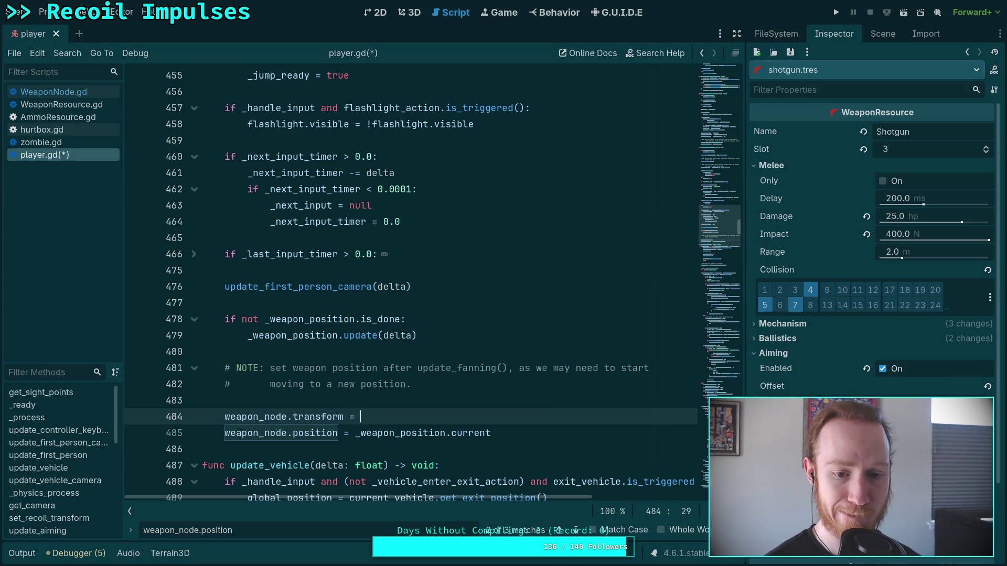
{"action": "type", "text": "neck.transform"}
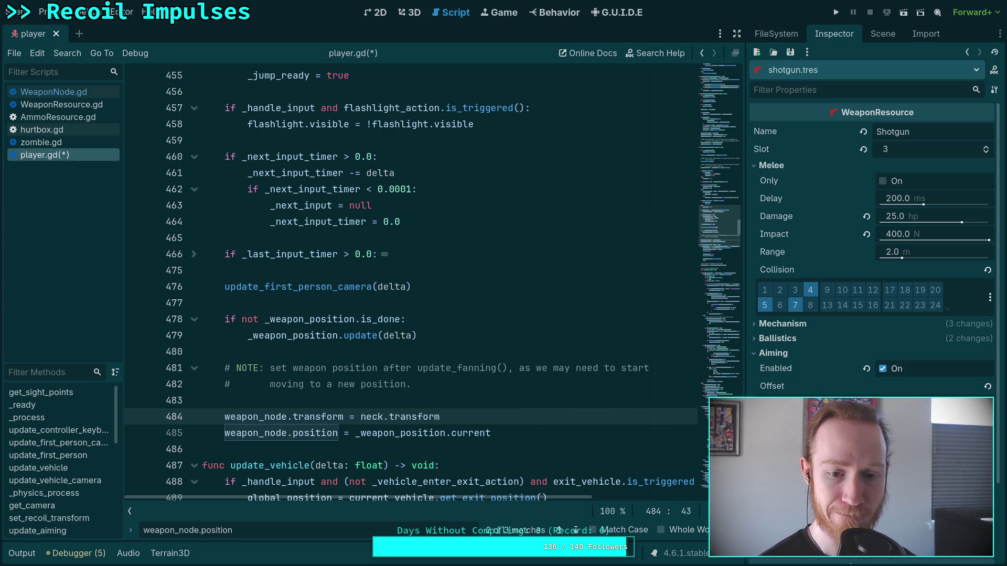
{"action": "double_click", "coordinate": [297, 433]}
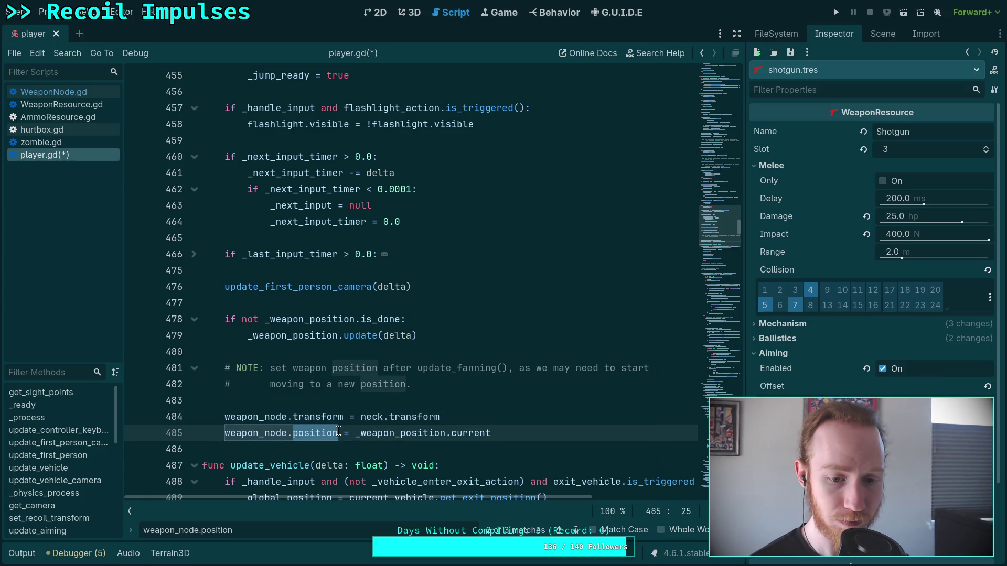
{"action": "left_click", "coordinate": [451, 417]}
{"action": "type", "text": ".translated"}
{"action": "key", "text": "Return"}
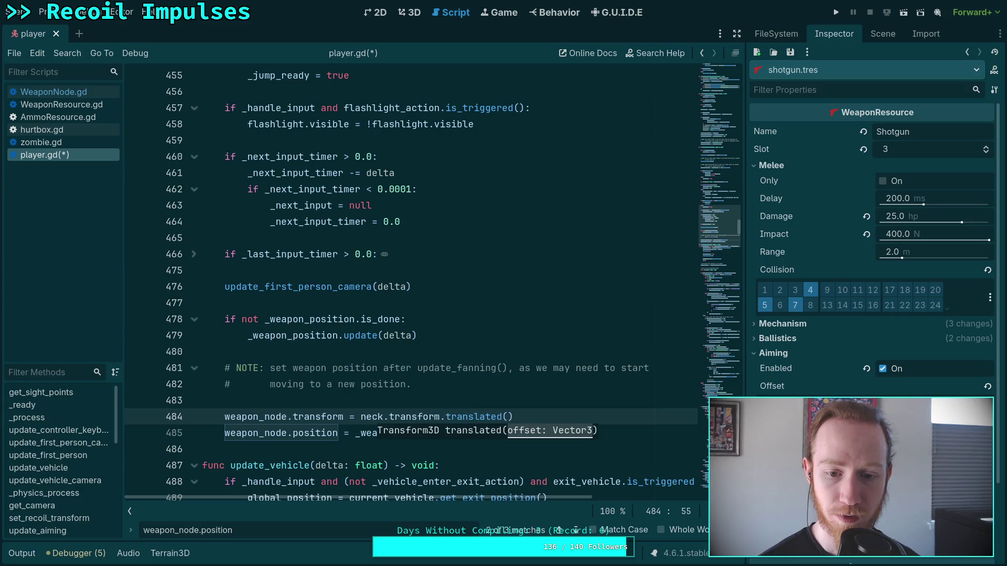
{"action": "type", "text": "_weaon"}
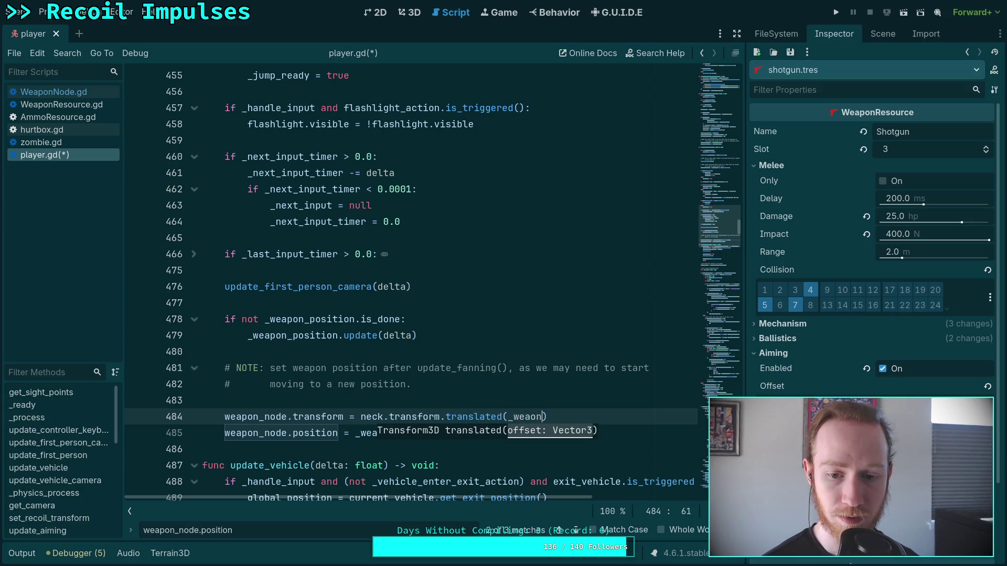
{"action": "key", "text": "BackSpace"}
{"action": "key", "text": "BackSpace"}
{"action": "key", "text": "BackSpace"}
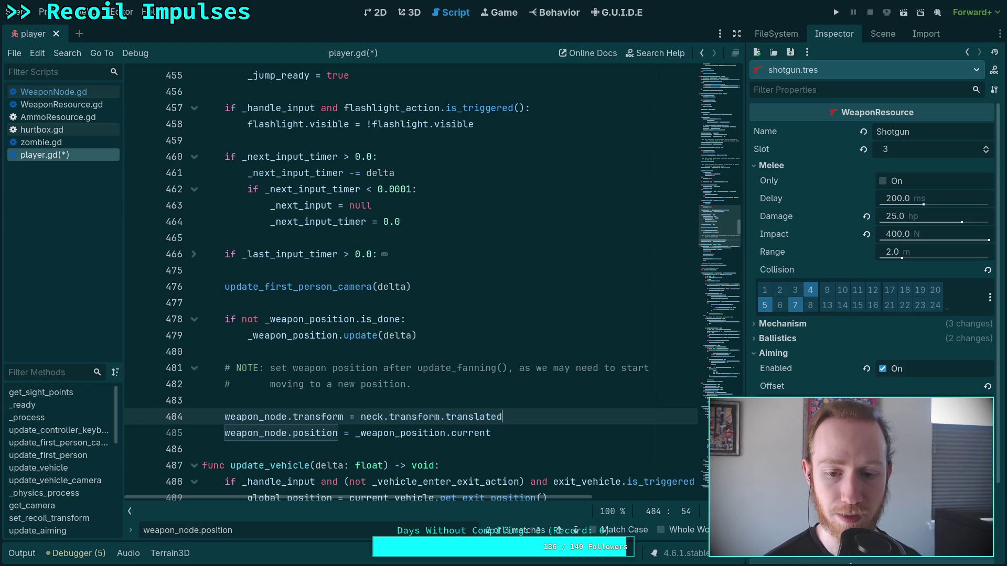
{"action": "type", "text": "_l"}
{"action": "key", "text": "Return"}
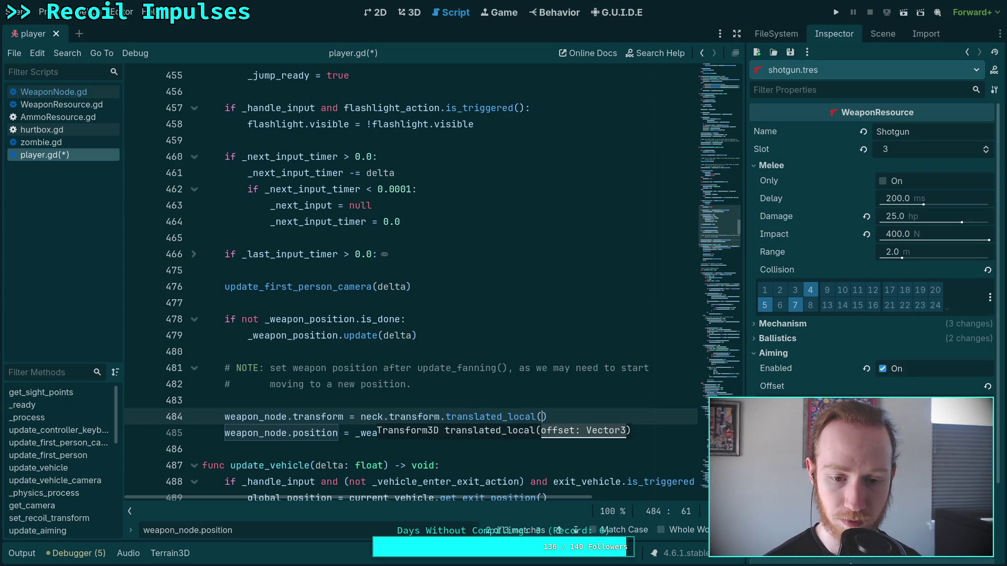
{"action": "type", "text": "_weapon"}
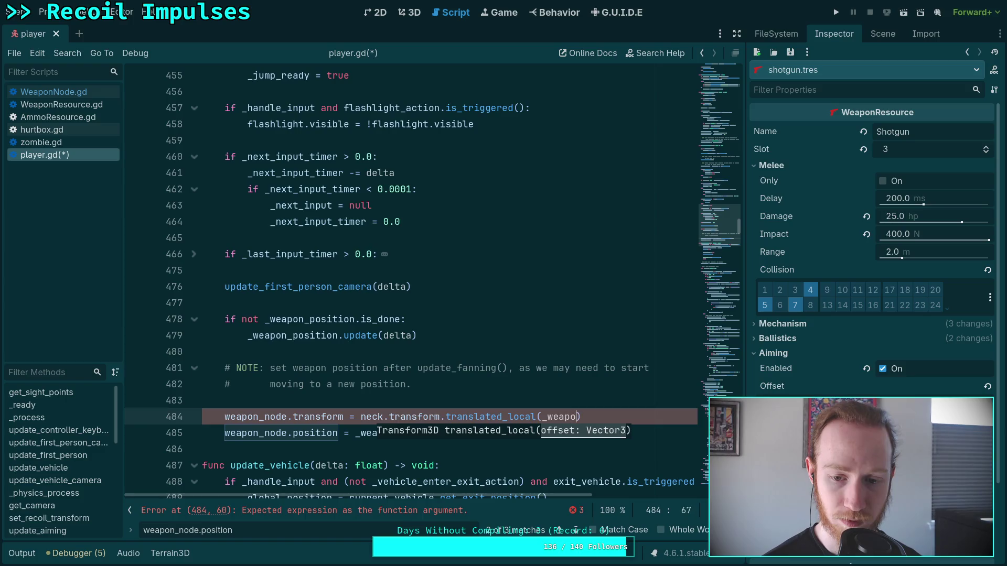
{"action": "key", "text": "Down"}
{"action": "key", "text": "Down"}
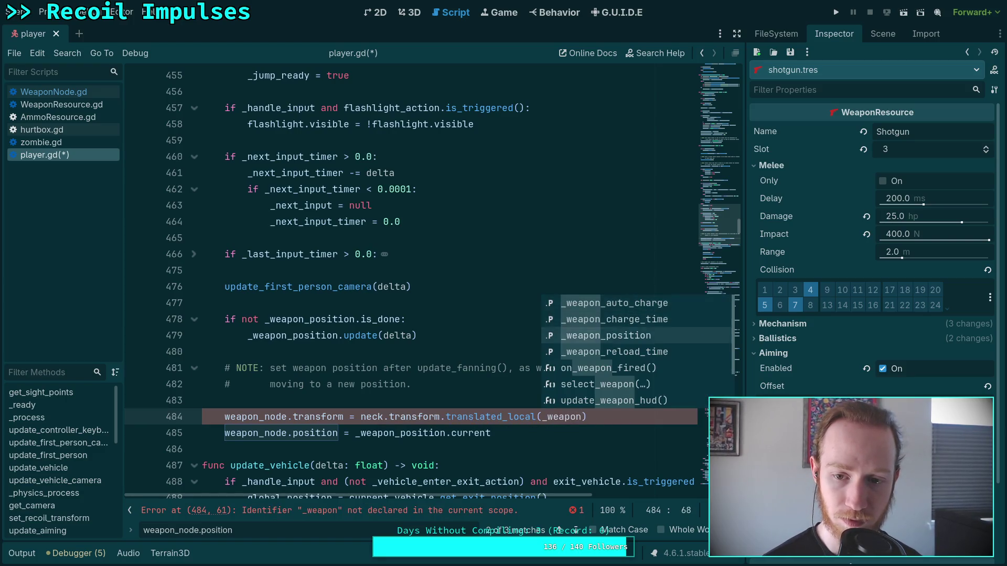
{"action": "key", "text": "Return"}
{"action": "type", "text": "."}
{"action": "key", "text": "Return"}
Step: Delete the old weapon position line, save player.gd and run the game
{"action": "left_click_drag", "start_coordinate": [507, 434], "coordinate": [189, 431]}
{"action": "key", "text": "BackSpace"}
{"action": "key", "text": "BackSpace"}
{"action": "key", "text": "ctrl+s"}
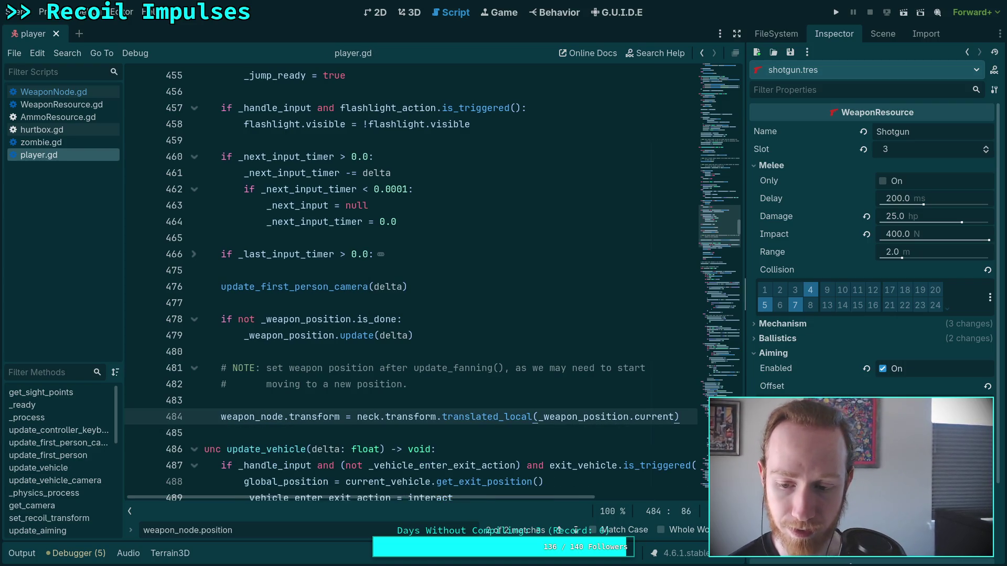
{"action": "key", "text": "Escape"}
{"action": "left_click", "coordinate": [836, 12]}
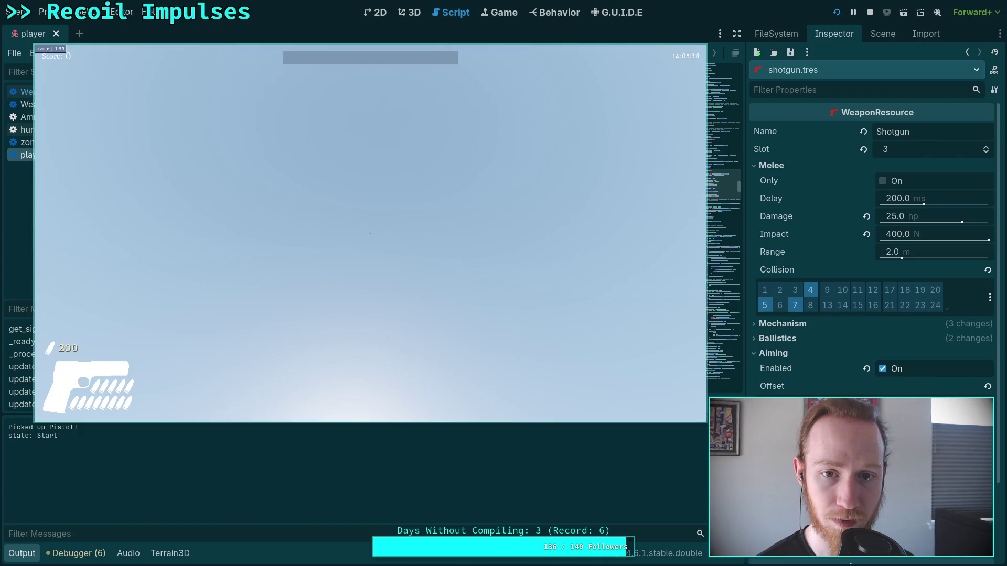
Step: Pause the running game and exit to desktop, back to player.gd
{"action": "key", "text": "Escape"}
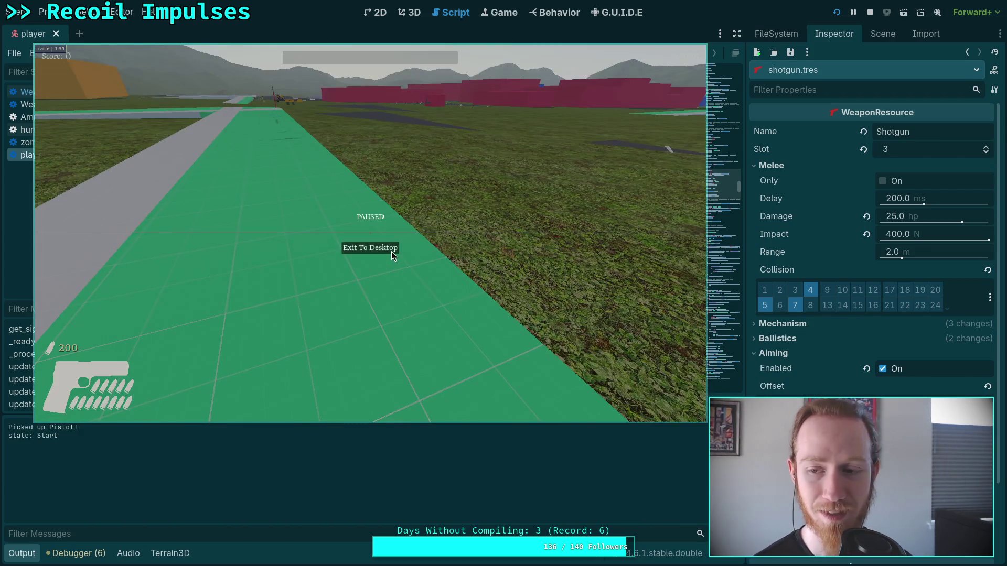
{"action": "left_click", "coordinate": [392, 251]}
{"action": "scroll", "coordinate": [386, 274], "scroll_direction": "down", "scroll_amount": 2}
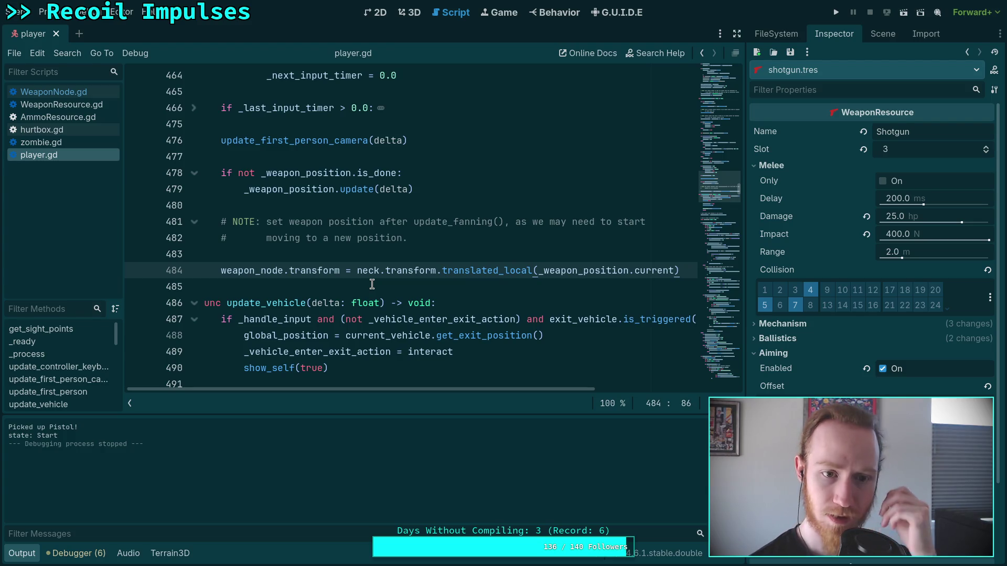
Step: Delete the NOTE comment above the weapon transform line and copy that line
{"action": "mouse_move", "coordinate": [450, 243]}
{"action": "left_mouse_down"}
{"action": "mouse_move", "coordinate": [221, 238]}
{"action": "mouse_move", "coordinate": [186, 216]}
{"action": "left_mouse_up"}
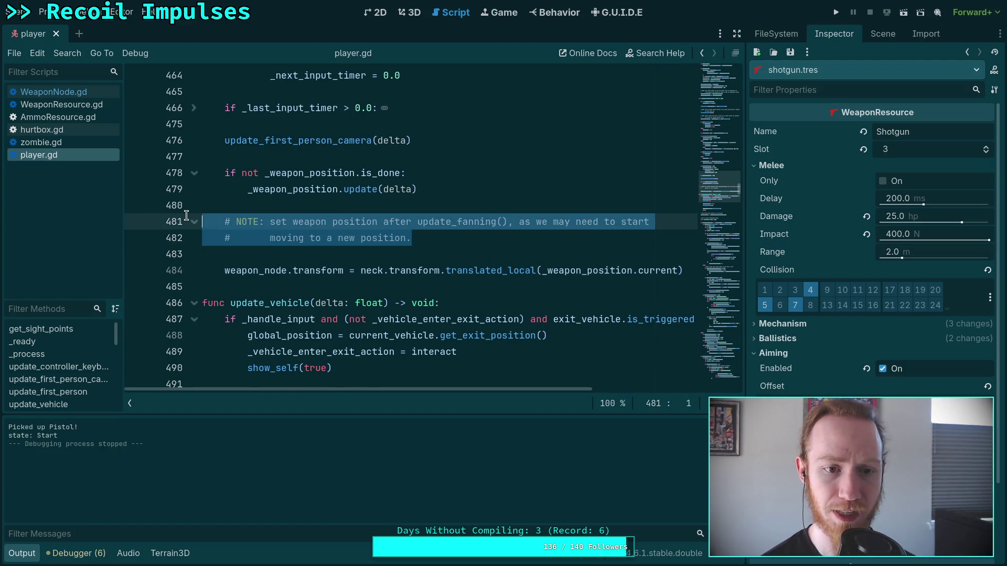
{"action": "key", "text": "BackSpace"}
{"action": "key", "text": "BackSpace"}
{"action": "key", "text": "BackSpace"}
{"action": "scroll", "coordinate": [453, 272], "scroll_direction": "up", "scroll_amount": 1}
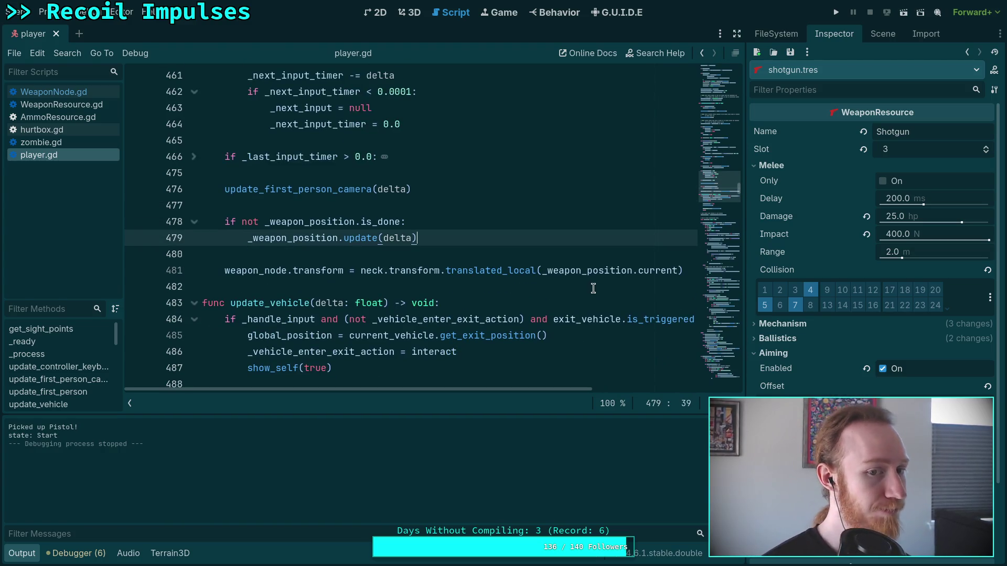
{"action": "left_click", "coordinate": [686, 271]}
{"action": "left_click_drag", "start_coordinate": [687, 270], "coordinate": [225, 270]}
{"action": "right_click", "coordinate": [226, 277]}
{"action": "left_click", "coordinate": [259, 331]}
Step: Find weapon_node.position in player.gd and select its assignment on line 310
{"action": "left_click", "coordinate": [21, 553]}
{"action": "scroll", "coordinate": [416, 403], "scroll_direction": "up", "scroll_amount": 10}
{"action": "scroll", "coordinate": [417, 403], "scroll_direction": "up", "scroll_amount": 10}
{"action": "scroll", "coordinate": [398, 401], "scroll_direction": "down", "scroll_amount": 6}
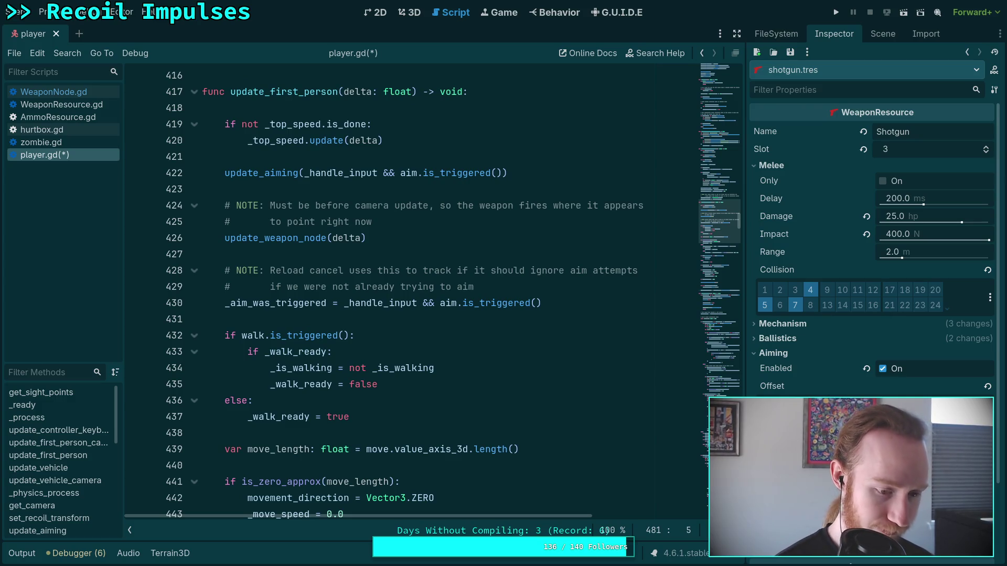
{"action": "left_click", "coordinate": [418, 412]}
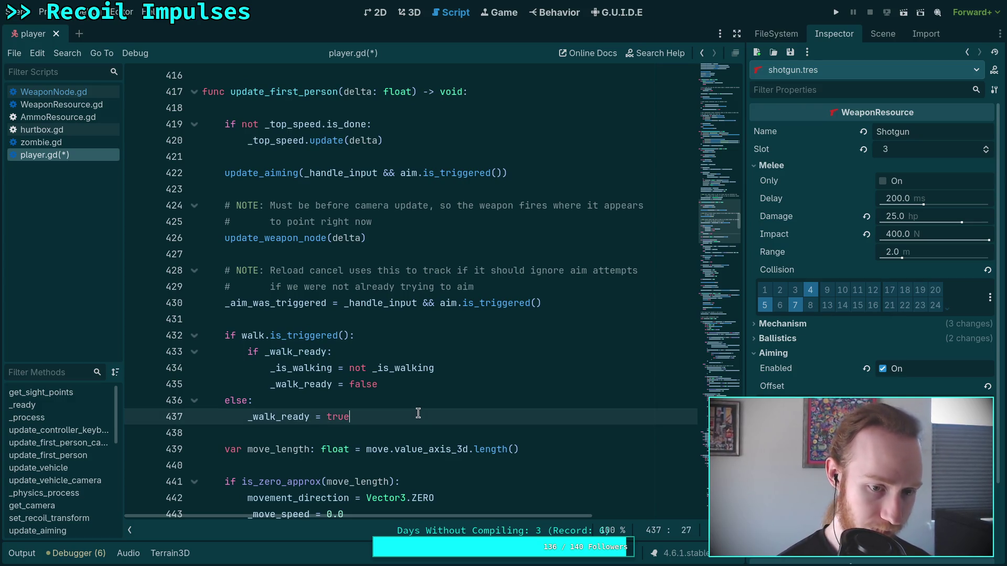
{"action": "key", "text": "ctrl+f"}
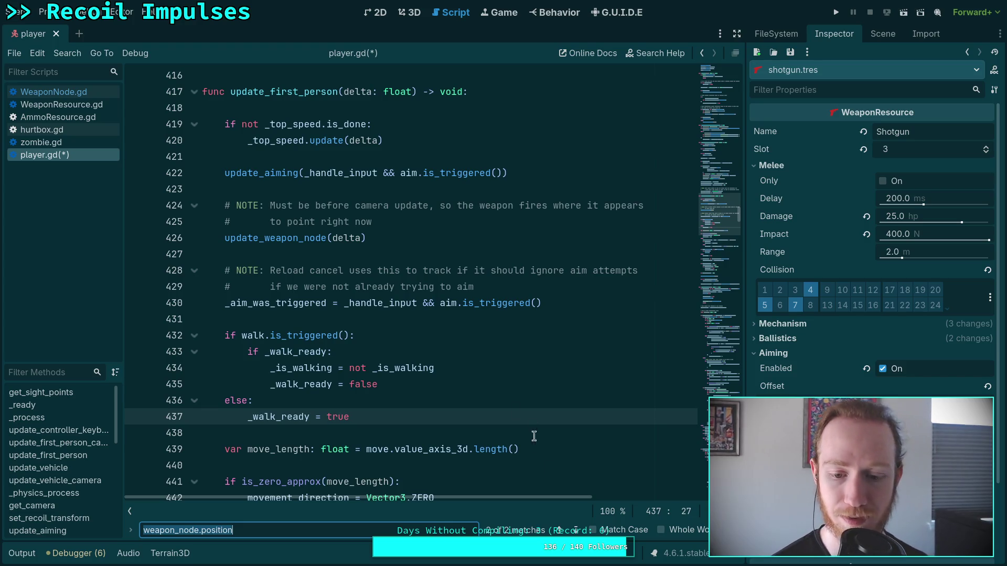
{"action": "key", "text": "Return"}
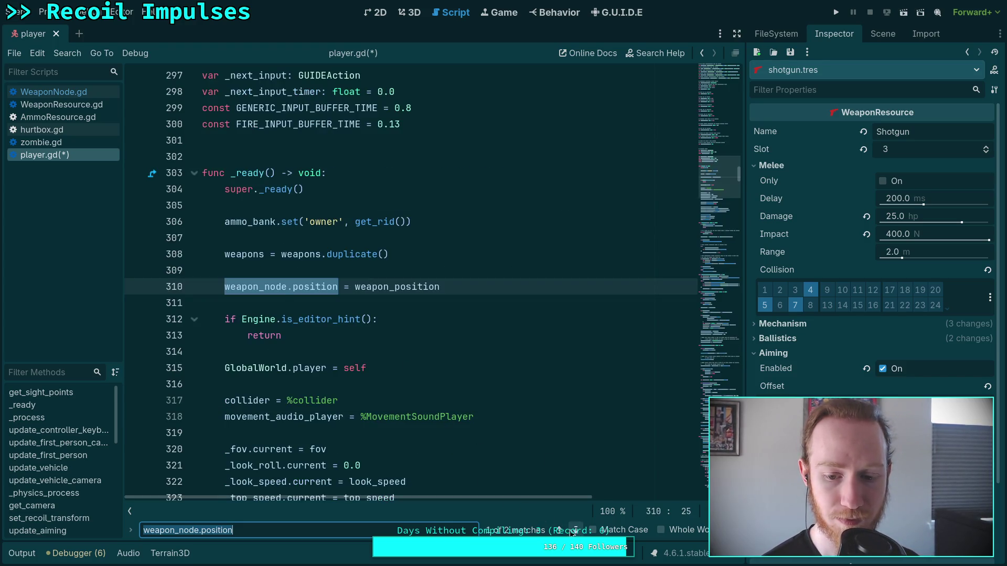
{"action": "left_click", "coordinate": [575, 530]}
{"action": "left_click", "coordinate": [575, 531]}
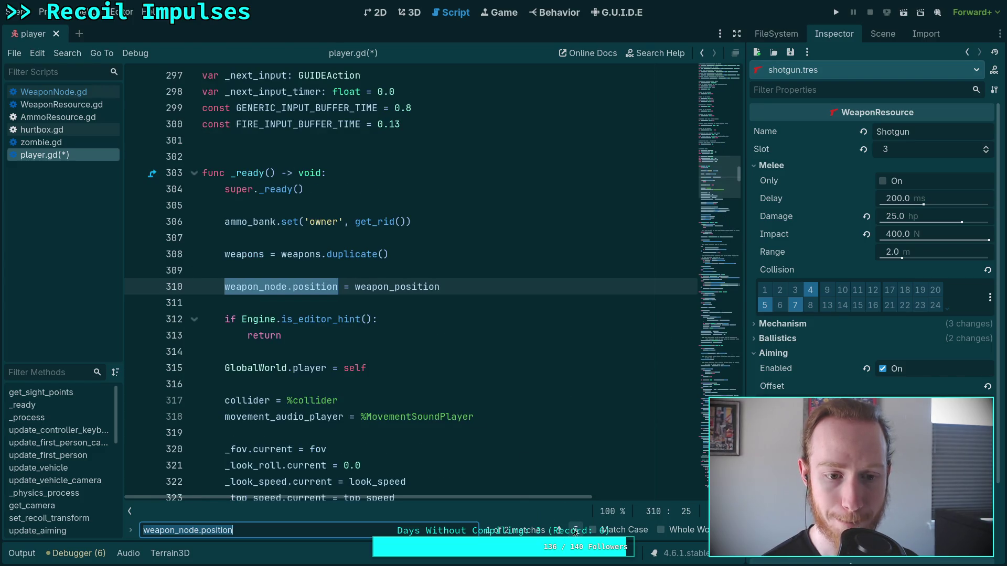
{"action": "left_click_drag", "start_coordinate": [450, 288], "coordinate": [456, 274]}
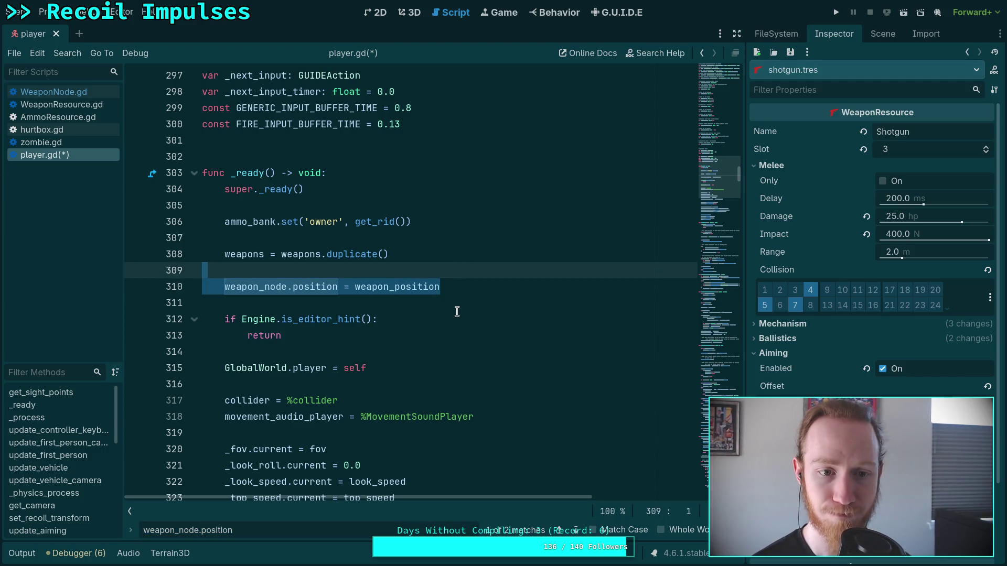
{"action": "mouse_move", "coordinate": [440, 288]}
{"action": "left_mouse_down"}
{"action": "mouse_move", "coordinate": [459, 285]}
{"action": "mouse_move", "coordinate": [281, 290]}
{"action": "mouse_move", "coordinate": [293, 288]}
{"action": "left_mouse_up"}
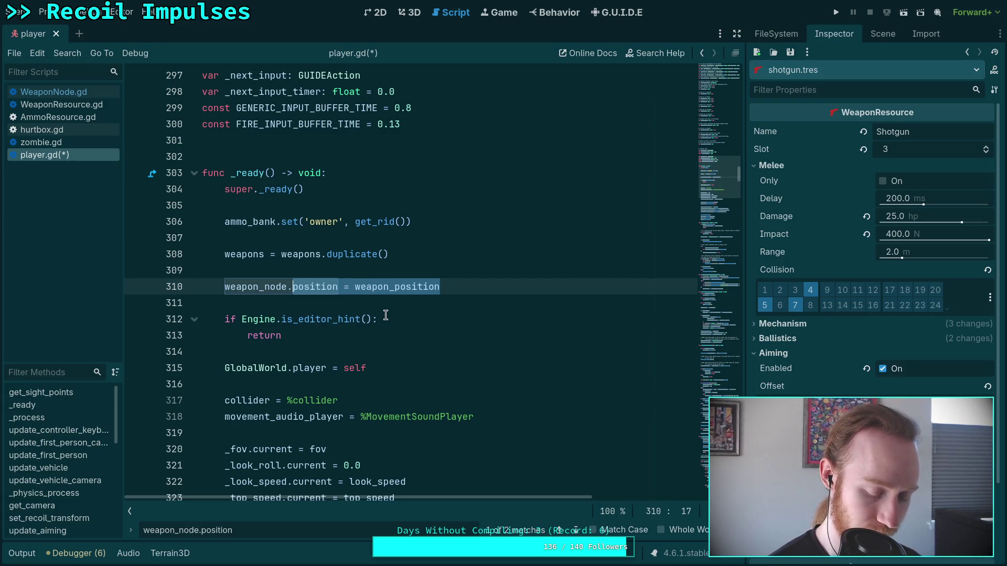
Step: Retype line 310 as weapon_node.transform = neck.transform.translated_local(weapon_position)
{"action": "type", "text": "transf"}
{"action": "key", "text": "Return"}
{"action": "type", "text": "neck"}
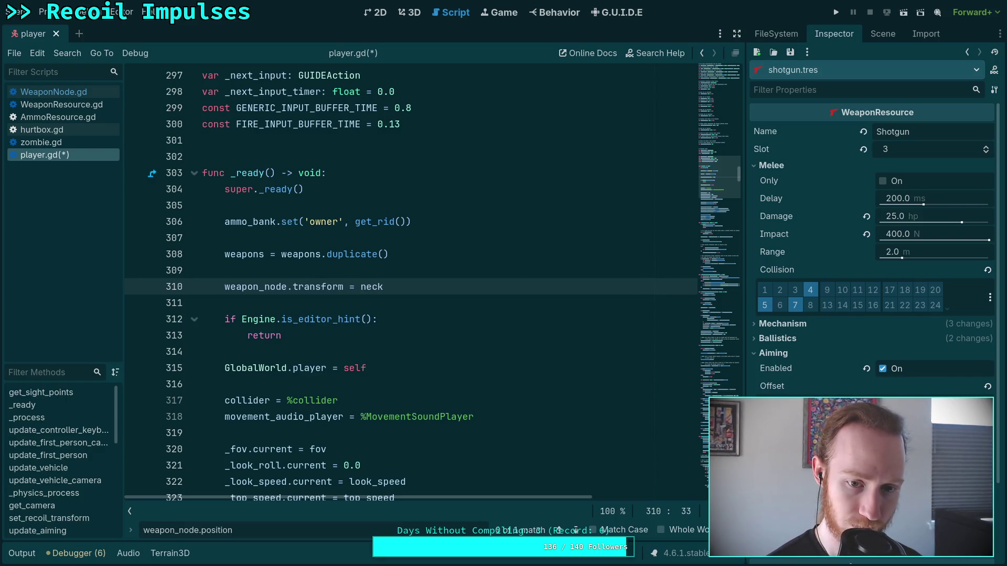
{"action": "type", "text": ".transform.tra"}
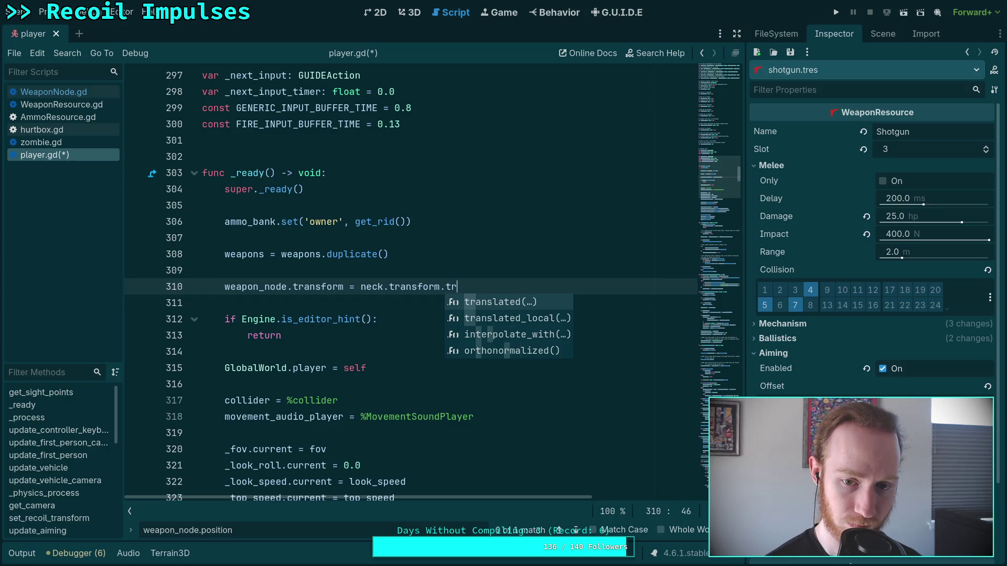
{"action": "key", "text": "Down"}
{"action": "key", "text": "Return"}
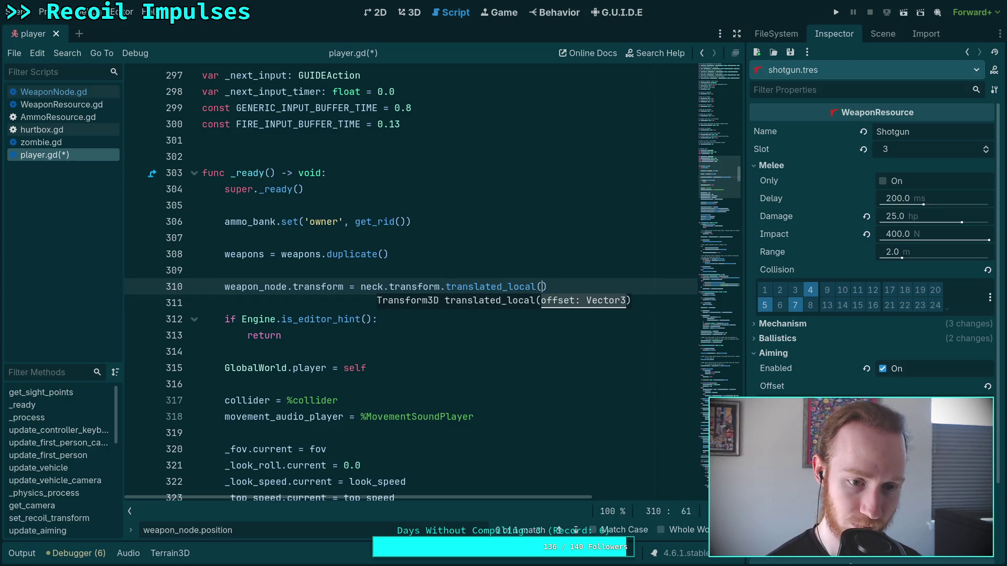
{"action": "type", "text": "weapon_position"}
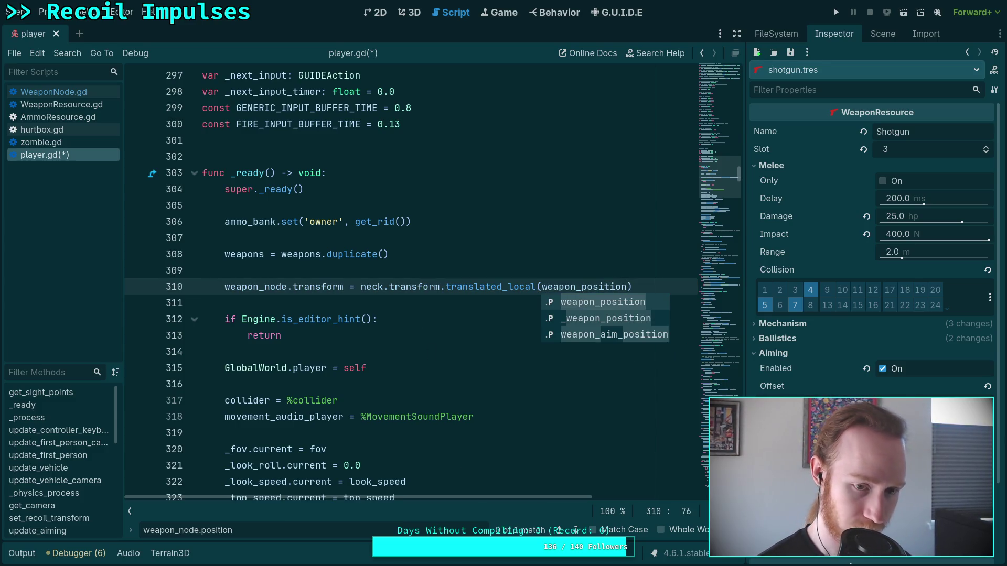
Step: Paste the same transform line over line 341, fix its indentation, and save
{"action": "left_click", "coordinate": [576, 530]}
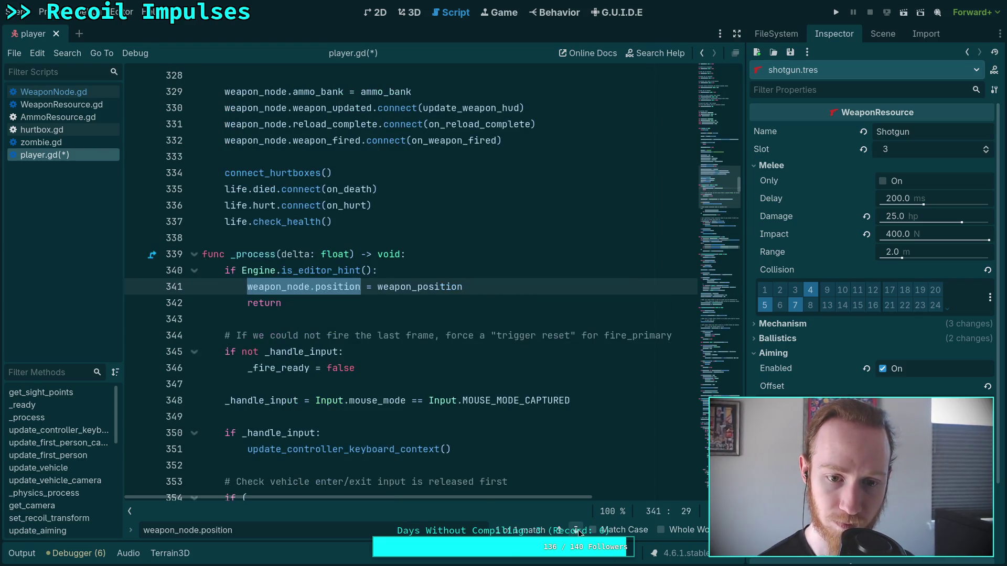
{"action": "mouse_move", "coordinate": [493, 286]}
{"action": "left_mouse_down"}
{"action": "mouse_move", "coordinate": [288, 276]}
{"action": "mouse_move", "coordinate": [249, 288]}
{"action": "left_mouse_up"}
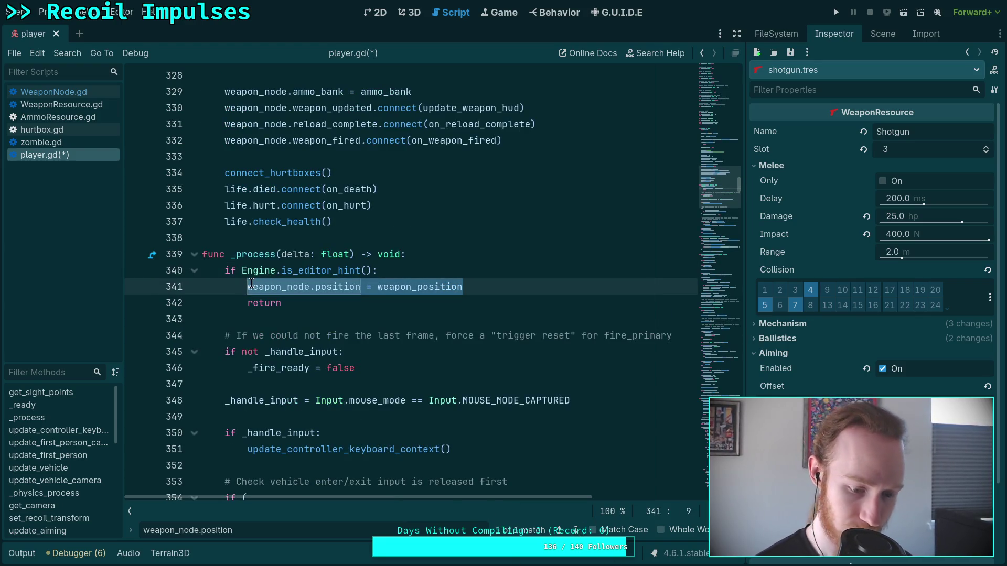
{"action": "key", "text": "ctrl+v"}
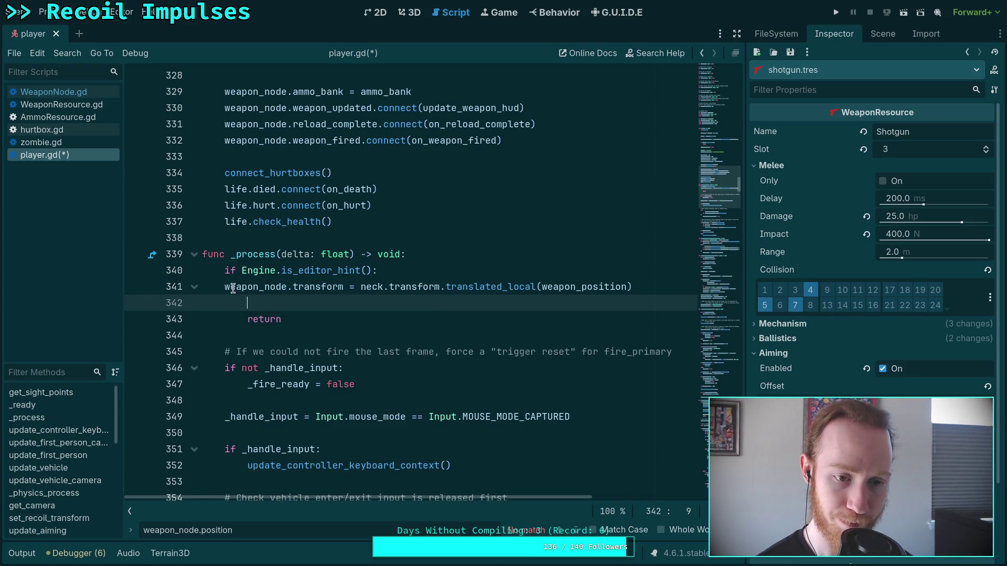
{"action": "key", "text": "Up"}
{"action": "key", "text": "Home"}
{"action": "key", "text": "Tab"}
{"action": "left_click", "coordinate": [315, 302]}
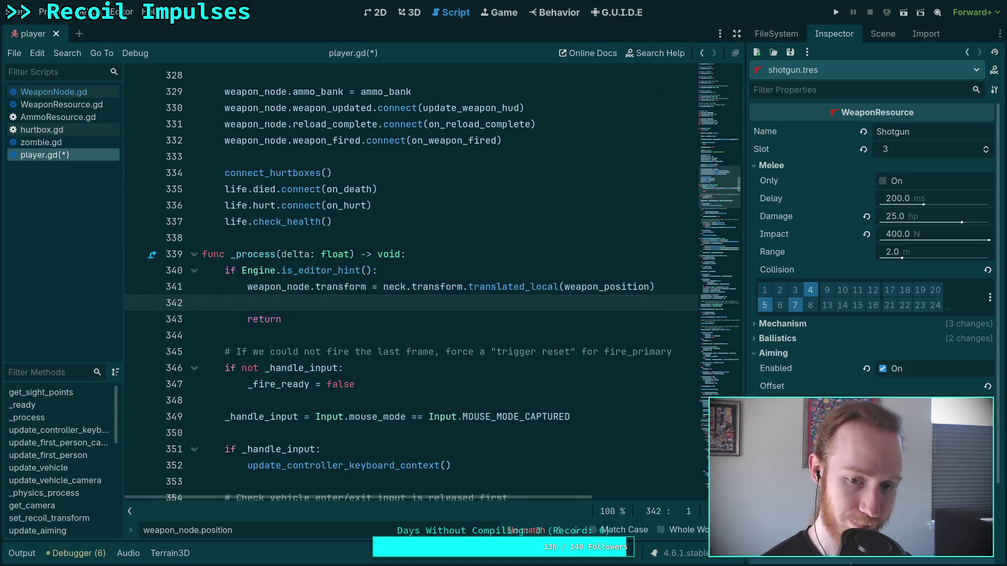
{"action": "key", "text": "BackSpace"}
{"action": "key", "text": "ctrl+s"}
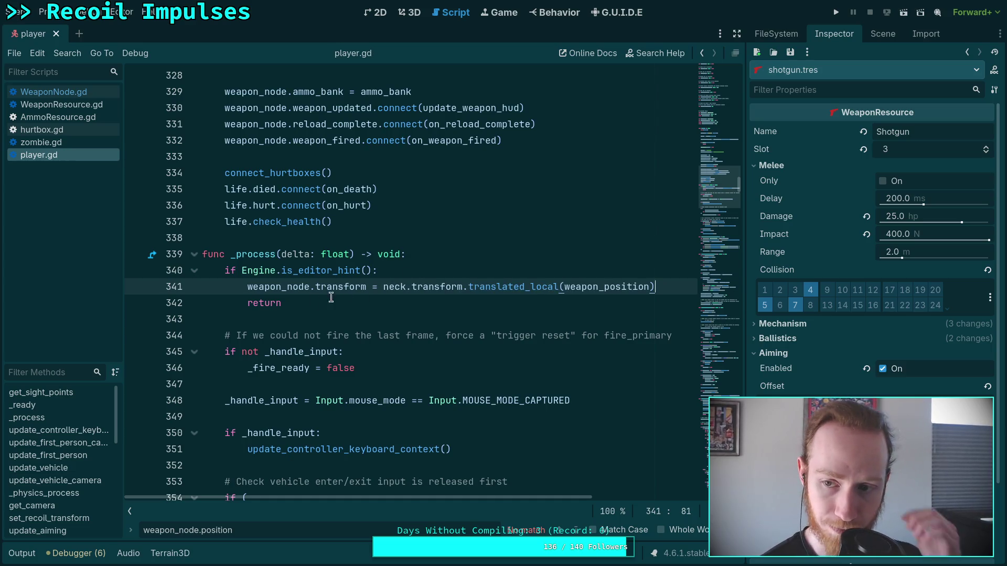
{"action": "left_click", "coordinate": [405, 10]}
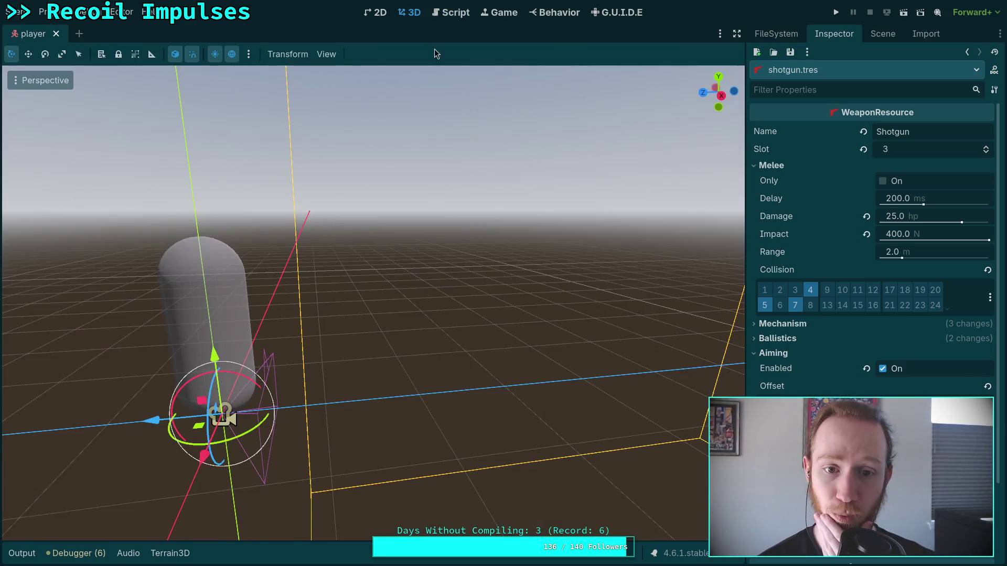
Step: Inspect the Neck node's transform (y 1.395 m), then view Camera3D in the Inspector
{"action": "left_click", "coordinate": [883, 33]}
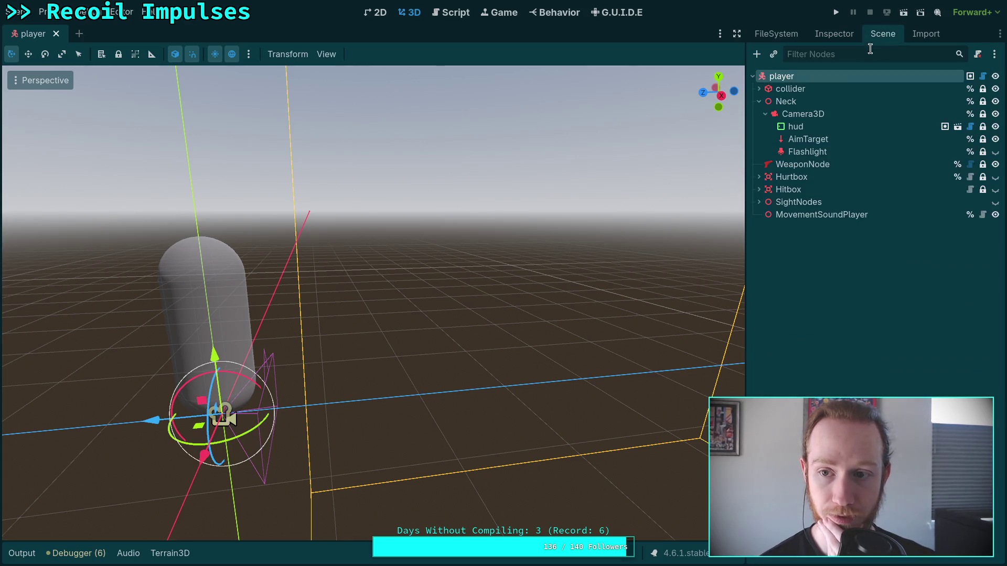
{"action": "left_click", "coordinate": [802, 114]}
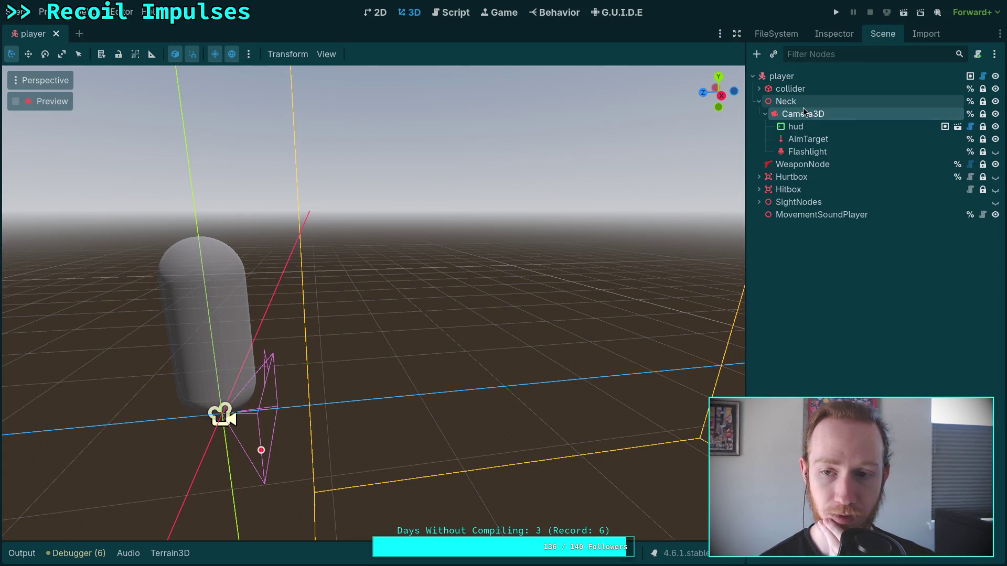
{"action": "left_click", "coordinate": [787, 102]}
{"action": "left_click", "coordinate": [821, 36]}
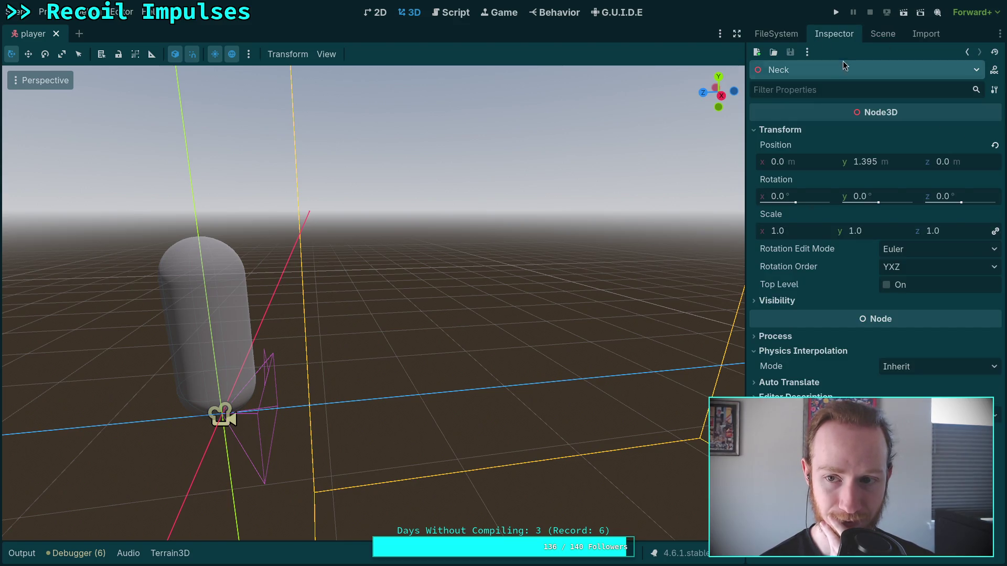
{"action": "left_click", "coordinate": [870, 38]}
{"action": "left_click", "coordinate": [802, 114]}
{"action": "left_click", "coordinate": [787, 101]}
{"action": "left_click", "coordinate": [827, 42]}
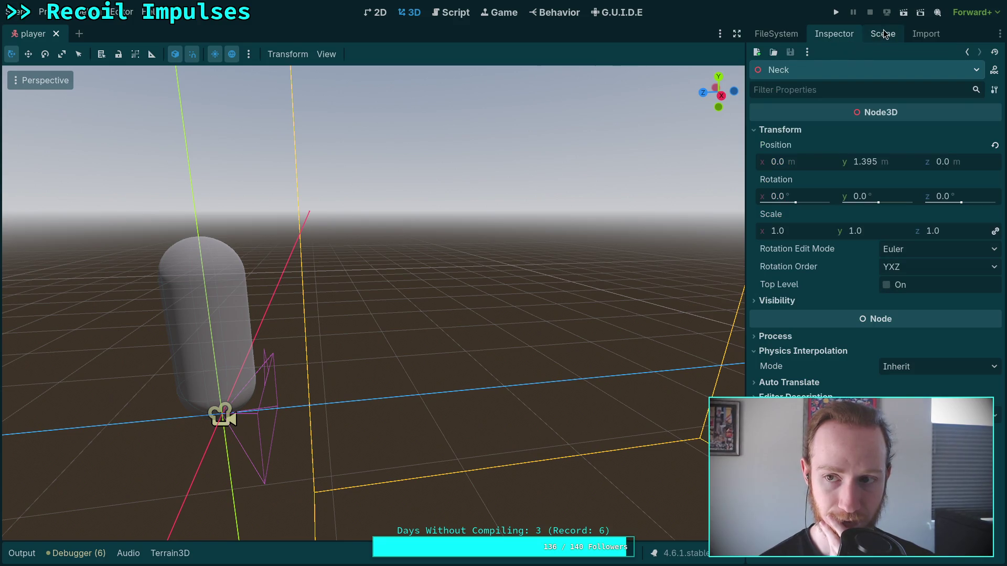
{"action": "left_click", "coordinate": [884, 35]}
{"action": "left_click", "coordinate": [818, 114]}
{"action": "left_click", "coordinate": [836, 37]}
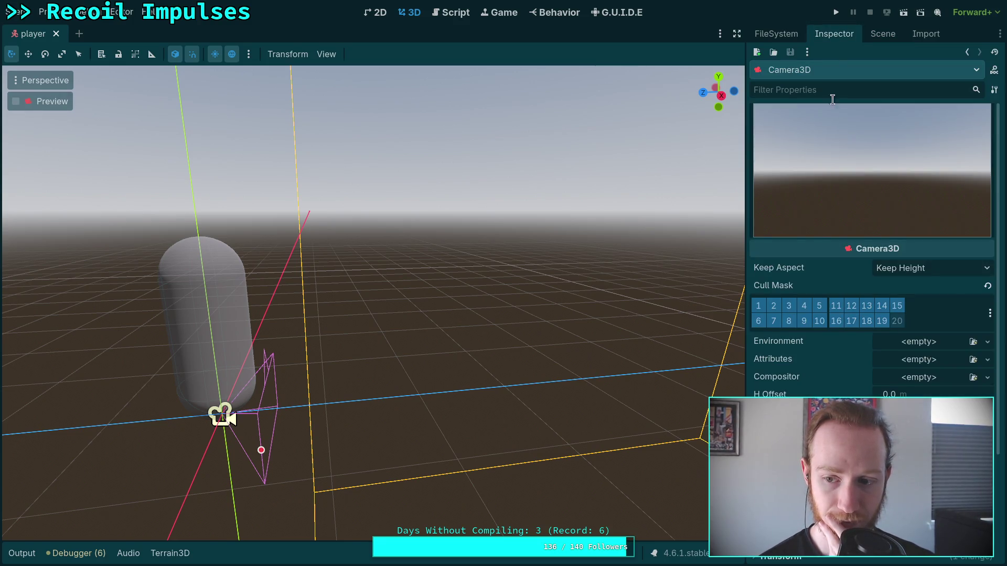
{"action": "scroll", "coordinate": [811, 340], "scroll_direction": "down", "scroll_amount": 5}
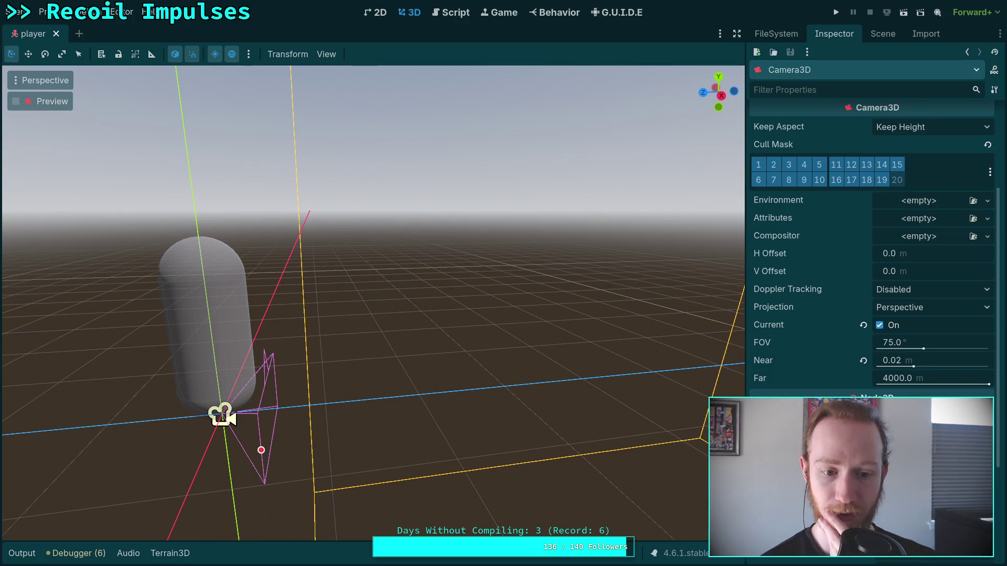
Step: Run the game briefly, exit to desktop, and return to the player.gd script
{"action": "left_click", "coordinate": [836, 12]}
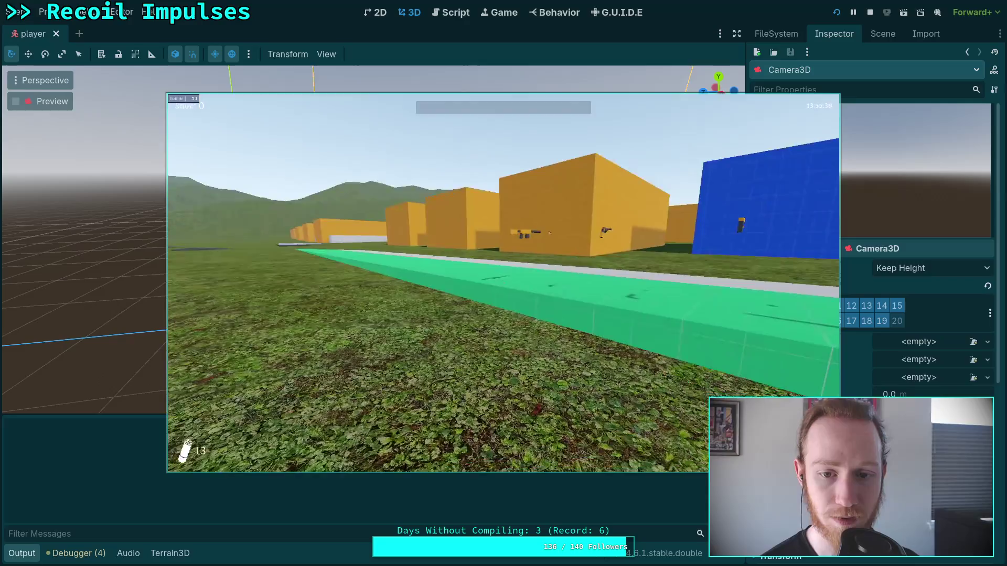
{"action": "key", "text": "Escape"}
{"action": "left_click", "coordinate": [509, 297]}
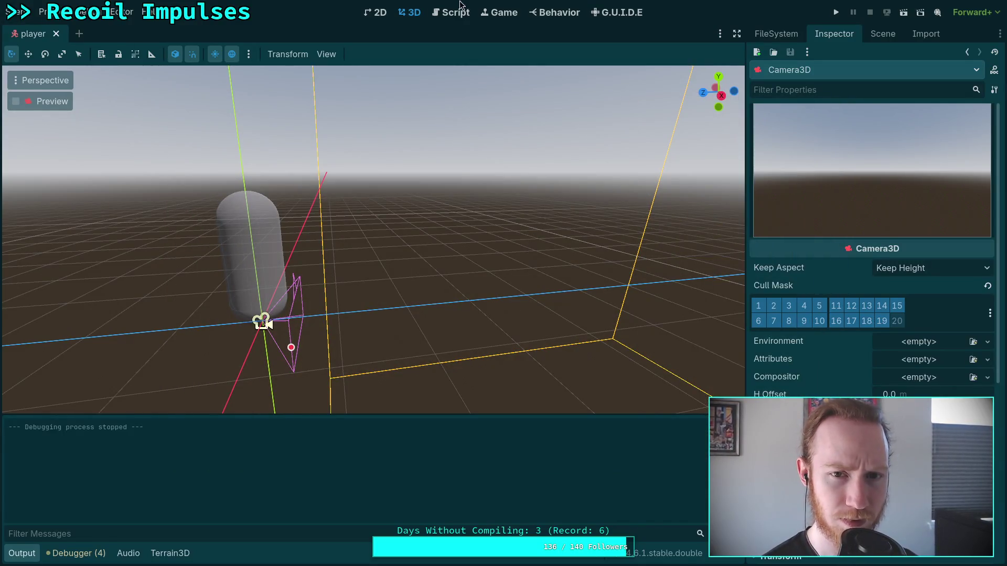
{"action": "left_click", "coordinate": [452, 13]}
{"action": "left_click", "coordinate": [407, 336]}
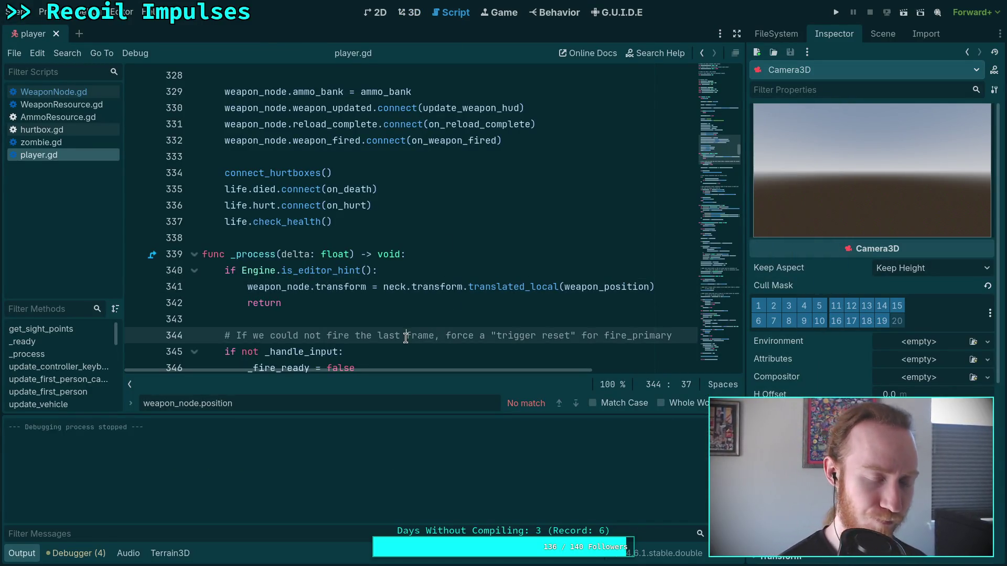
Step: Search player.gd for camera_3d
{"action": "key", "text": "ctrl+f"}
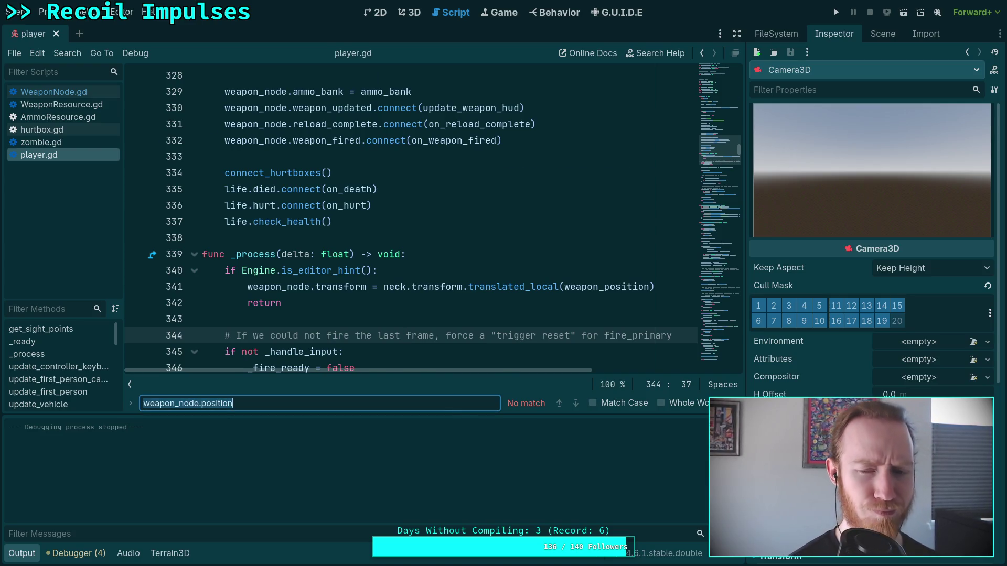
{"action": "type", "text": "camera3"}
{"action": "key", "text": "BackSpace"}
{"action": "type", "text": "_3d"}
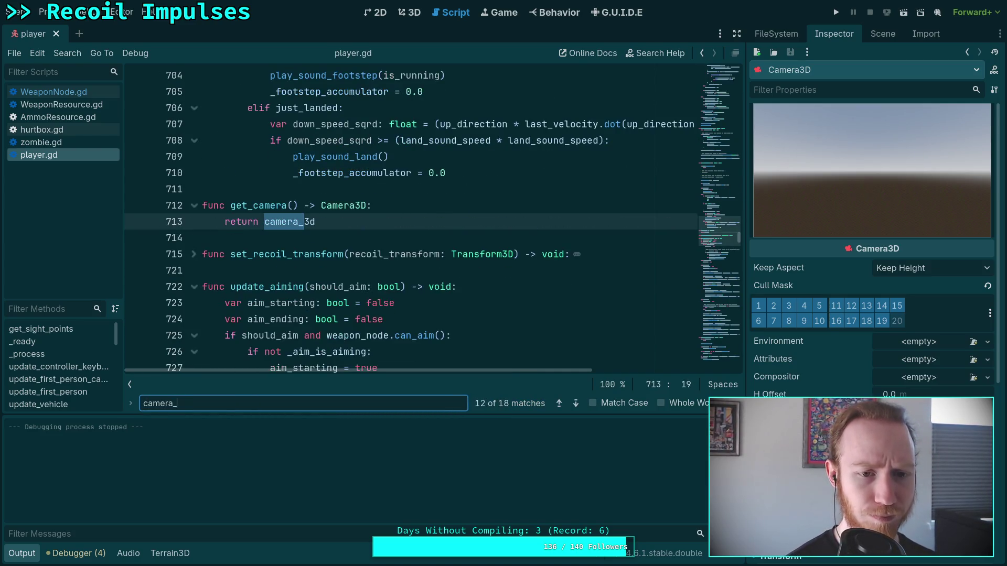
{"action": "left_click", "coordinate": [571, 408]}
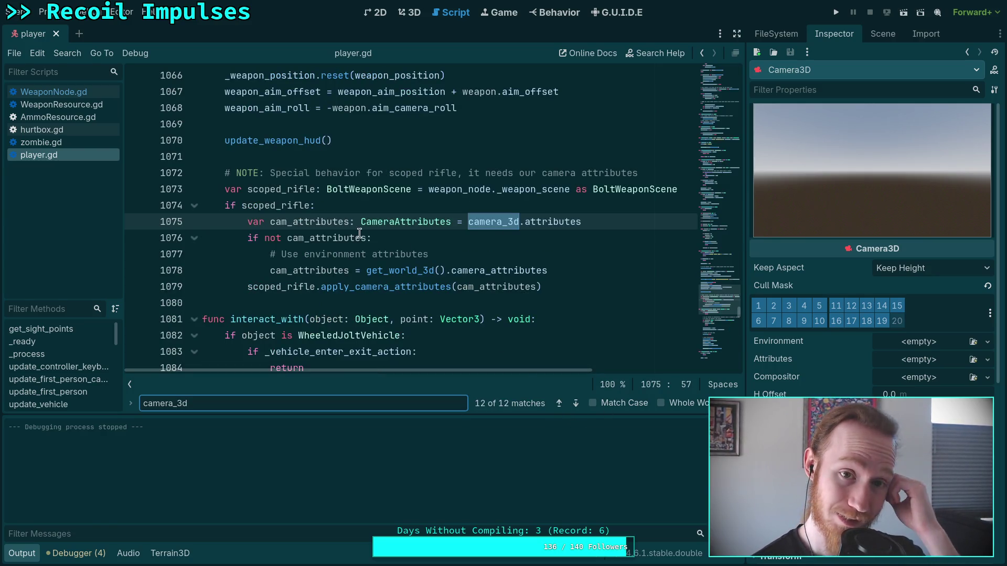
Step: Reload the saved player scene from the Scene menu and return to player.gd
{"action": "left_click", "coordinate": [409, 12]}
{"action": "left_click", "coordinate": [45, 12]}
{"action": "mouse_move", "coordinate": [16, 12]}
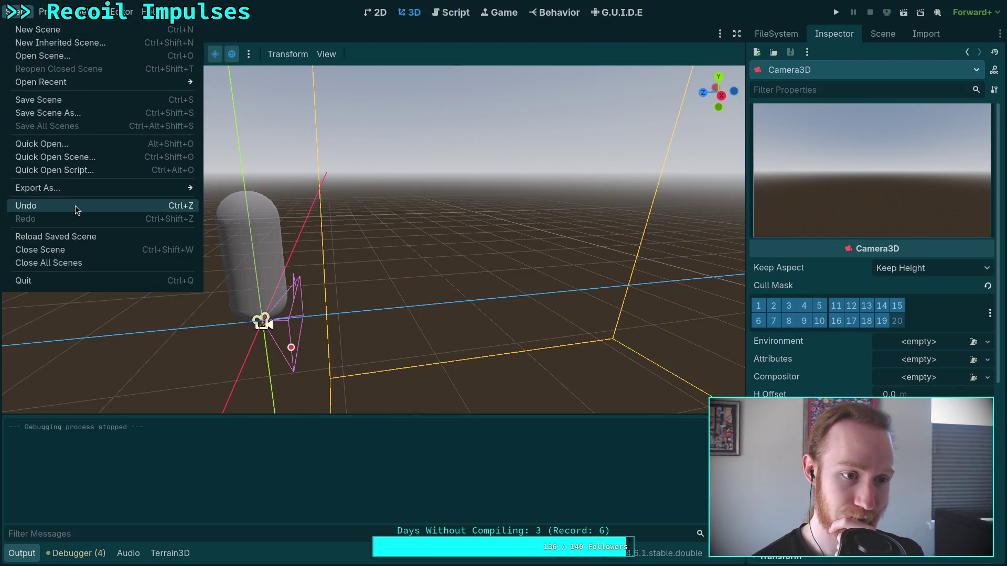
{"action": "left_click", "coordinate": [71, 236]}
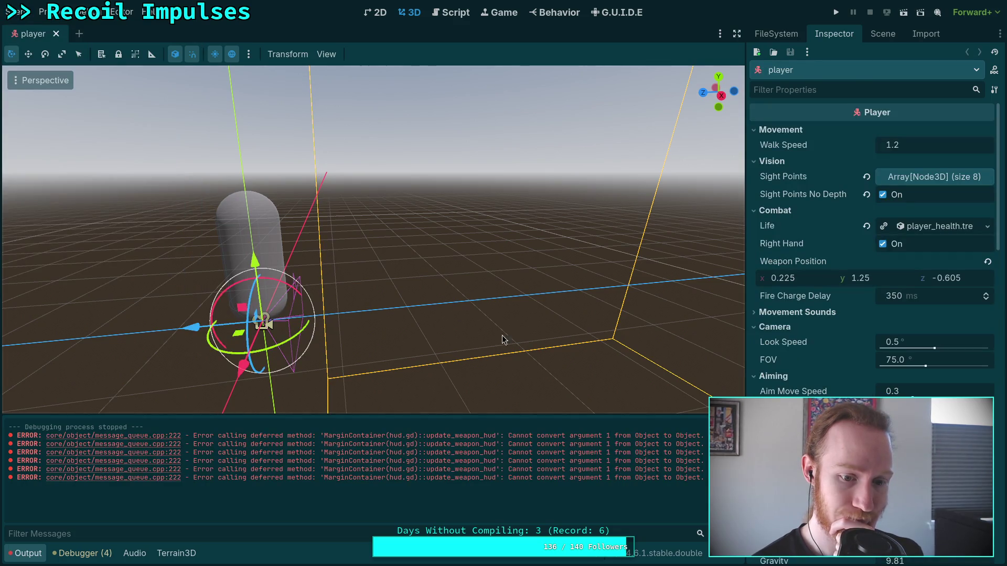
{"action": "left_click", "coordinate": [737, 428]}
{"action": "left_click", "coordinate": [448, 14]}
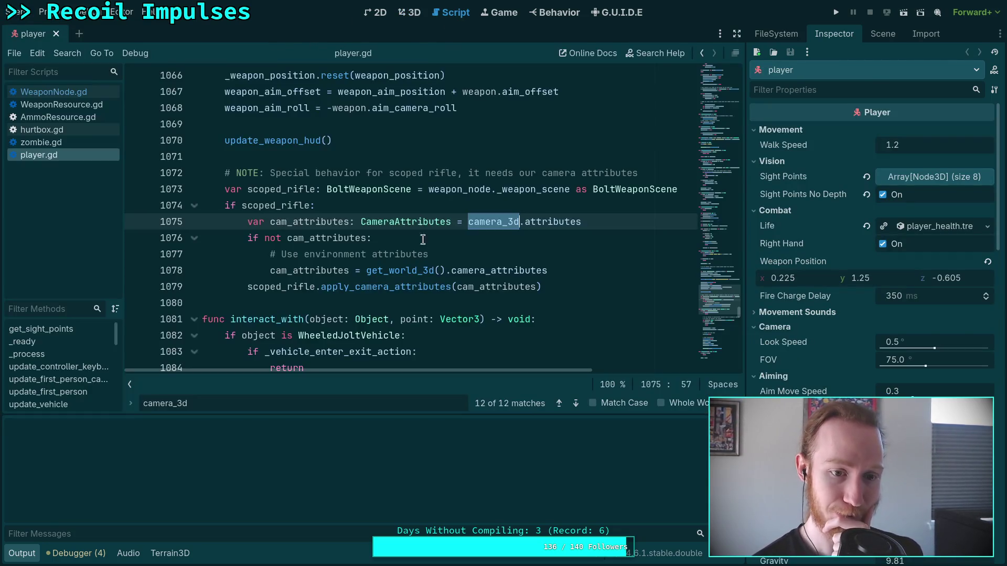
Step: Step through every camera_3d match in player.gd, including lines 410, 661 and 713
{"action": "left_click", "coordinate": [575, 405]}
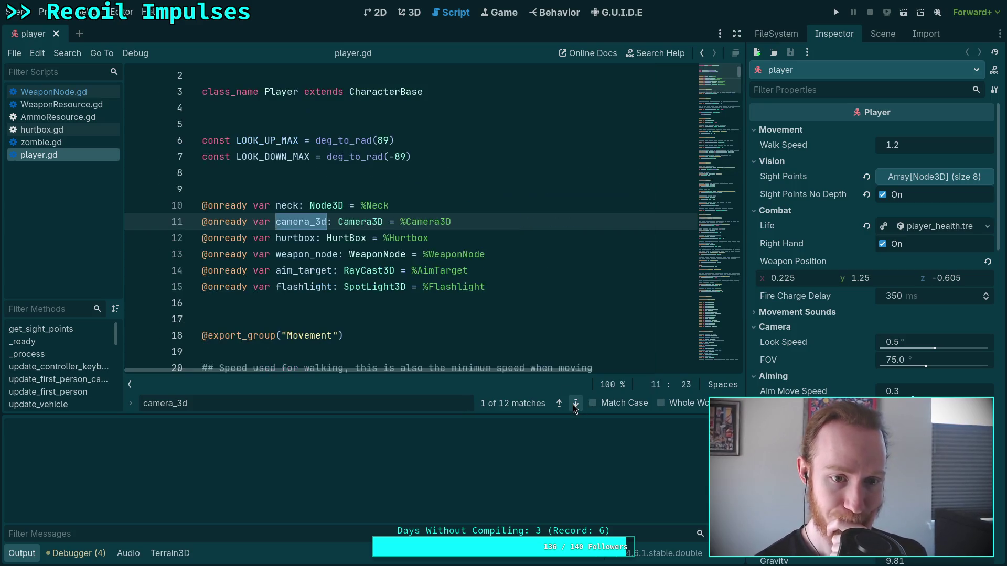
{"action": "left_click", "coordinate": [575, 405]}
{"action": "left_click", "coordinate": [575, 405]}
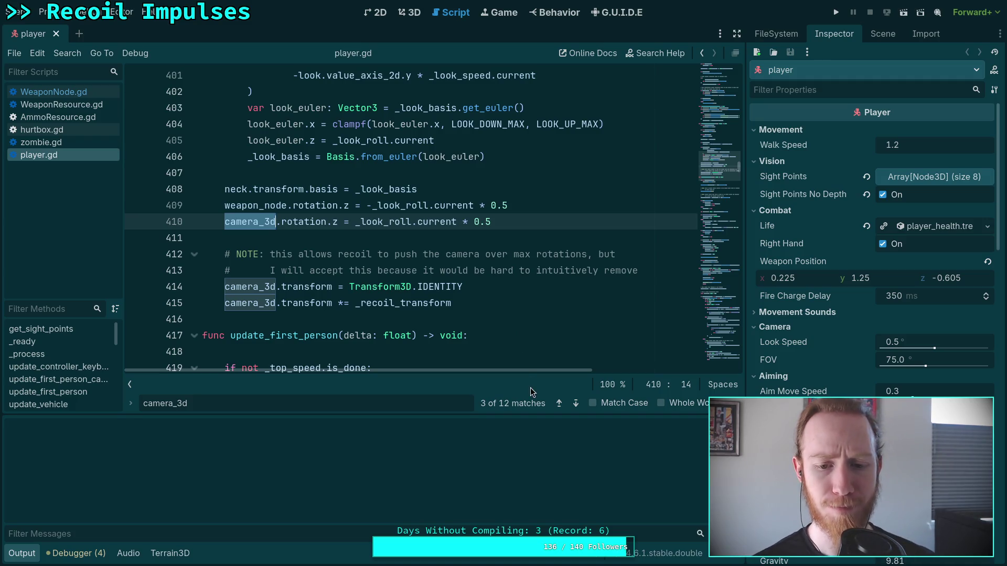
{"action": "left_click", "coordinate": [576, 403]}
{"action": "left_click", "coordinate": [575, 403]}
{"action": "left_click", "coordinate": [575, 404]}
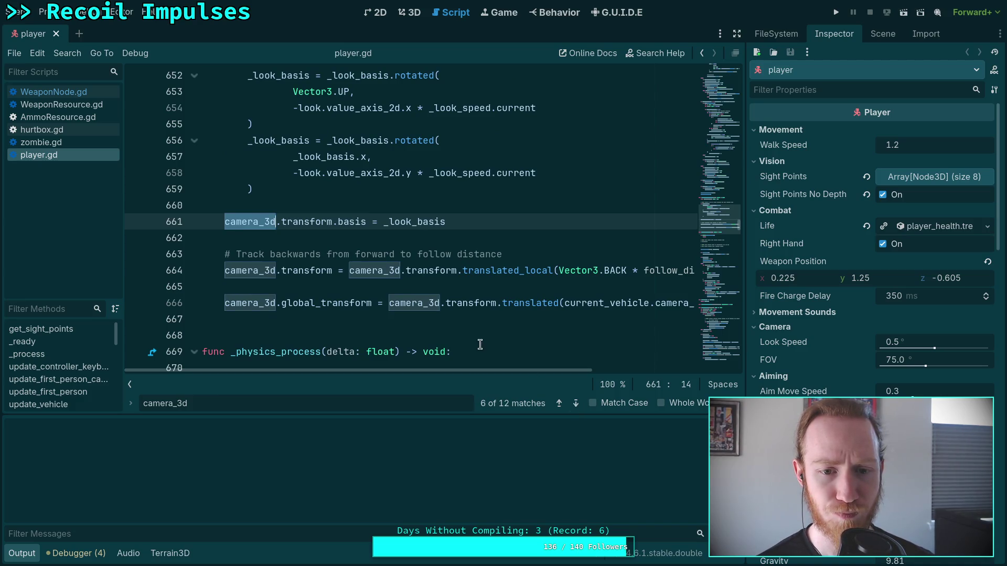
{"action": "left_click", "coordinate": [576, 403]}
{"action": "left_click", "coordinate": [576, 403]}
{"action": "left_click", "coordinate": [576, 403]}
{"action": "left_click", "coordinate": [576, 404]}
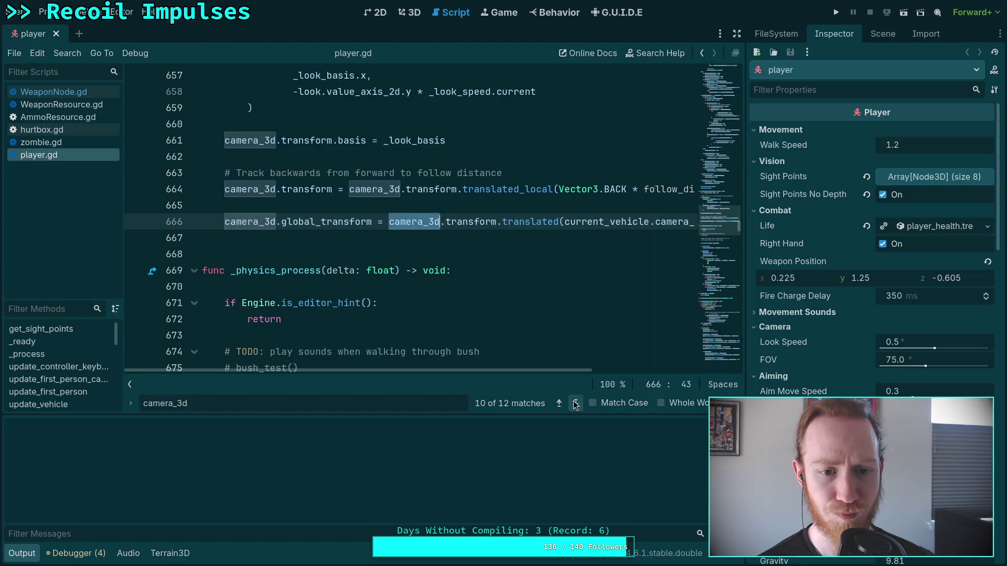
{"action": "left_click", "coordinate": [576, 404]}
{"action": "left_click", "coordinate": [576, 403]}
{"action": "left_click", "coordinate": [576, 403]}
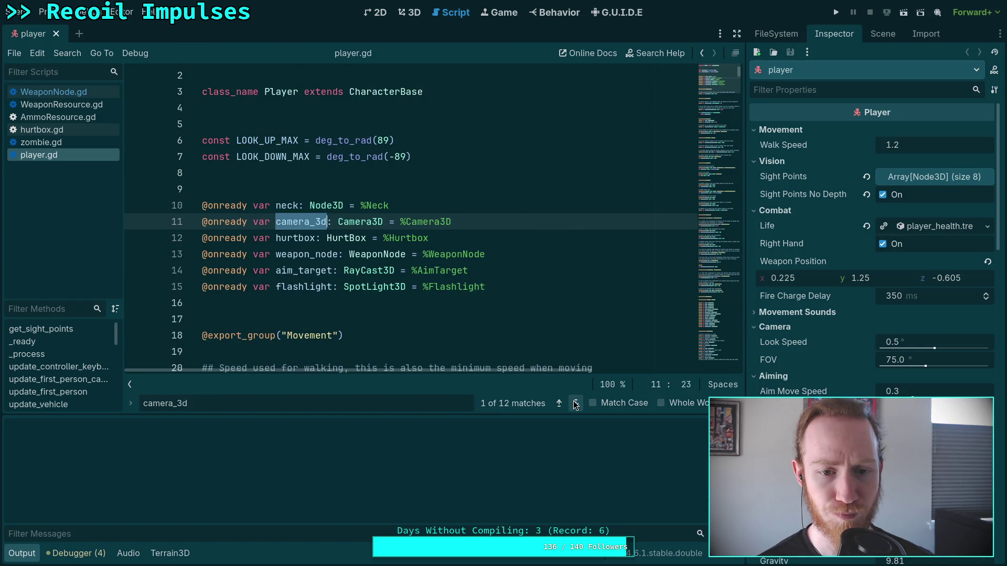
{"action": "left_click", "coordinate": [575, 403]}
{"action": "scroll", "coordinate": [540, 322], "scroll_direction": "up", "scroll_amount": 2}
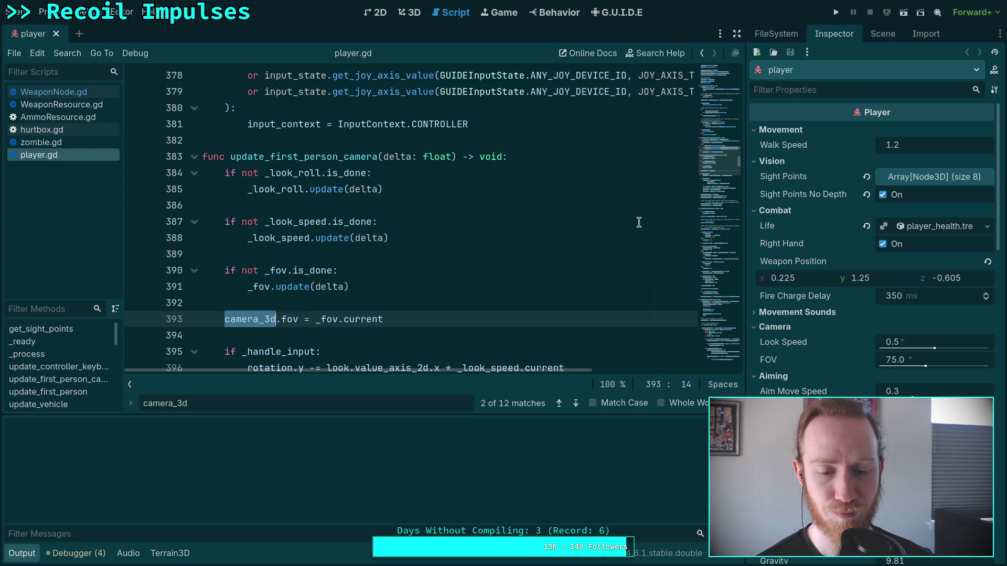
{"action": "scroll", "coordinate": [638, 223], "scroll_direction": "up", "scroll_amount": 6}
{"action": "scroll", "coordinate": [642, 222], "scroll_direction": "up", "scroll_amount": 3}
{"action": "scroll", "coordinate": [645, 220], "scroll_direction": "down", "scroll_amount": 10}
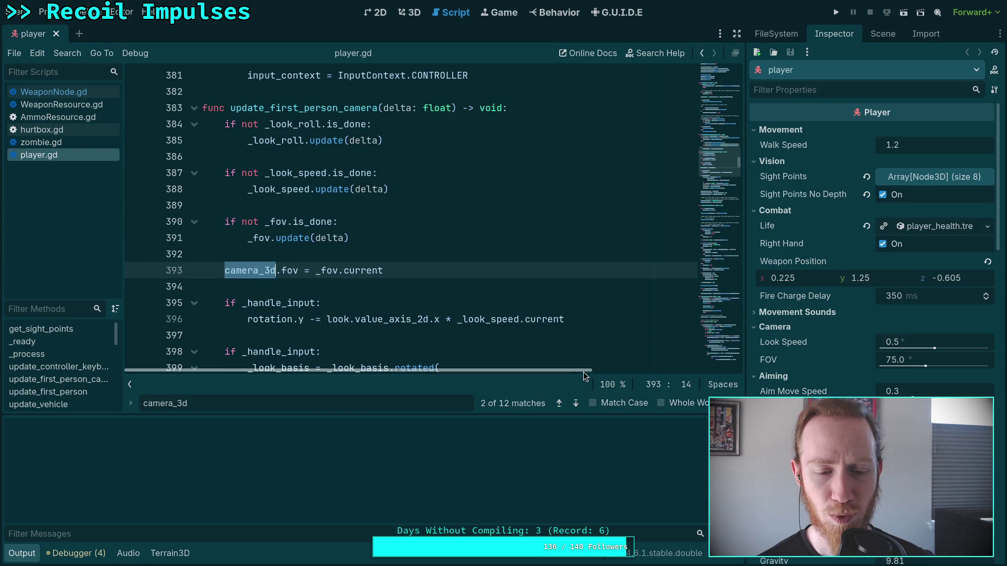
{"action": "scroll", "coordinate": [573, 337], "scroll_direction": "down", "scroll_amount": 8}
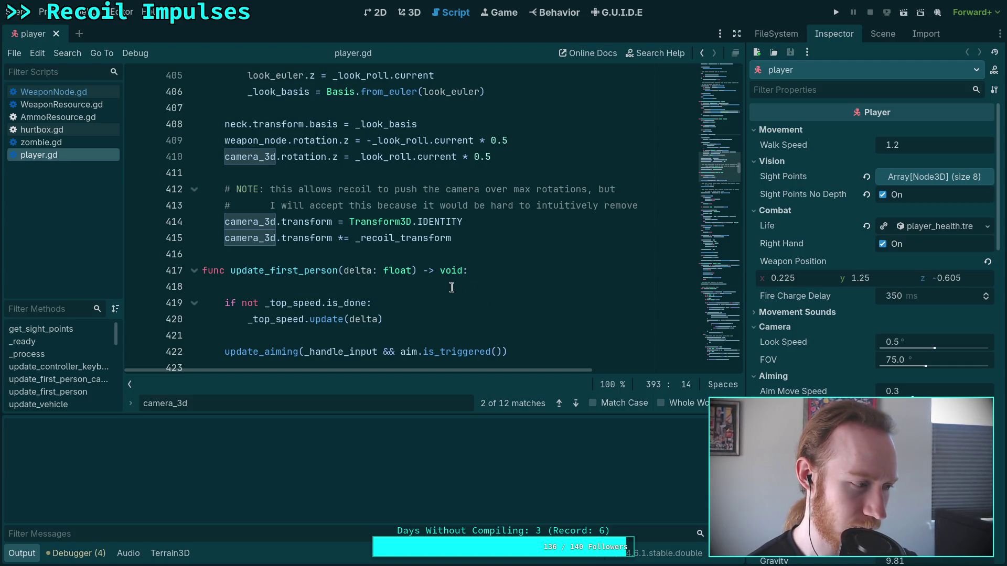
{"action": "scroll", "coordinate": [453, 287], "scroll_direction": "up", "scroll_amount": 2}
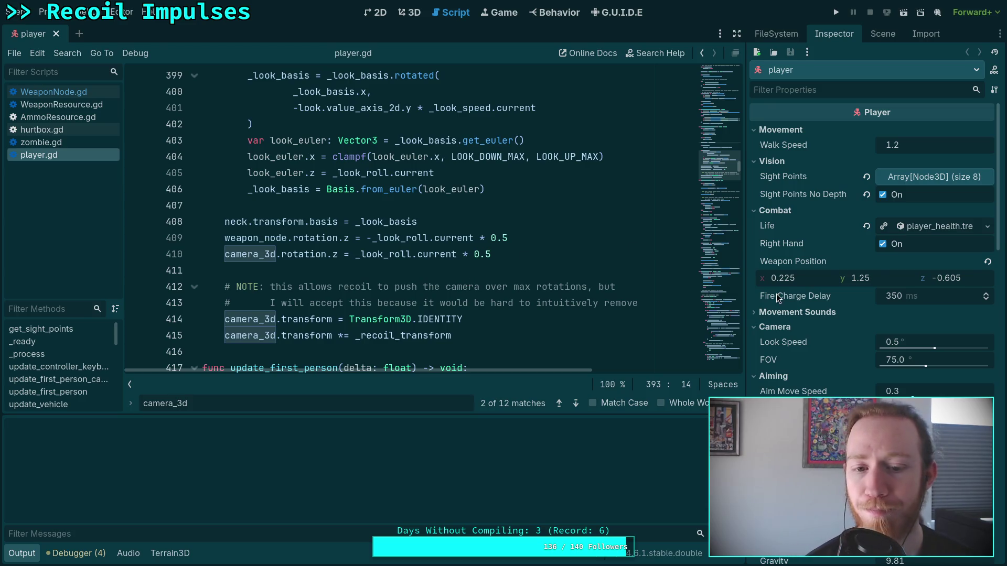
Step: Check the Neck and Camera3D transforms in the Inspector, then orbit around the player capsule
{"action": "left_click", "coordinate": [881, 35]}
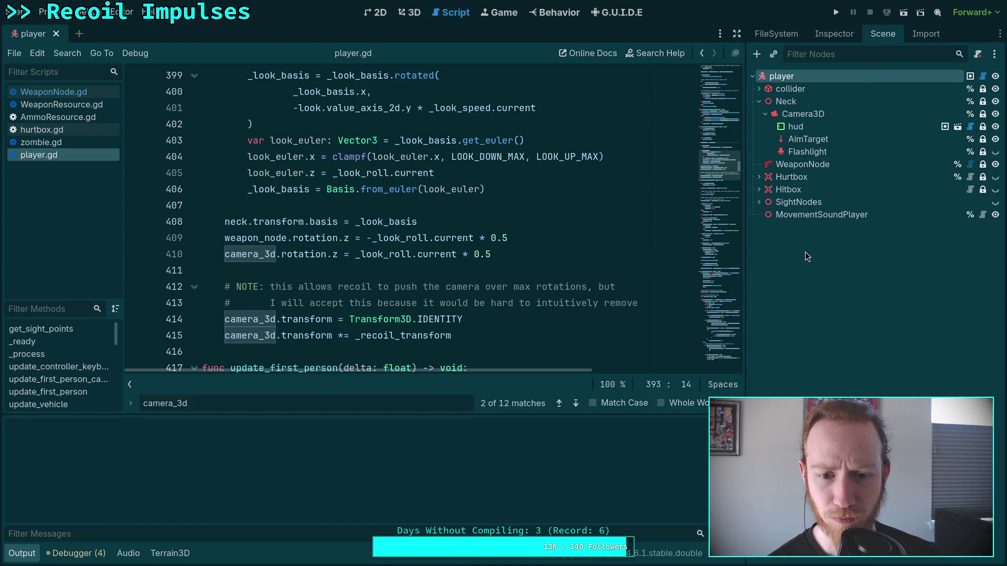
{"action": "left_click", "coordinate": [810, 101]}
{"action": "left_click", "coordinate": [833, 34]}
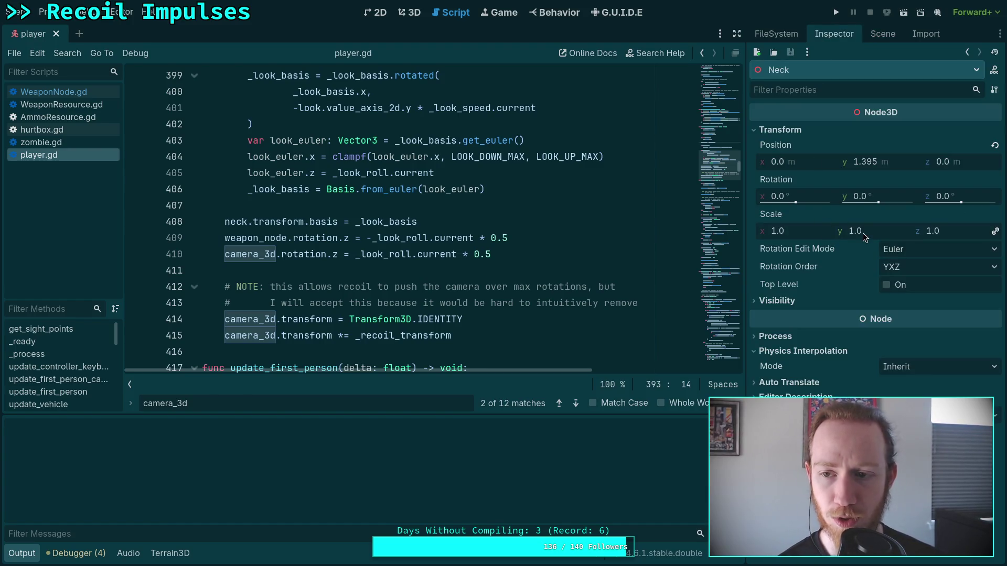
{"action": "left_click", "coordinate": [880, 34]}
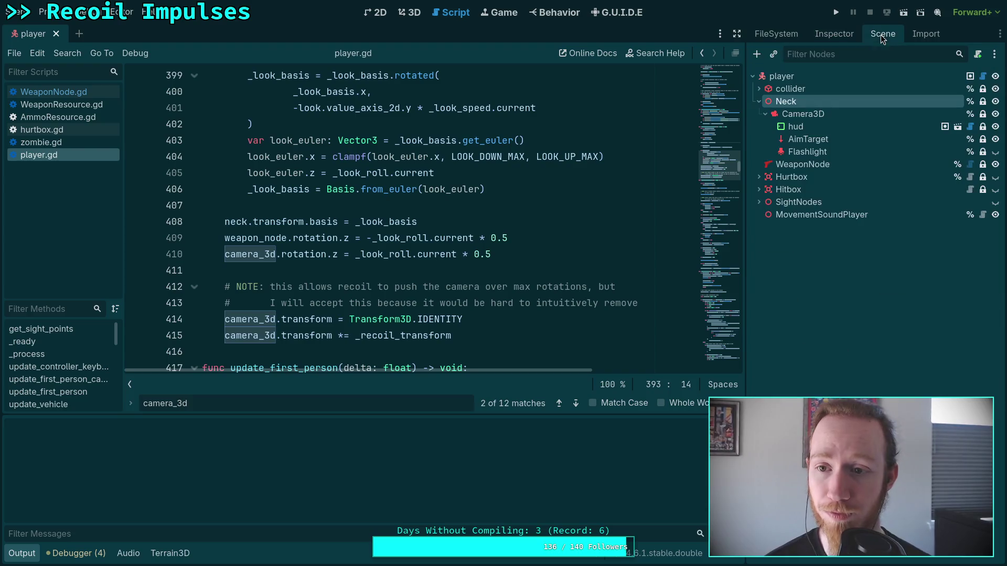
{"action": "left_click", "coordinate": [827, 115]}
{"action": "left_click", "coordinate": [833, 35]}
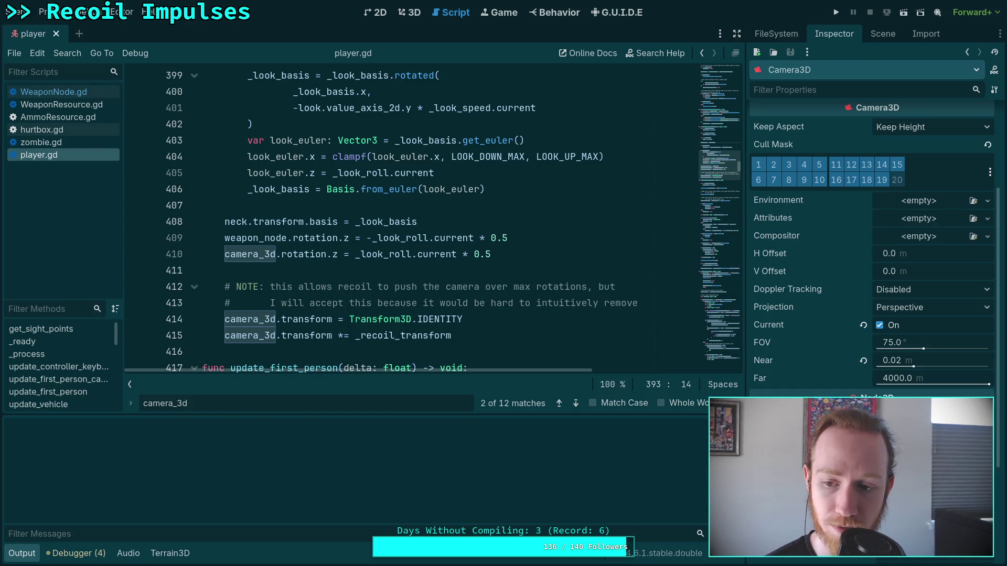
{"action": "left_click", "coordinate": [419, 14]}
{"action": "mouse_move", "coordinate": [442, 281]}
{"action": "left_mouse_down"}
{"action": "mouse_move", "coordinate": [457, 272]}
{"action": "mouse_move", "coordinate": [589, 304]}
{"action": "left_mouse_up"}
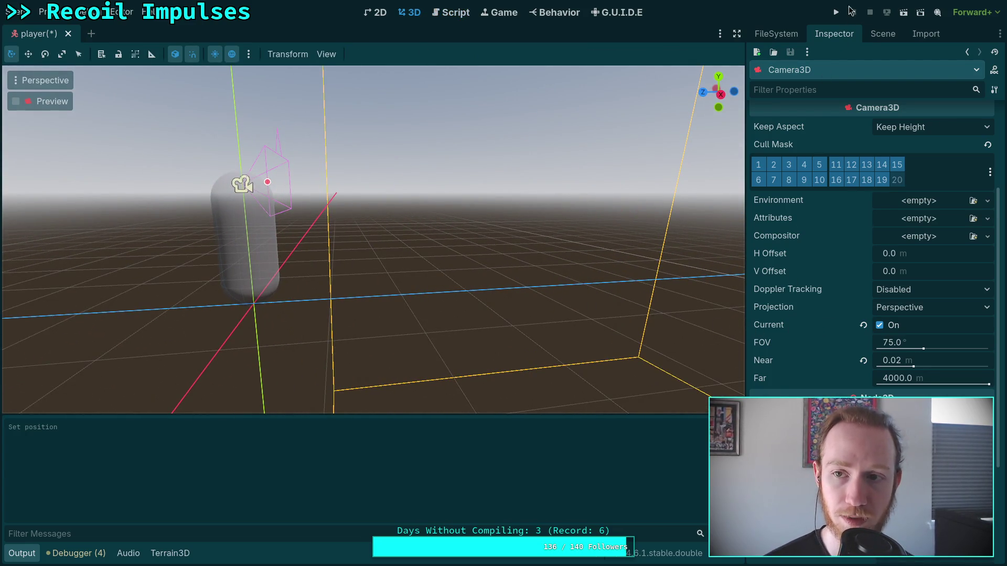
Step: Add a Node3D child named Eyes under the Neck node
{"action": "left_click", "coordinate": [869, 37]}
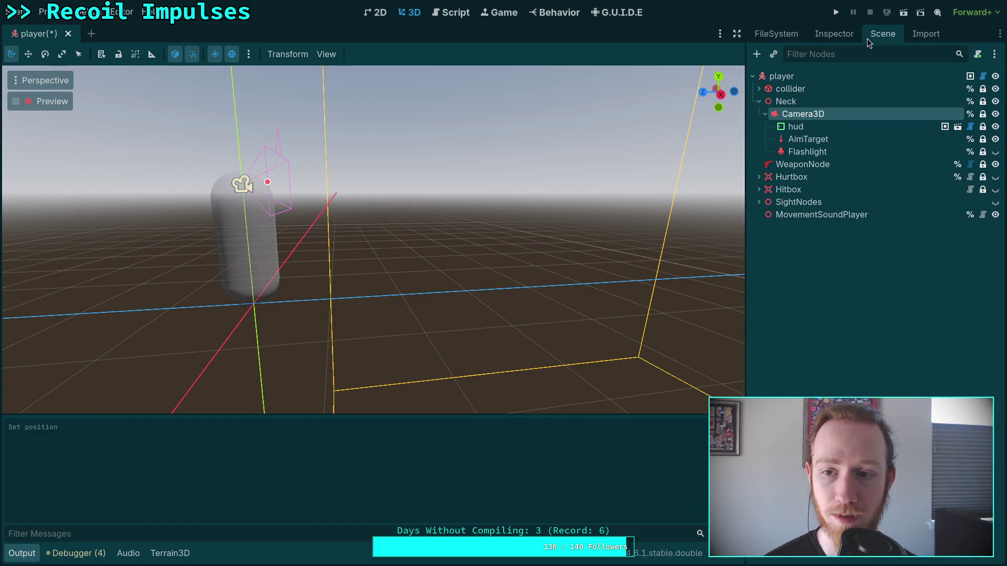
{"action": "left_click", "coordinate": [806, 100]}
{"action": "right_click", "coordinate": [799, 100]}
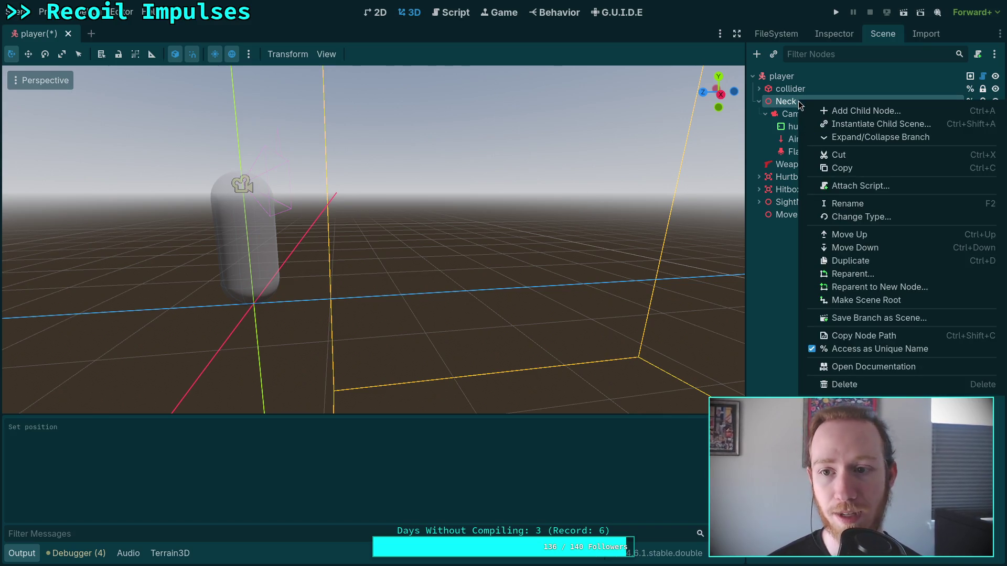
{"action": "left_click", "coordinate": [833, 112]}
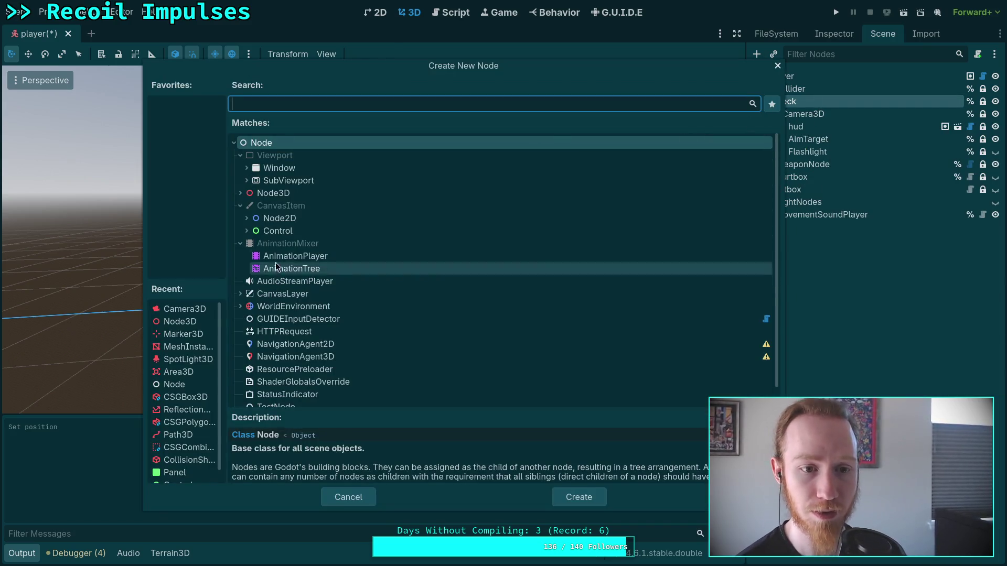
{"action": "left_click", "coordinate": [284, 193]}
{"action": "left_click", "coordinate": [578, 498]}
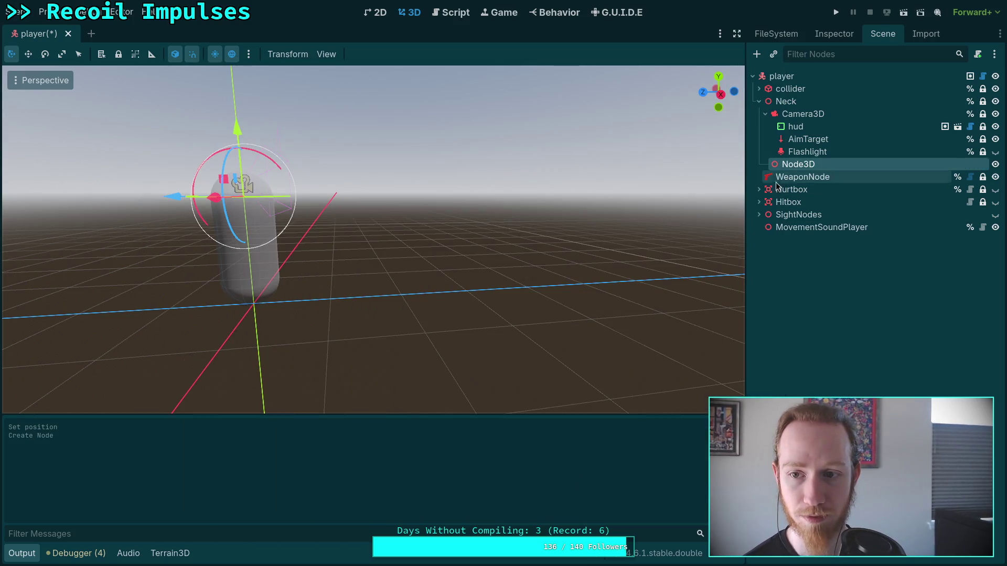
{"action": "left_click", "coordinate": [796, 166]}
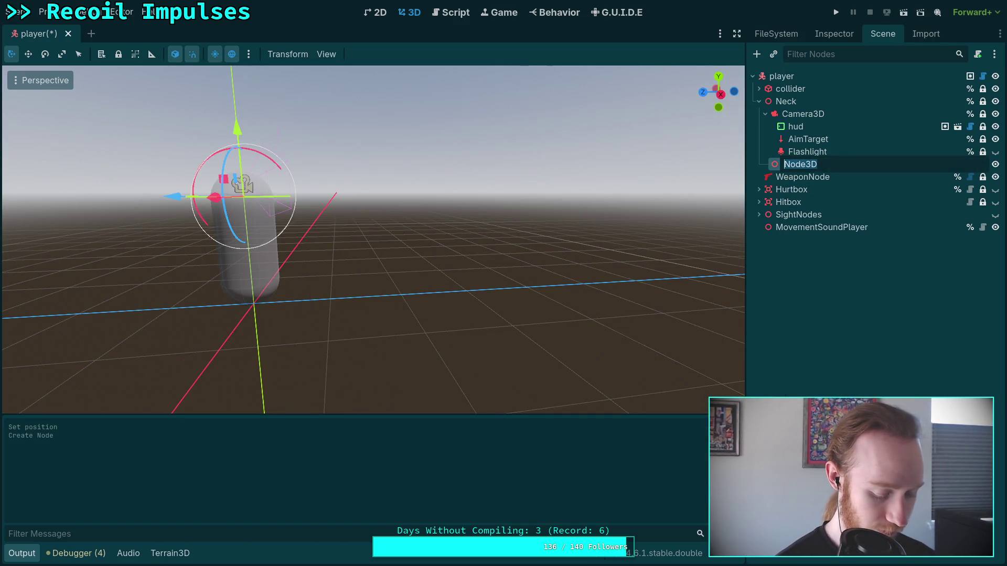
{"action": "type", "text": "Eye"}
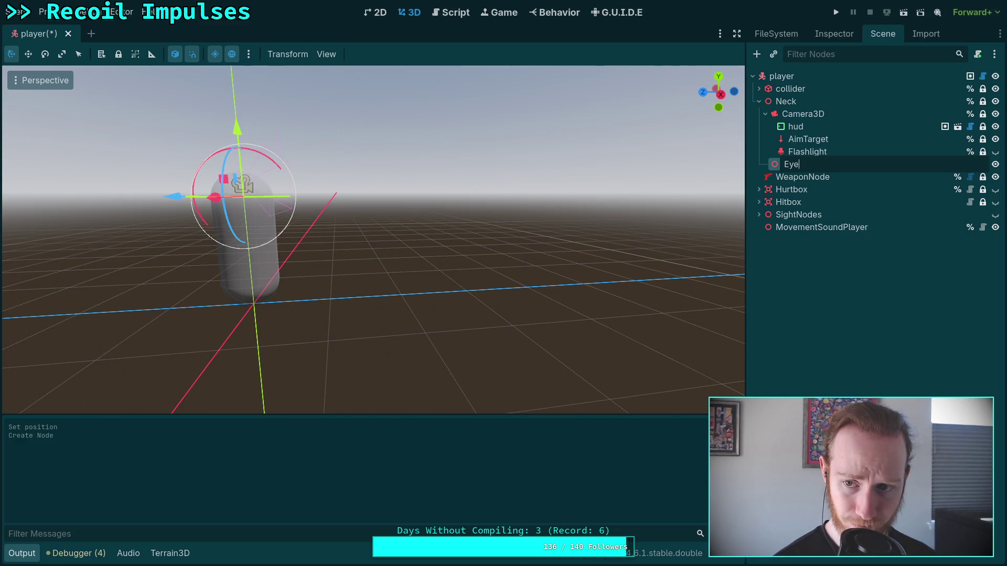
{"action": "type", "text": "s"}
{"action": "key", "text": "Return"}
Step: Move Camera3D under Eyes and set the Eyes position y to 0.15 m
{"action": "left_click_drag", "start_coordinate": [776, 164], "coordinate": [795, 115]}
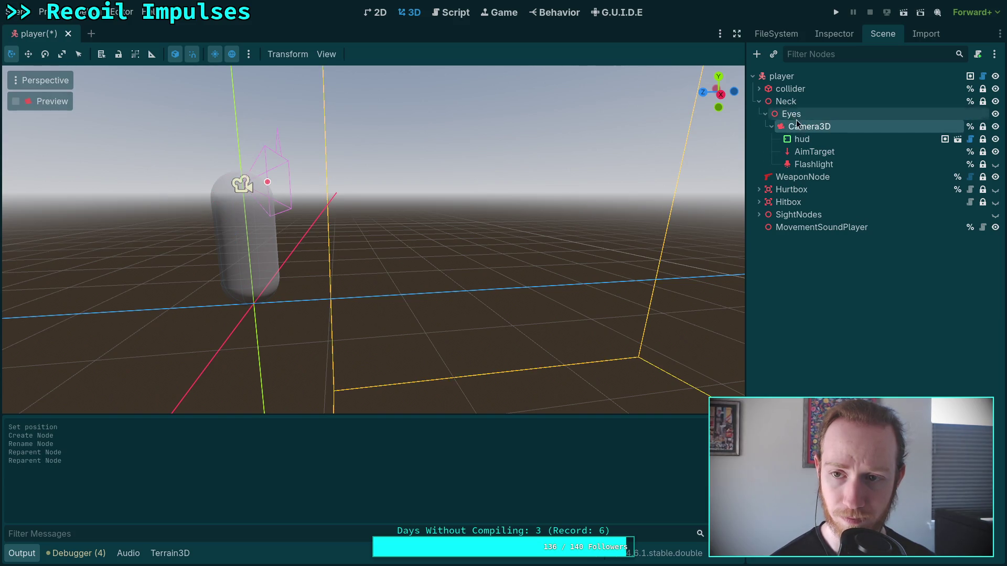
{"action": "left_click", "coordinate": [798, 116]}
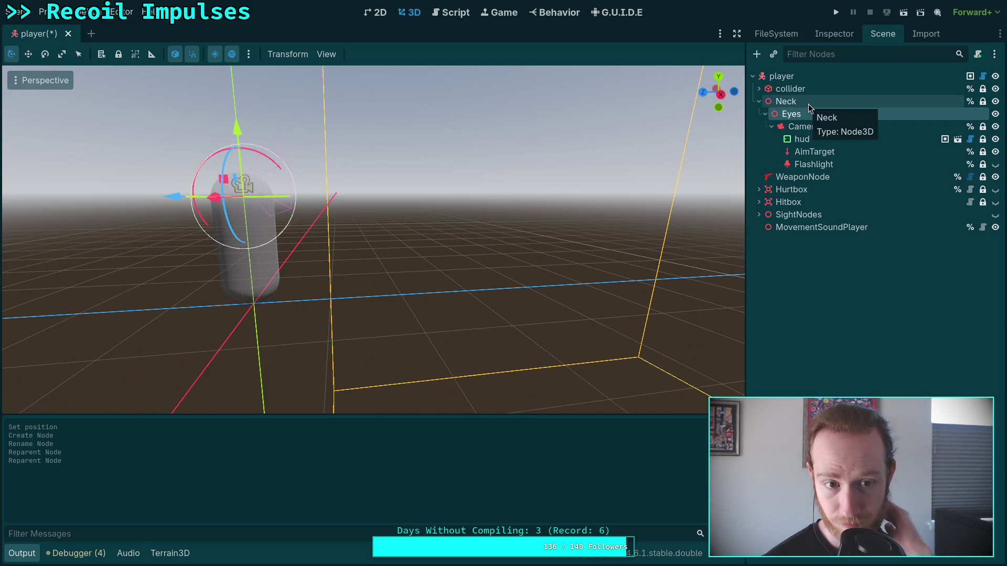
{"action": "left_click", "coordinate": [801, 115]}
{"action": "left_click", "coordinate": [811, 126]}
{"action": "left_click", "coordinate": [810, 110]}
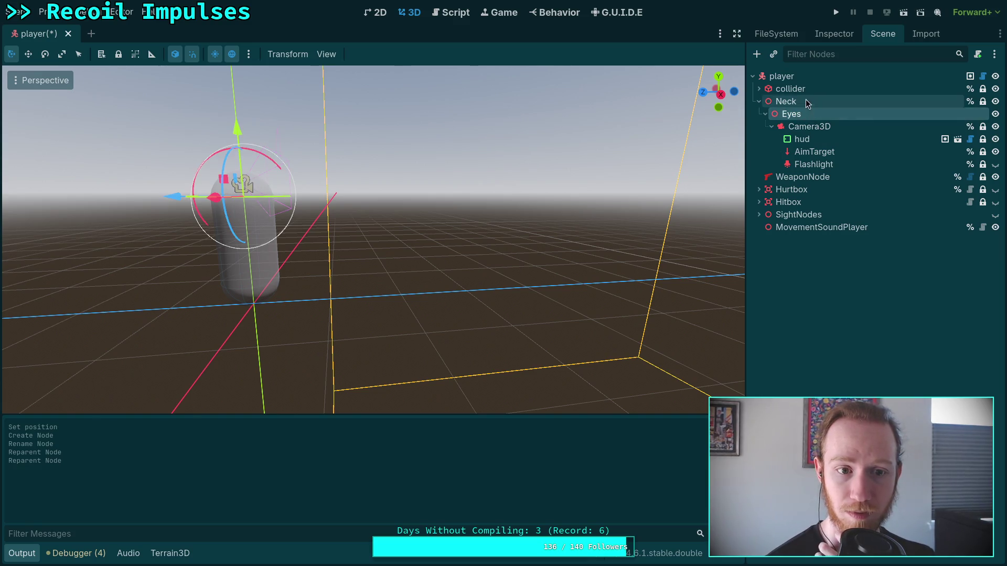
{"action": "left_click", "coordinate": [835, 34]}
{"action": "left_click", "coordinate": [785, 130]}
{"action": "left_click", "coordinate": [890, 161]}
{"action": "type", "text": "0.0"}
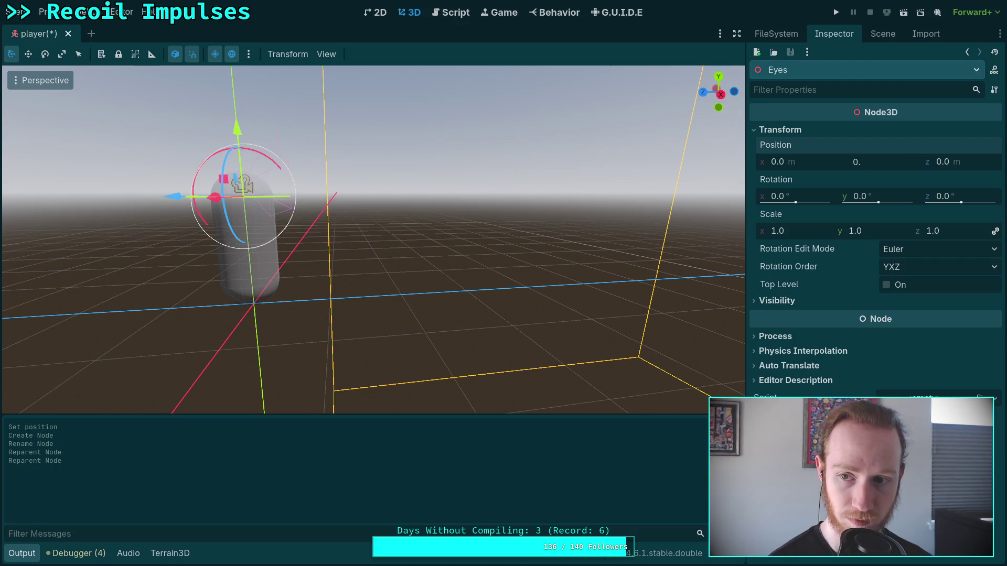
{"action": "type", "text": "15"}
{"action": "key", "text": "Return"}
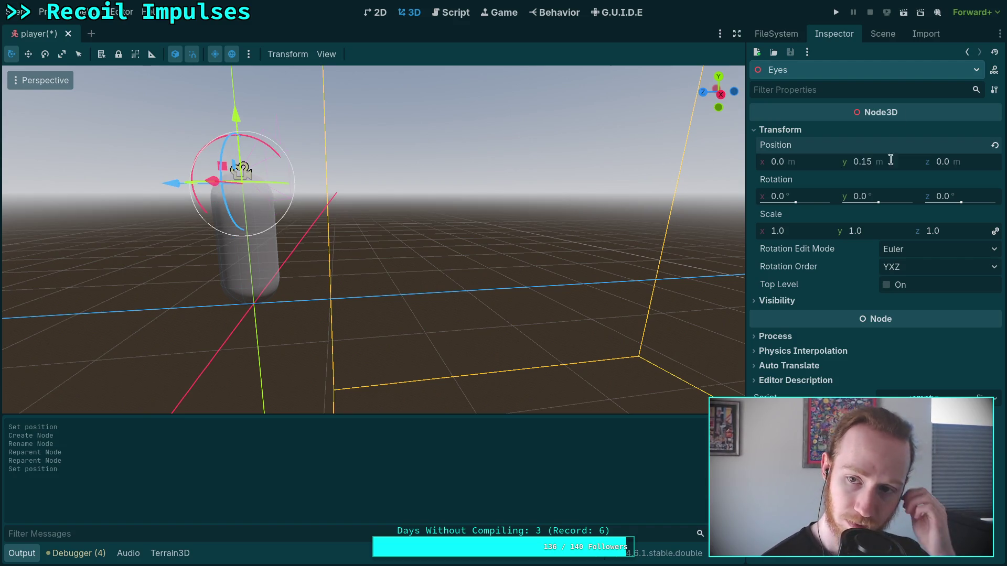
Step: Revert Camera3D's y position to 0 and save the player scene
{"action": "left_click", "coordinate": [884, 33]}
{"action": "left_click", "coordinate": [833, 125]}
{"action": "left_click", "coordinate": [834, 33]}
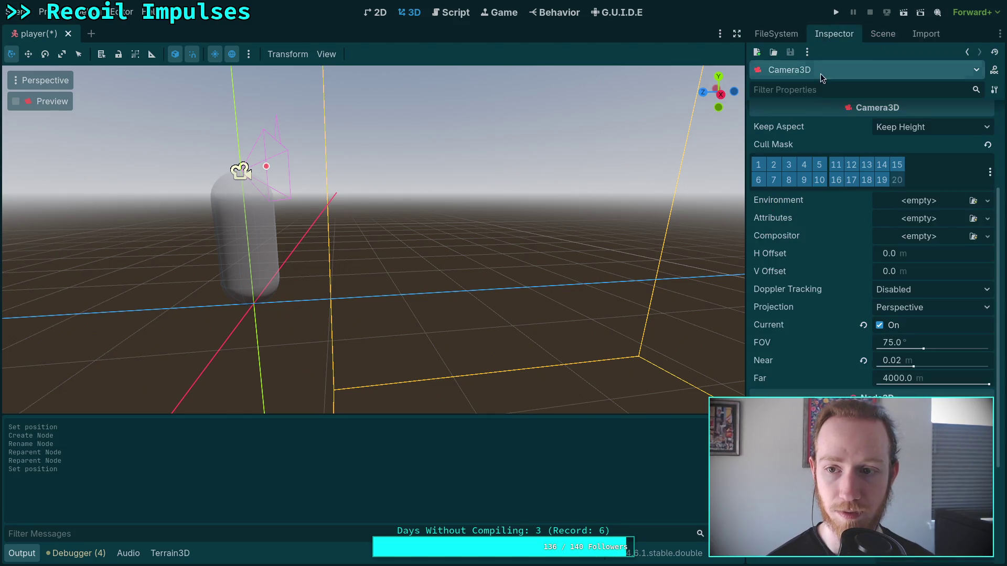
{"action": "scroll", "coordinate": [838, 314], "scroll_direction": "down", "scroll_amount": 4}
{"action": "left_click", "coordinate": [987, 275]}
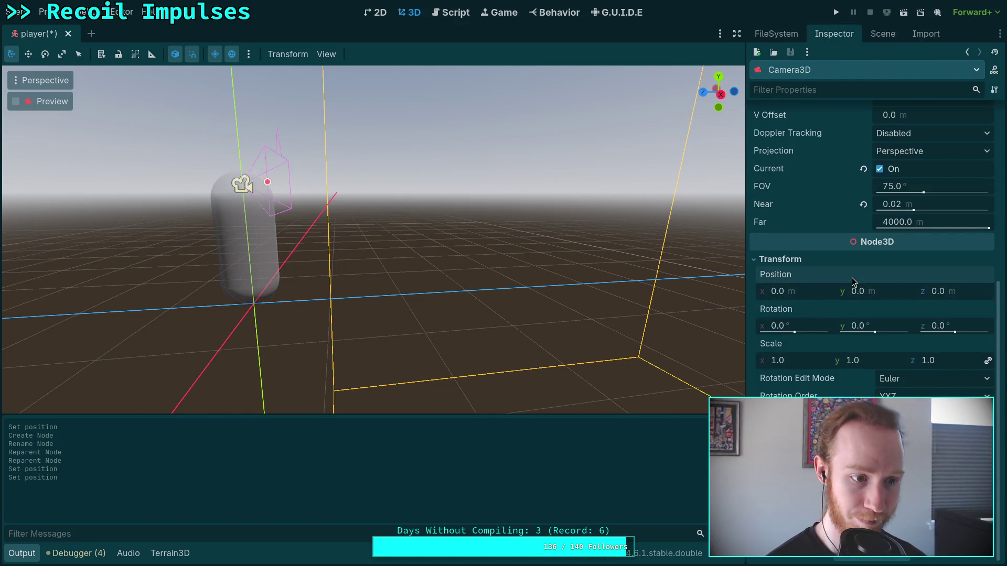
{"action": "key", "text": "ctrl+s"}
{"action": "left_click", "coordinate": [836, 12]}
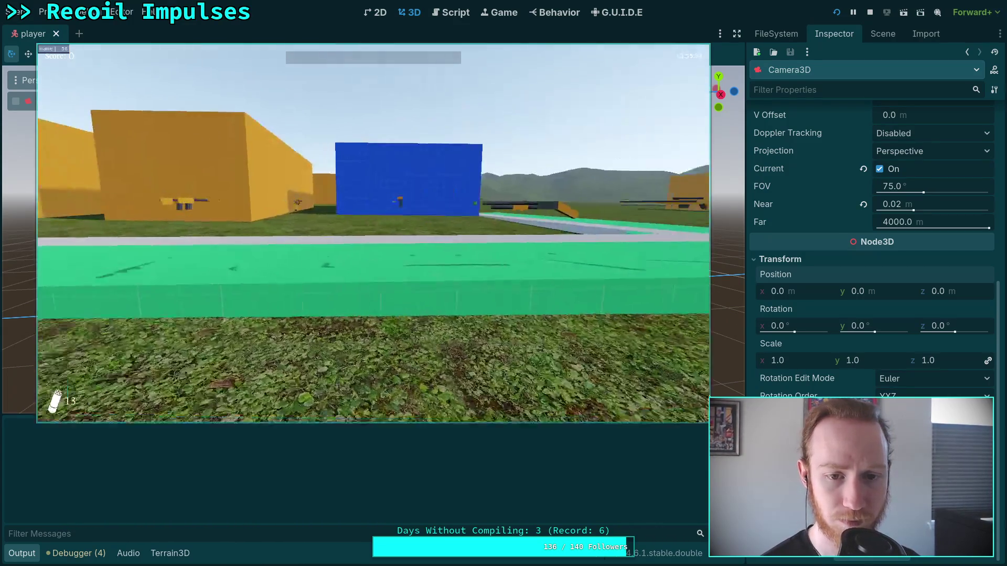
Step: Walk around the level along the green ramp to grab the pistol and check the camera, then exit the game
{"action": "key", "text": "w"}
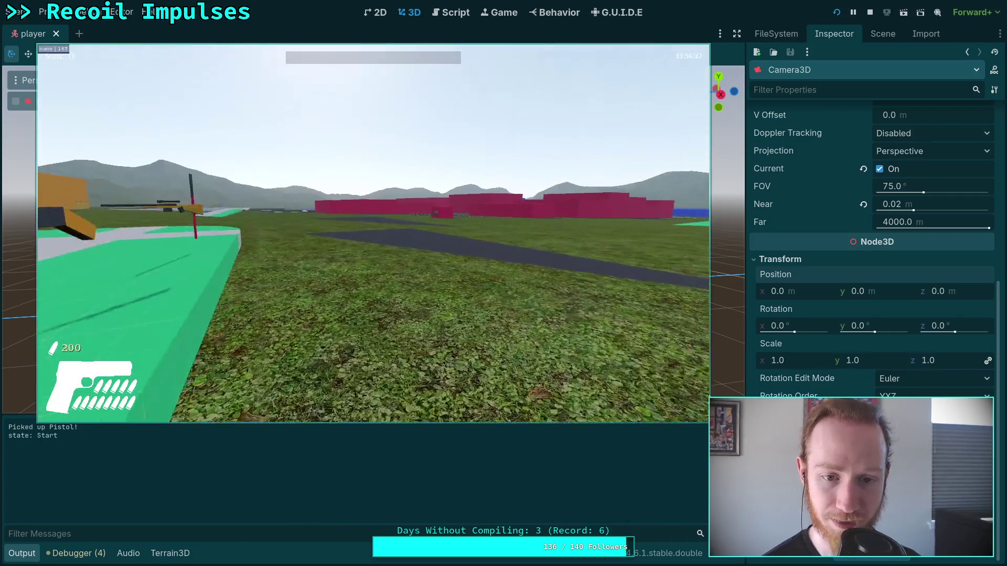
{"action": "mouse_move", "coordinate": [373, 234]}
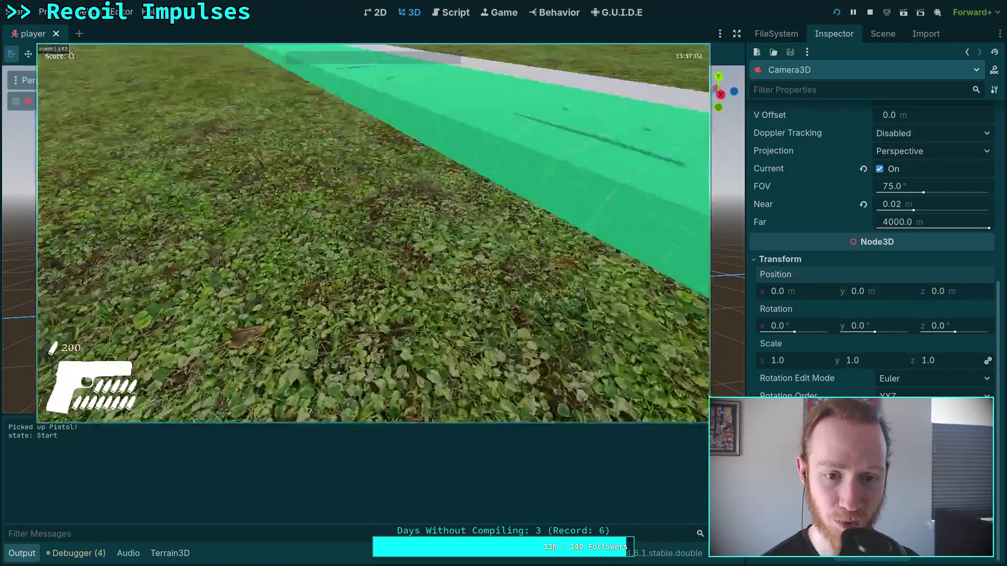
{"action": "key", "text": "w"}
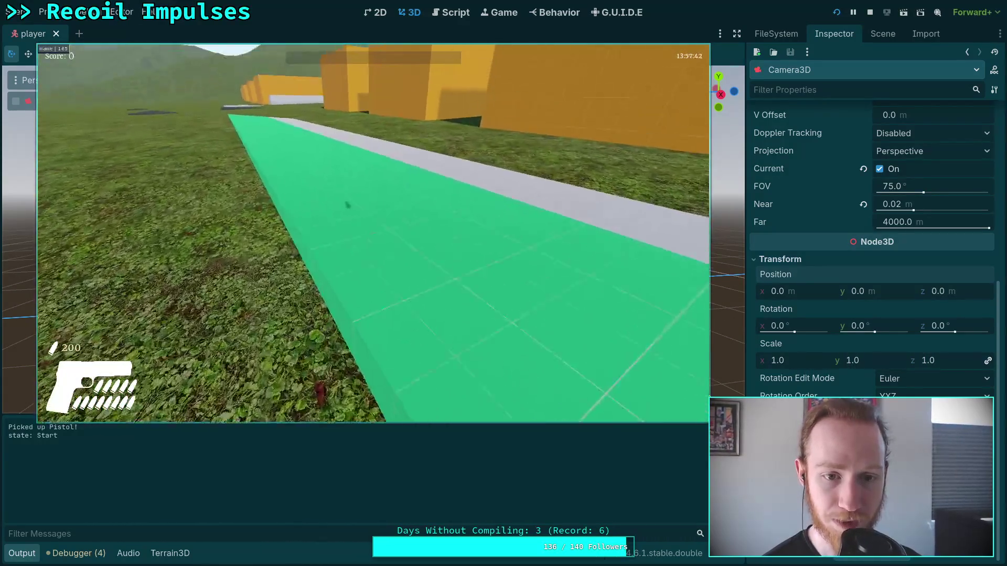
{"action": "key", "text": "w"}
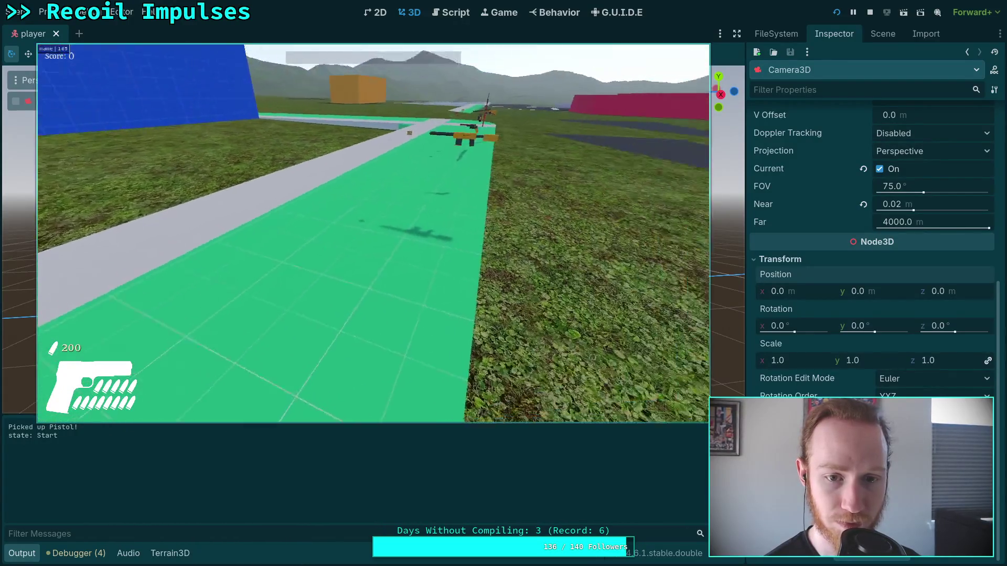
{"action": "key", "text": "w"}
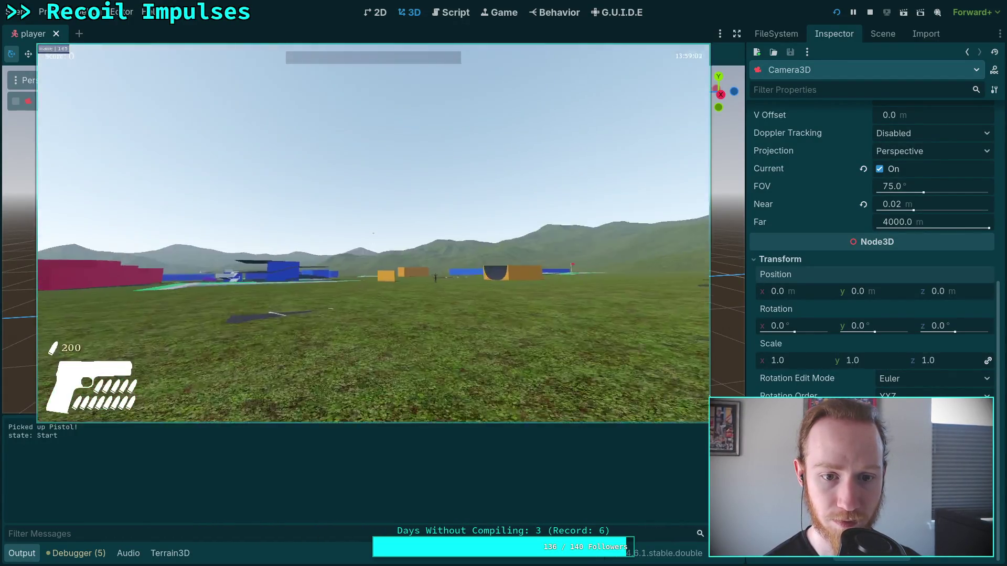
{"action": "key", "text": "w"}
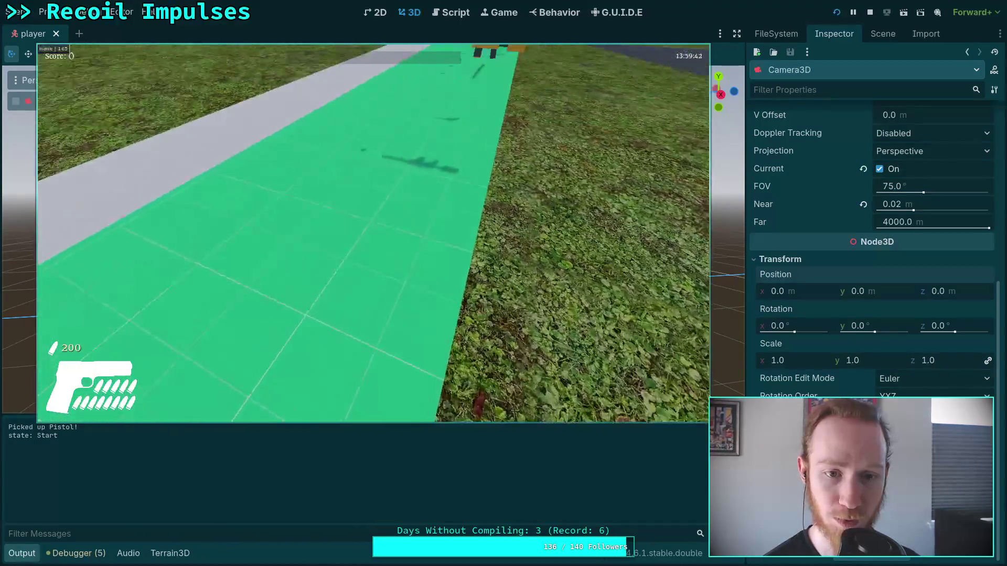
{"action": "key", "text": "w"}
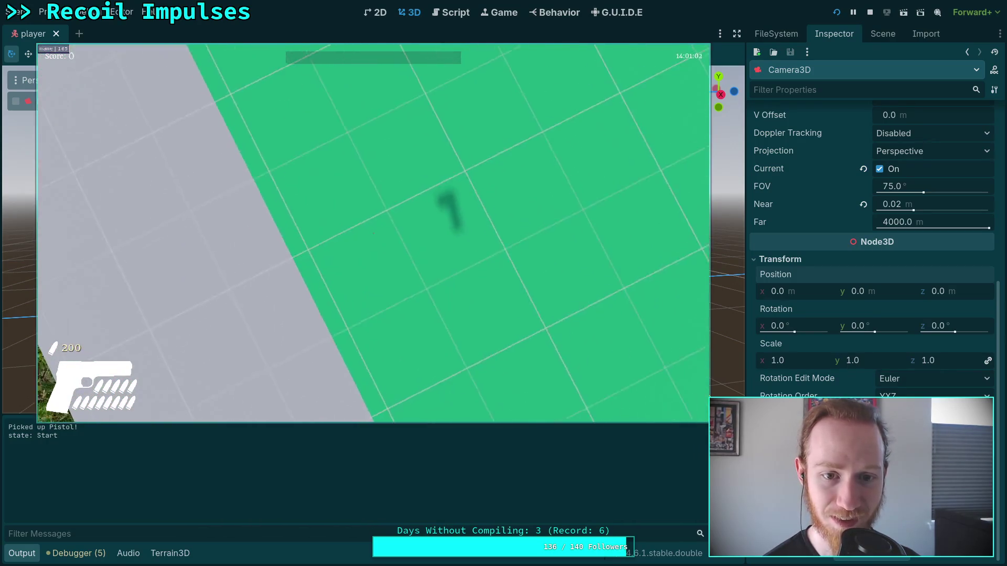
{"action": "key", "text": "Escape"}
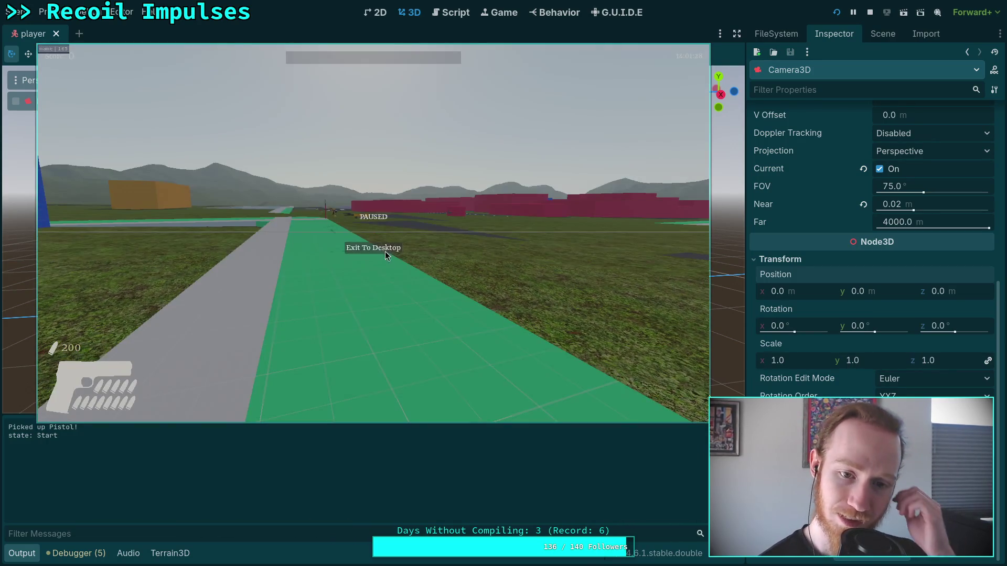
{"action": "left_click", "coordinate": [385, 251]}
Step: Scroll through player.gd's camera update code and select weapon_node on line 409
{"action": "scroll", "coordinate": [413, 298], "scroll_direction": "down", "scroll_amount": 1}
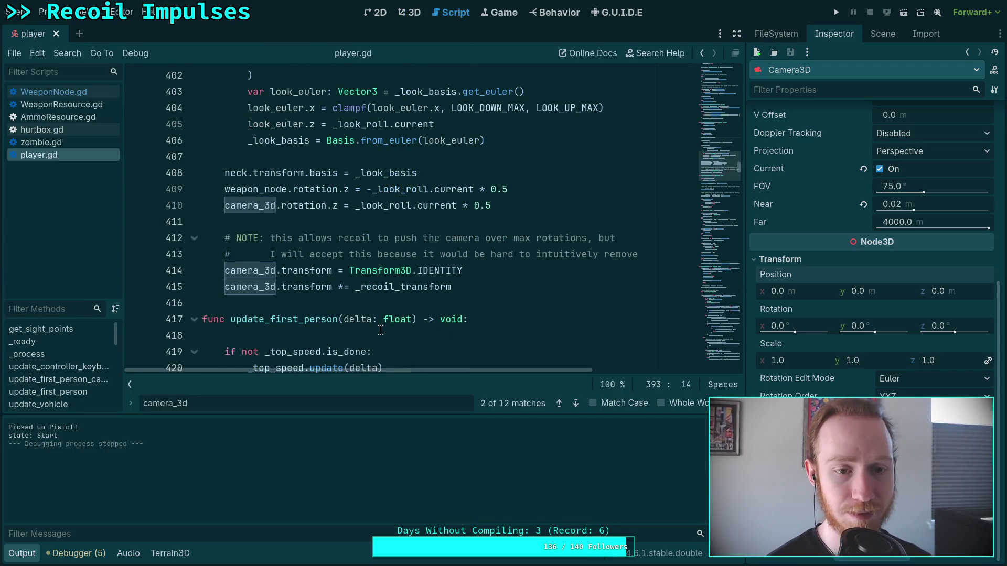
{"action": "scroll", "coordinate": [381, 331], "scroll_direction": "down", "scroll_amount": 2}
{"action": "scroll", "coordinate": [445, 294], "scroll_direction": "up", "scroll_amount": 7}
{"action": "scroll", "coordinate": [472, 278], "scroll_direction": "down", "scroll_amount": 1}
{"action": "scroll", "coordinate": [472, 279], "scroll_direction": "down", "scroll_amount": 5}
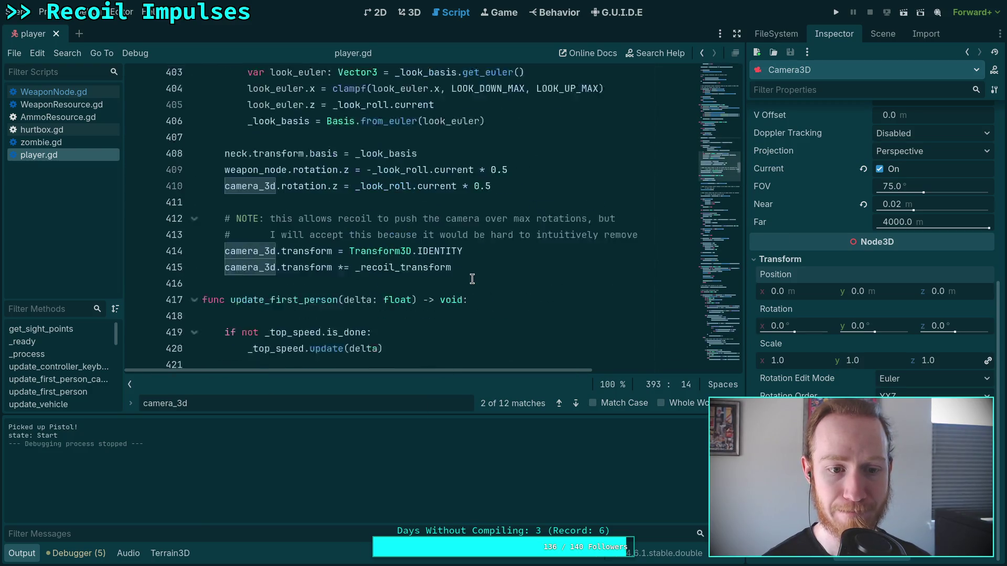
{"action": "scroll", "coordinate": [281, 211], "scroll_direction": "up", "scroll_amount": 2}
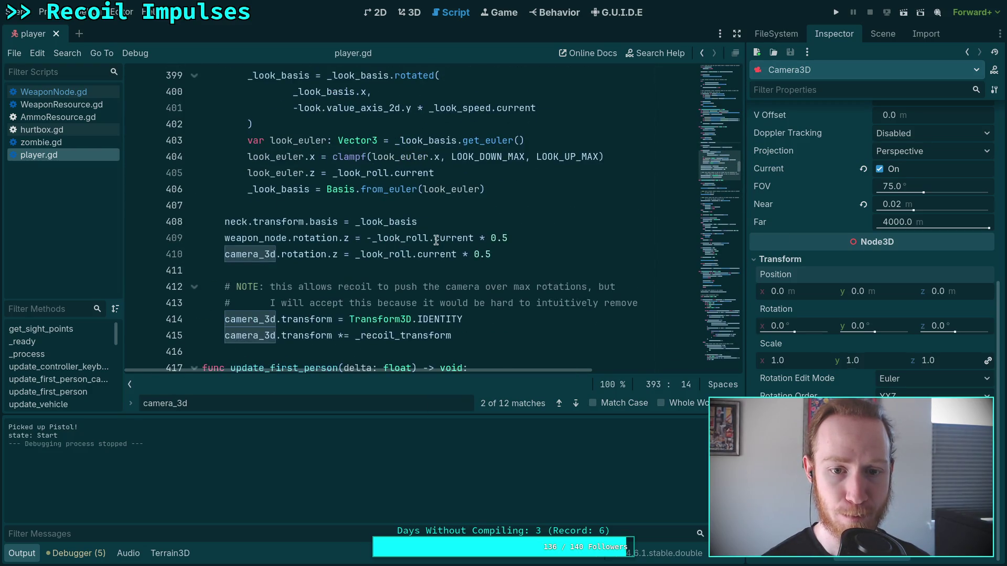
{"action": "double_click", "coordinate": [241, 238]}
Step: Collapse the Output panel and select the whole weapon_node roll line 409
{"action": "scroll", "coordinate": [462, 270], "scroll_direction": "up", "scroll_amount": 5}
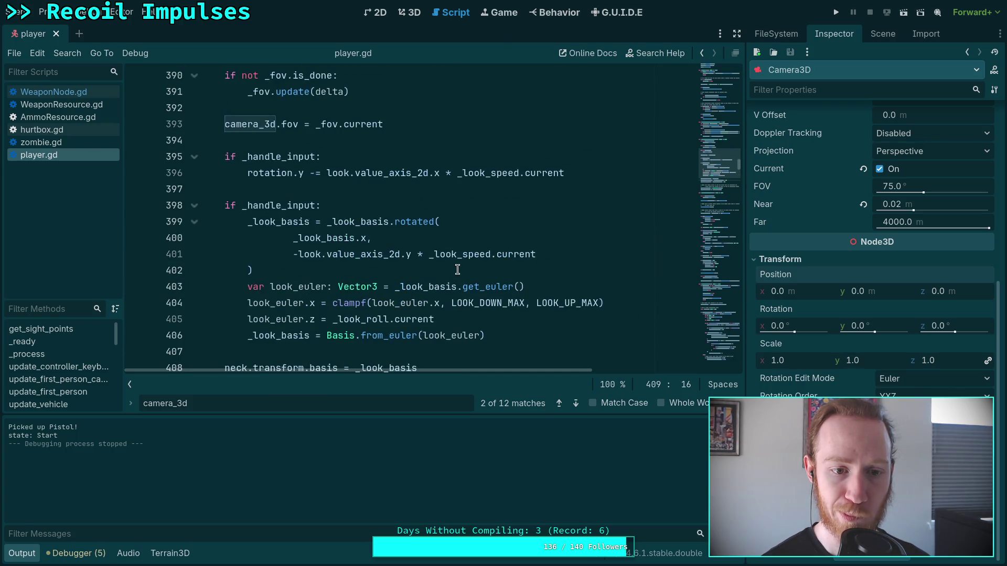
{"action": "scroll", "coordinate": [462, 269], "scroll_direction": "up", "scroll_amount": 1}
{"action": "left_click", "coordinate": [22, 554]}
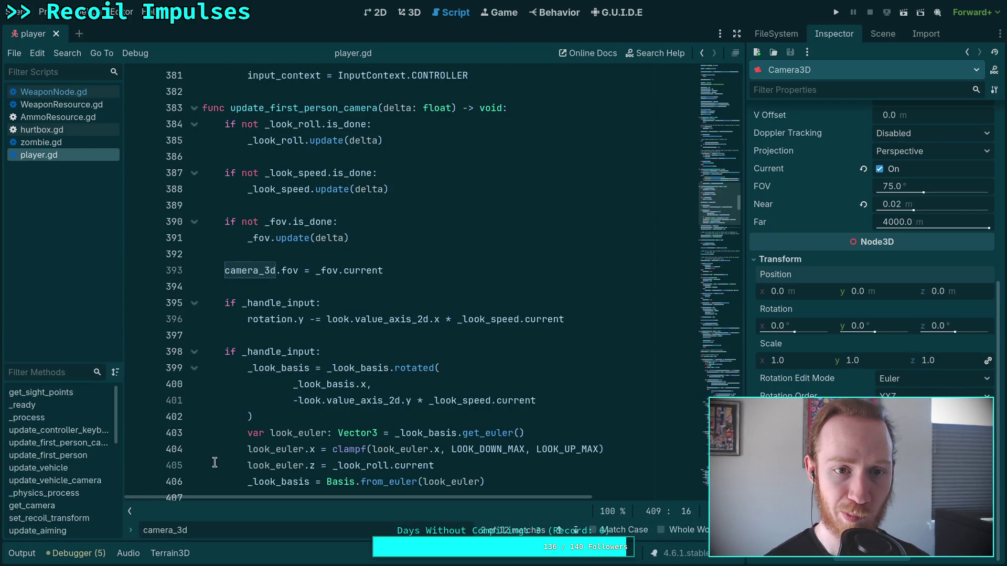
{"action": "scroll", "coordinate": [478, 322], "scroll_direction": "down", "scroll_amount": 3}
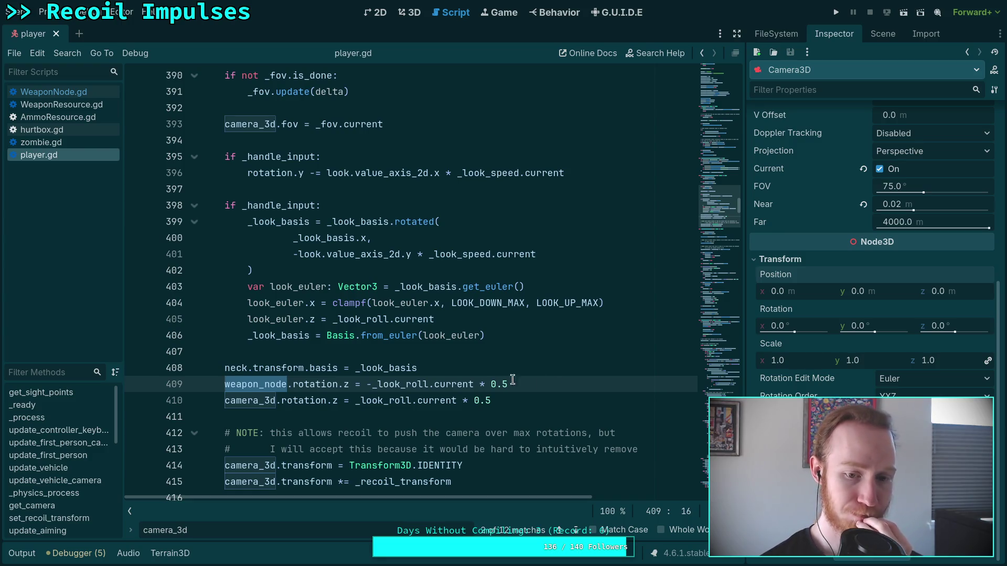
{"action": "left_click_drag", "start_coordinate": [515, 384], "coordinate": [520, 371]}
Step: Delete the weapon_node roll line and save player.gd
{"action": "key", "text": "BackSpace"}
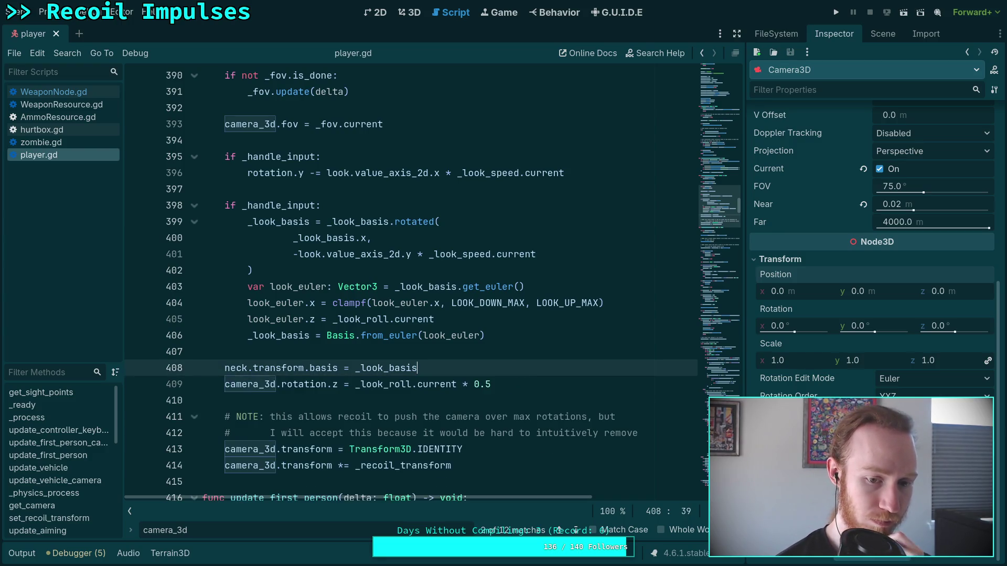
{"action": "scroll", "coordinate": [508, 371], "scroll_direction": "down", "scroll_amount": 1}
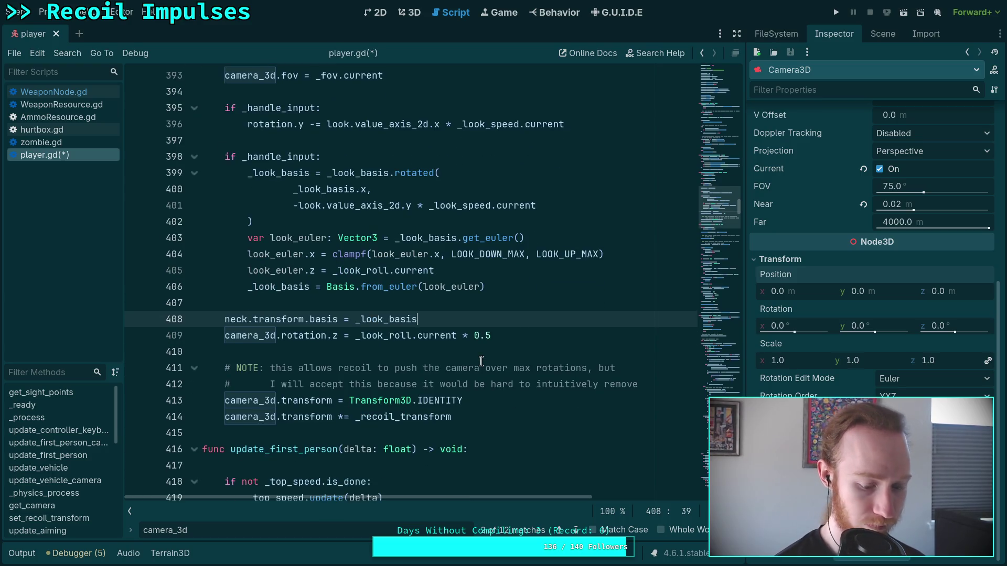
{"action": "key", "text": "ctrl+s"}
{"action": "scroll", "coordinate": [480, 385], "scroll_direction": "up", "scroll_amount": 2}
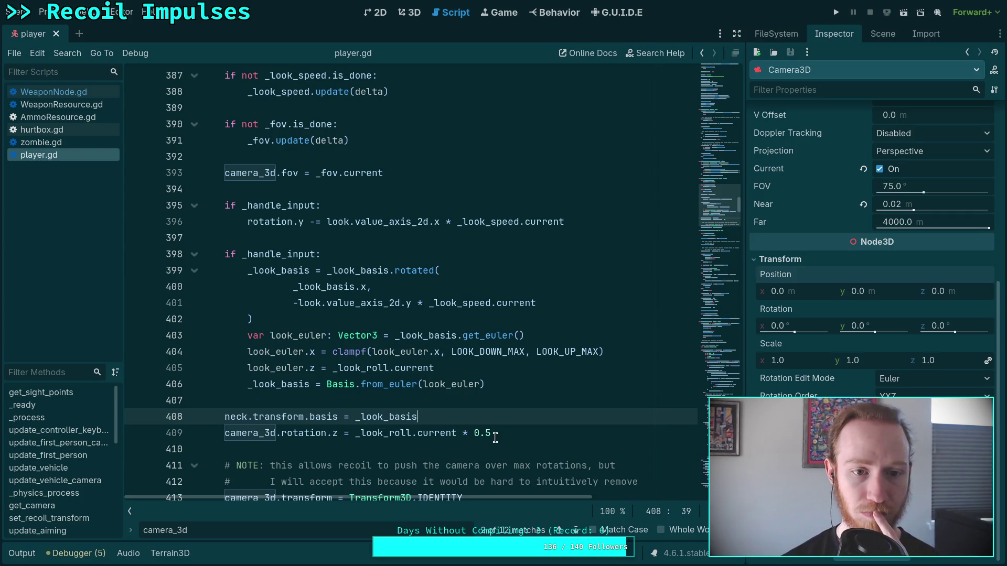
Step: Step through the camera_3d search matches down to line 660
{"action": "left_click", "coordinate": [577, 531]}
{"action": "left_click", "coordinate": [577, 531]}
{"action": "left_click", "coordinate": [577, 531]}
{"action": "left_click", "coordinate": [577, 531]}
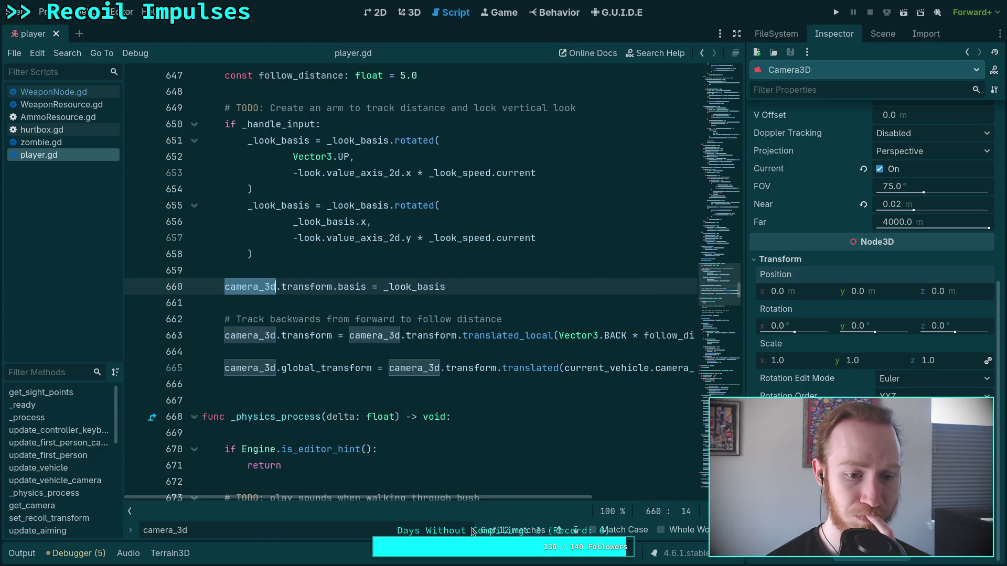
Step: Search for weapon_node.tra, check the match on line 341, and return to the 3D view
{"action": "type", "text": "weapon_node"}
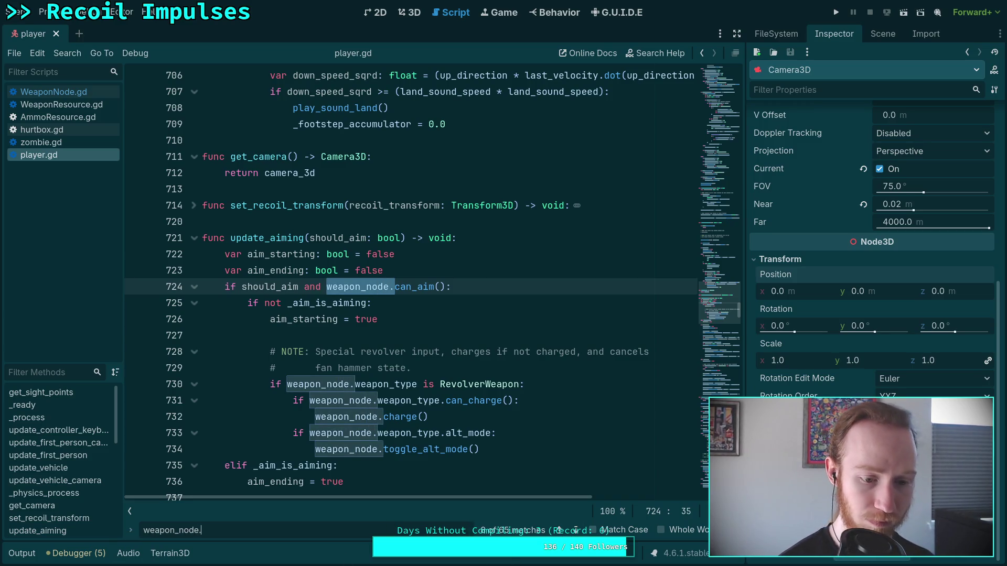
{"action": "type", "text": ".p"}
{"action": "key", "text": "BackSpace"}
{"action": "type", "text": "tra"}
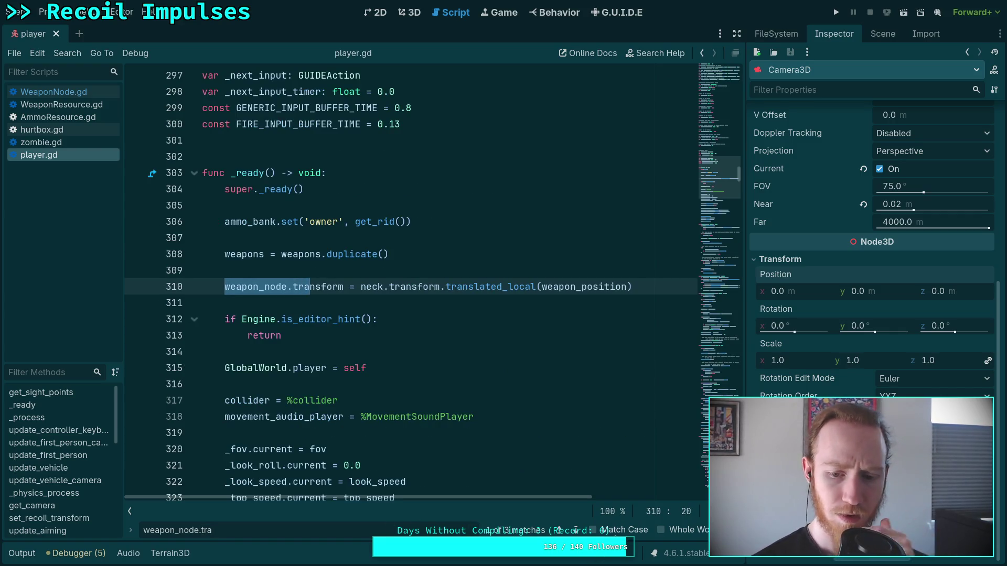
{"action": "left_click", "coordinate": [577, 531]}
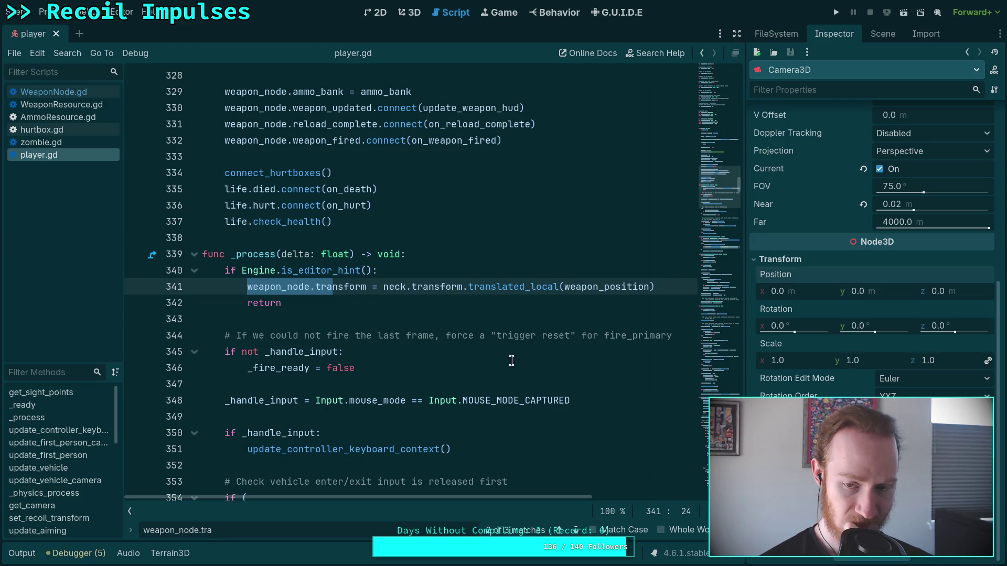
{"action": "left_click", "coordinate": [420, 19]}
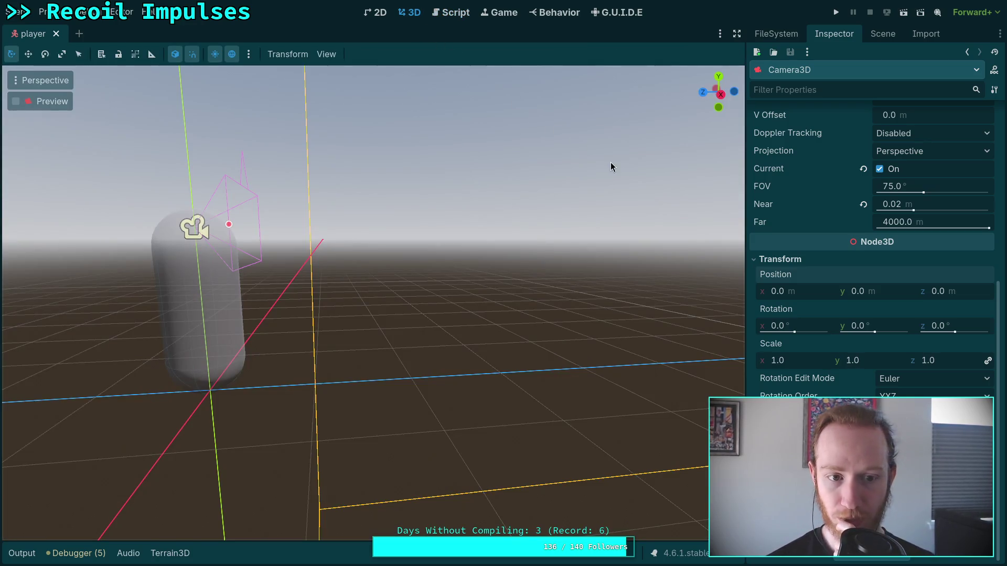
Step: Assign pistol.tres as WeaponNode's Weapon Type via Quick Load
{"action": "scroll", "coordinate": [534, 231], "scroll_direction": "down", "scroll_amount": 3}
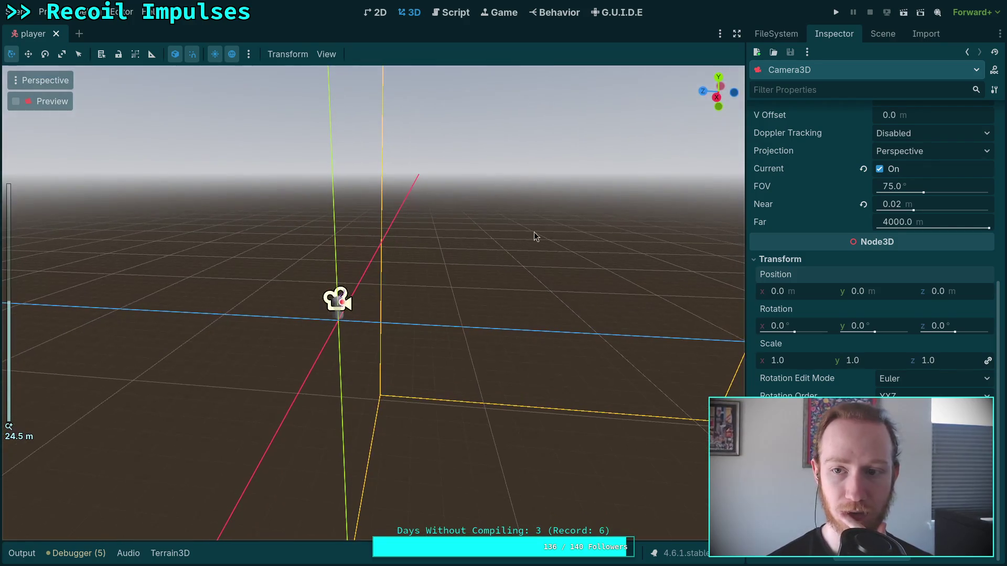
{"action": "left_click", "coordinate": [878, 34]}
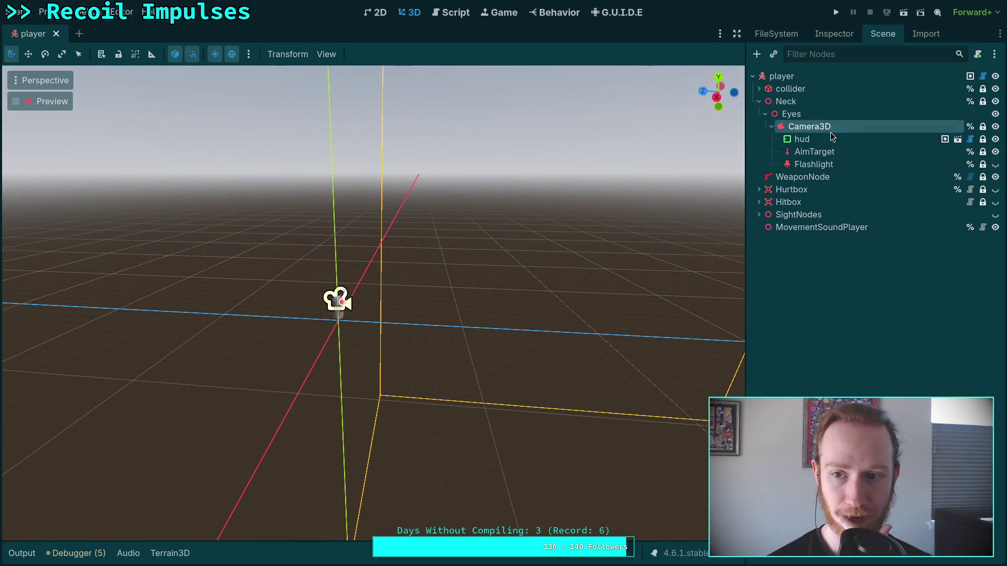
{"action": "left_click", "coordinate": [803, 177]}
{"action": "scroll", "coordinate": [557, 255], "scroll_direction": "up", "scroll_amount": 3}
{"action": "mouse_move", "coordinate": [557, 254]}
{"action": "left_mouse_down"}
{"action": "mouse_move", "coordinate": [483, 265]}
{"action": "mouse_move", "coordinate": [567, 250]}
{"action": "left_mouse_up"}
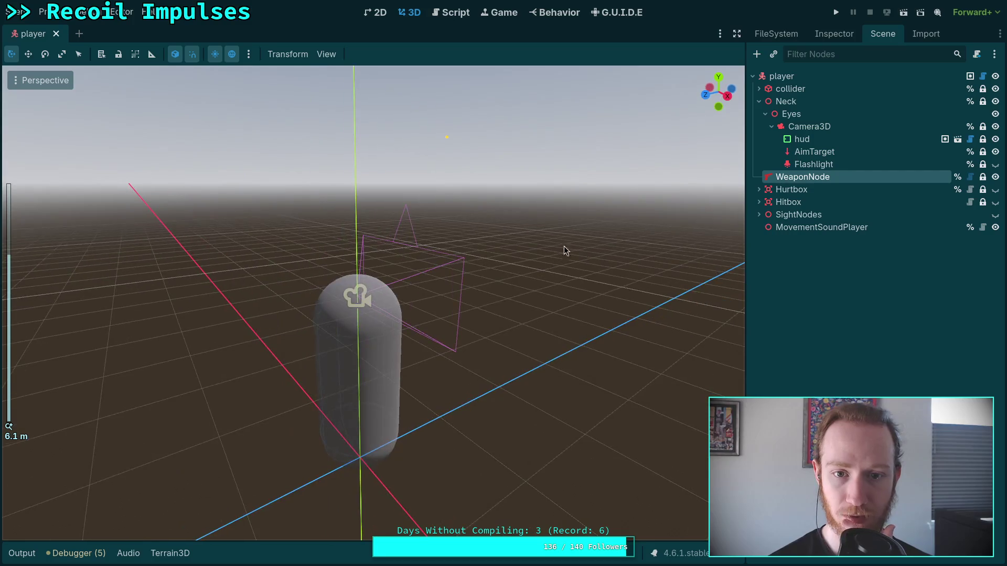
{"action": "left_click", "coordinate": [832, 37]}
{"action": "left_click", "coordinate": [876, 34]}
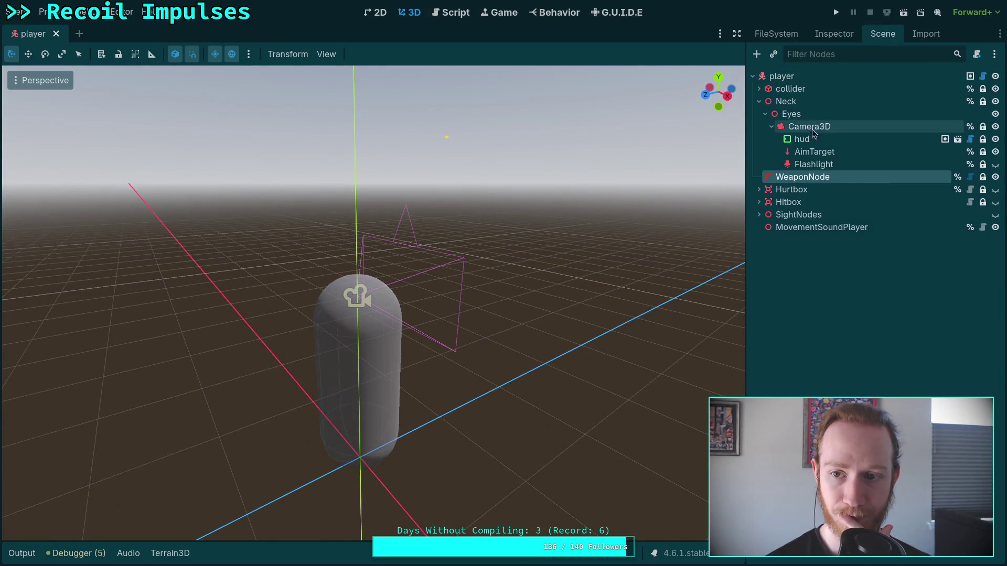
{"action": "left_click", "coordinate": [838, 35]}
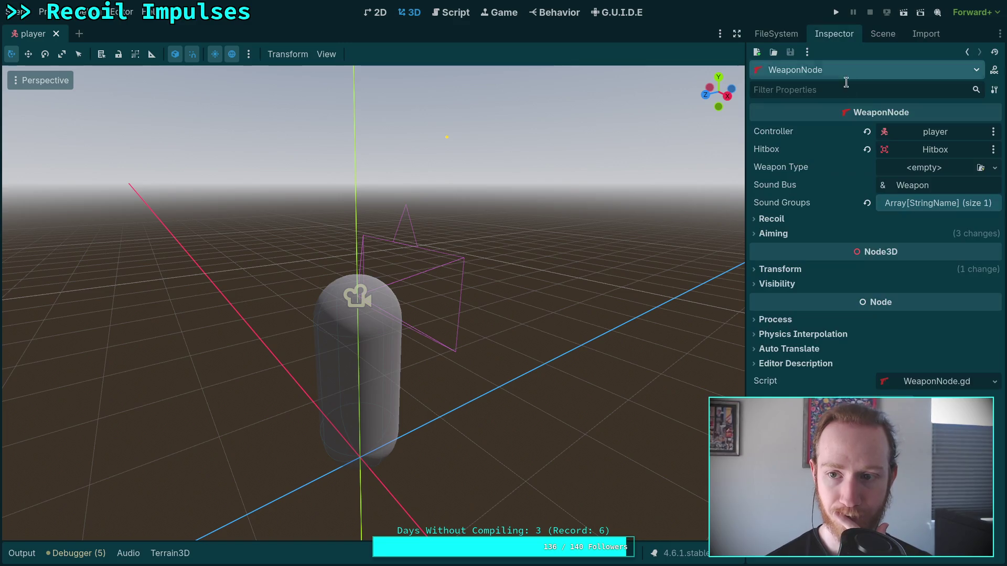
{"action": "left_click", "coordinate": [924, 168]}
{"action": "left_click", "coordinate": [939, 231]}
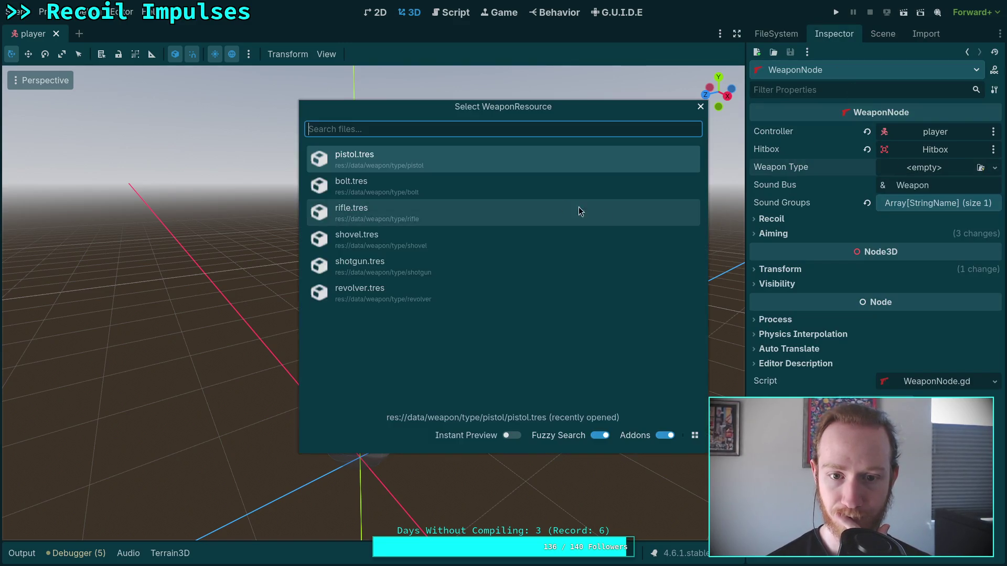
{"action": "left_click", "coordinate": [405, 163]}
Step: Set the player's Weapon Position y from 1.25 to 0.0 and save the scene
{"action": "left_click", "coordinate": [883, 34]}
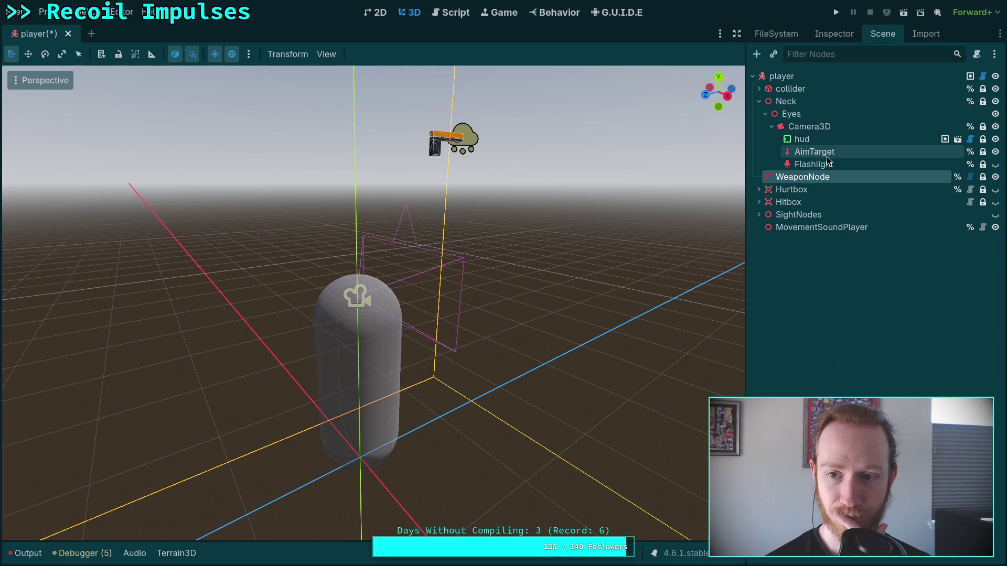
{"action": "left_click", "coordinate": [817, 77]}
{"action": "left_click", "coordinate": [833, 32]}
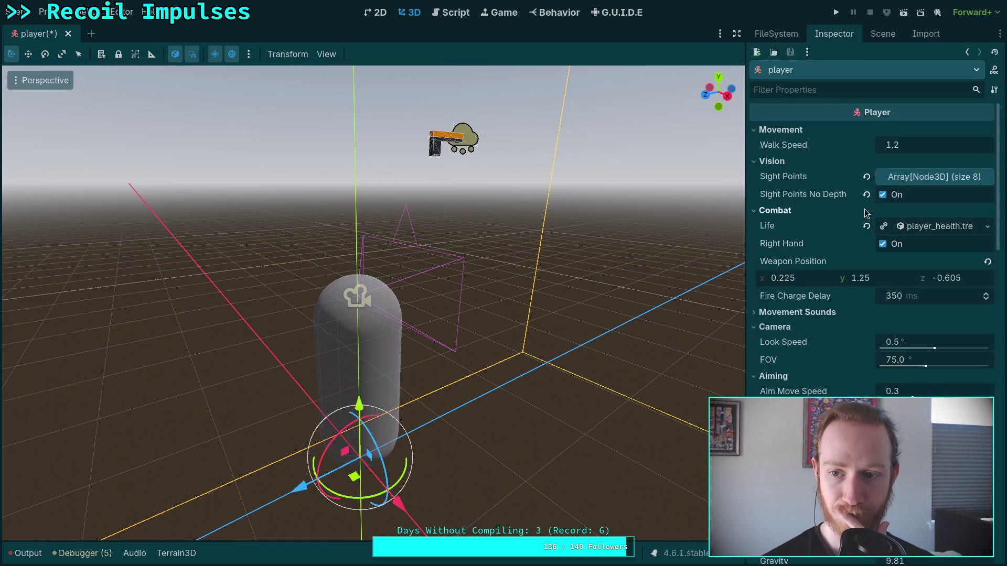
{"action": "left_click", "coordinate": [884, 278]}
{"action": "type", "text": "0"}
{"action": "key", "text": "Return"}
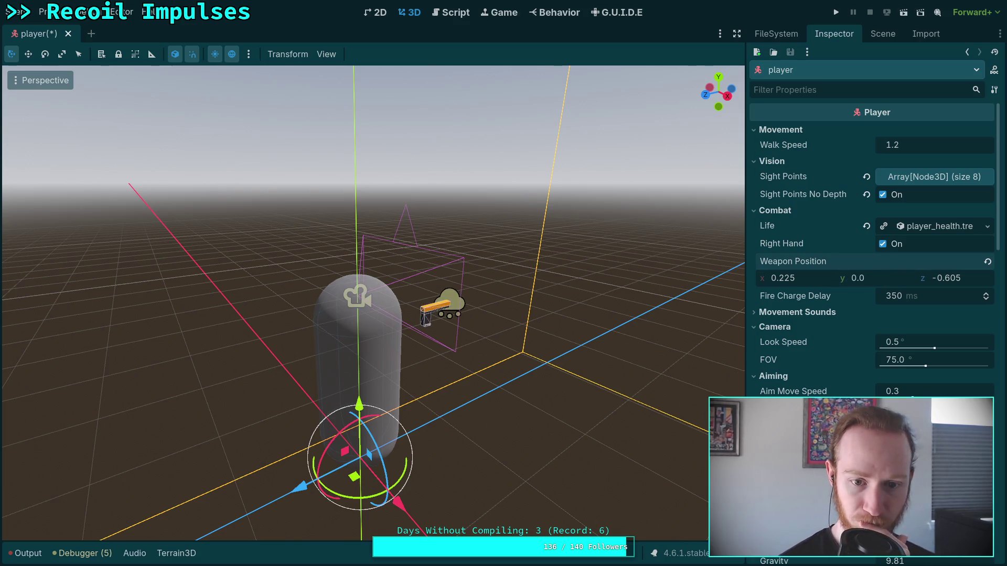
{"action": "left_click_drag", "start_coordinate": [525, 336], "coordinate": [588, 344]}
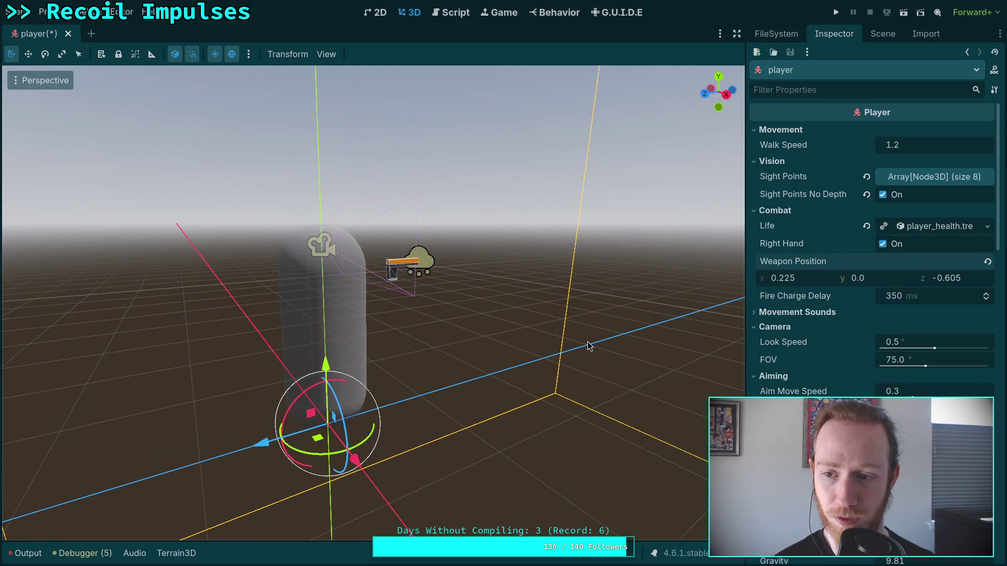
{"action": "key", "text": "ctrl+s"}
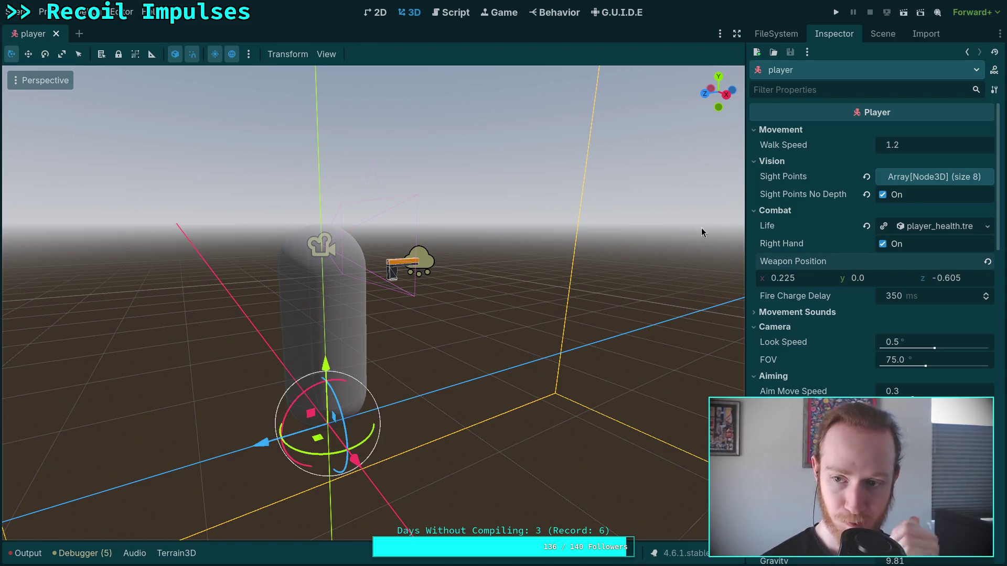
Step: Test-run and stop the game, revert WeaponNode's Weapon Type to empty, then run the project again
{"action": "left_click", "coordinate": [834, 13]}
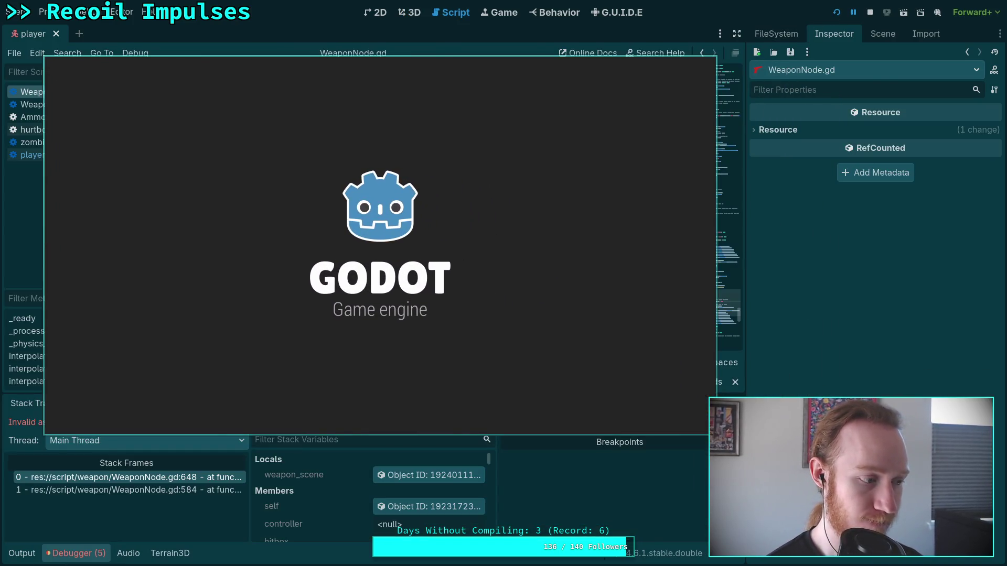
{"action": "key", "text": "F8"}
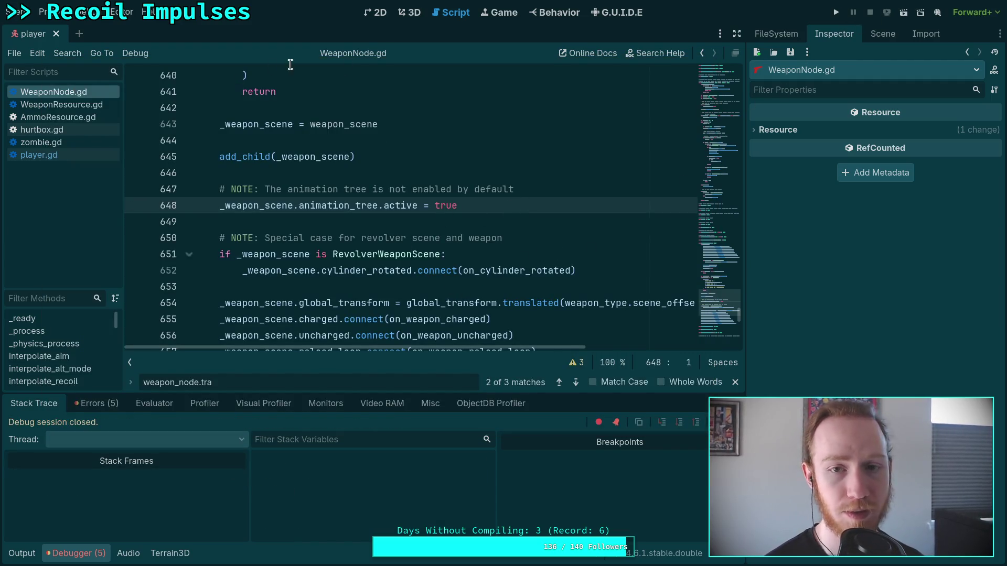
{"action": "left_click", "coordinate": [879, 34]}
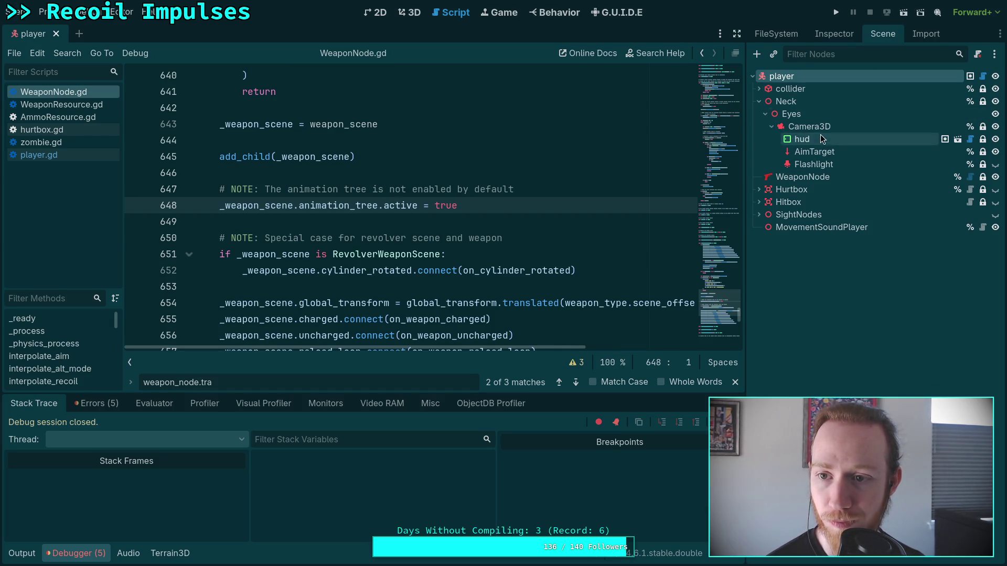
{"action": "left_click", "coordinate": [810, 176]}
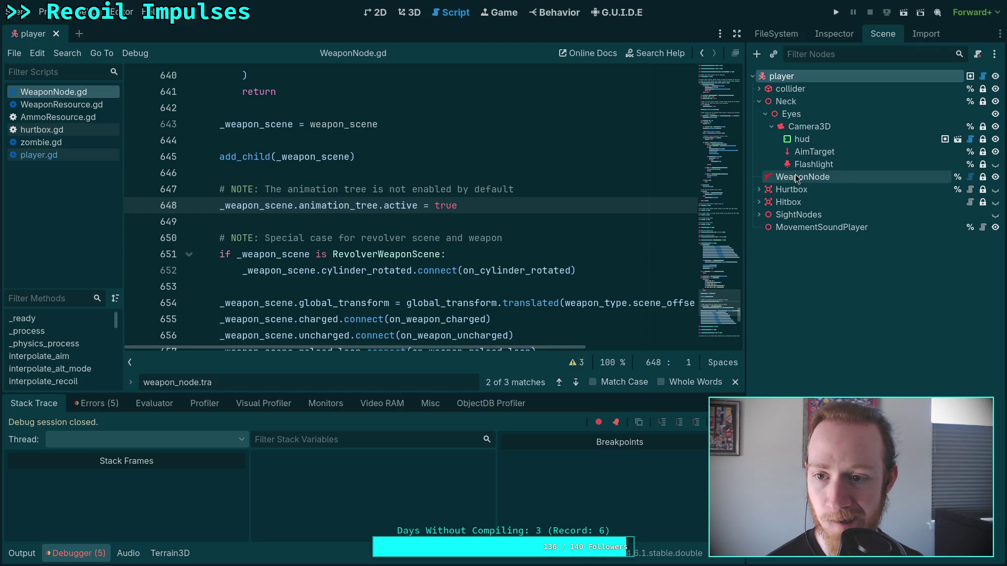
{"action": "left_click", "coordinate": [834, 33]}
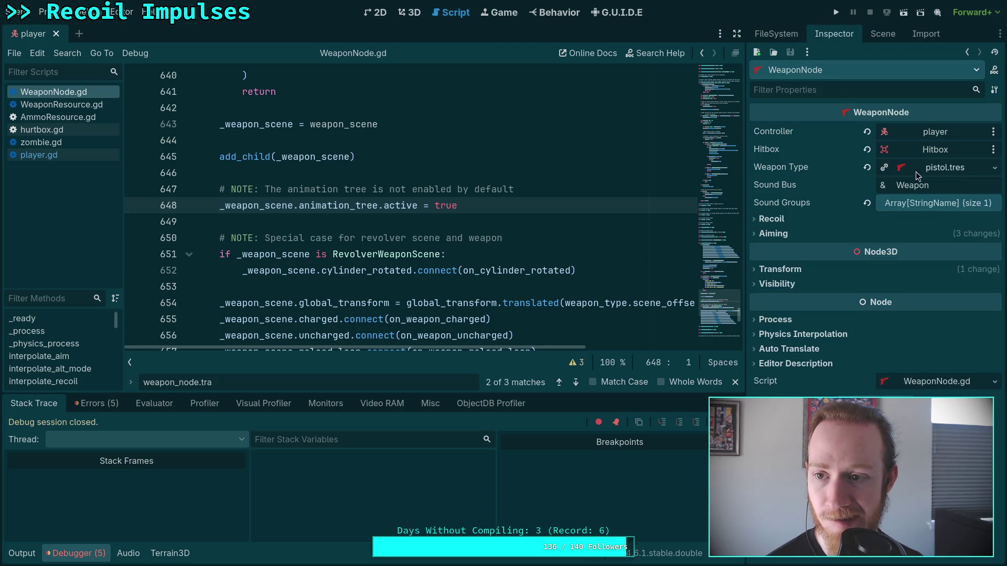
{"action": "left_click", "coordinate": [867, 168]}
{"action": "left_click", "coordinate": [836, 12]}
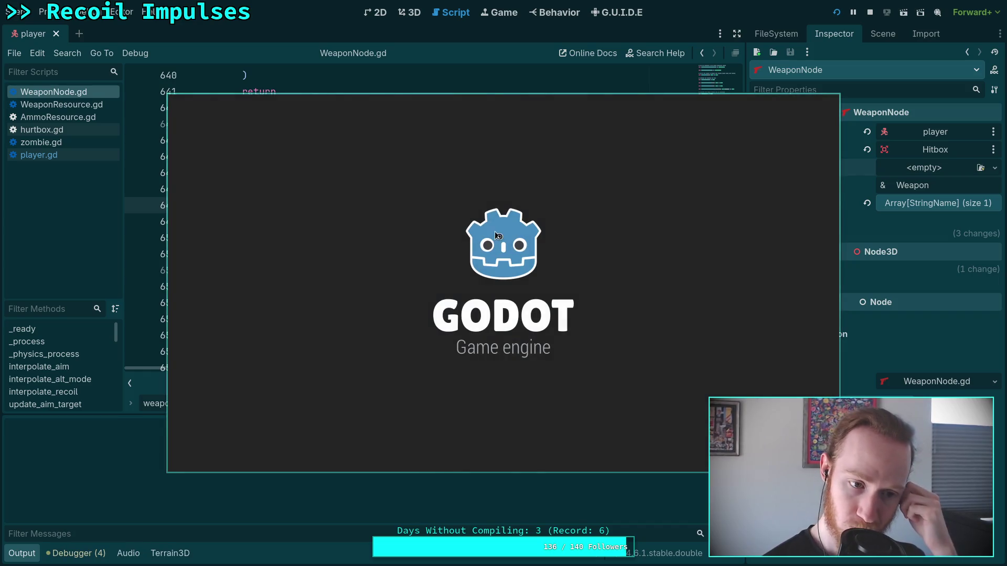
Step: Pick up the pistol in the running game and walk up to the blue wall
{"action": "left_click_drag", "start_coordinate": [401, 336], "coordinate": [346, 310]}
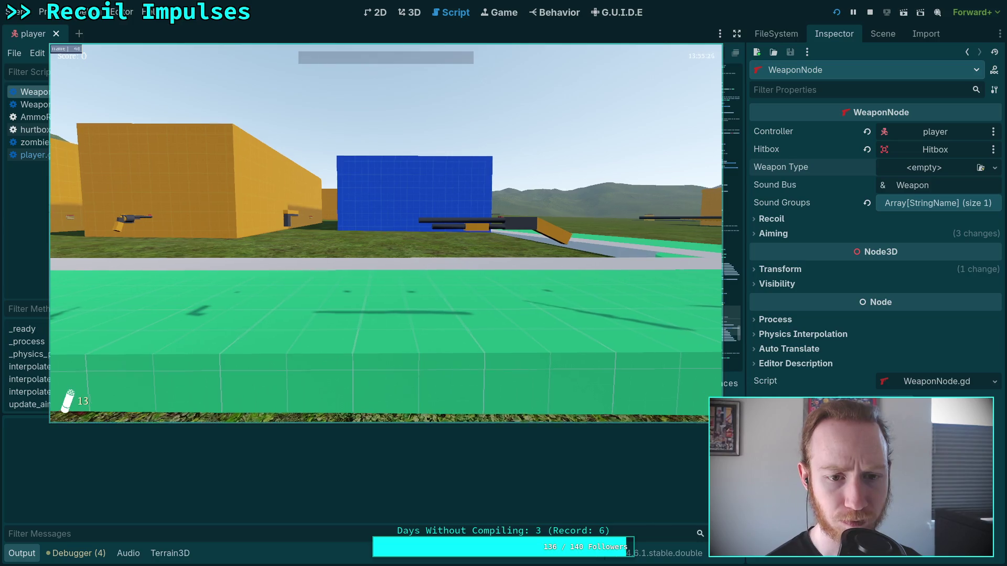
{"action": "key", "text": "w"}
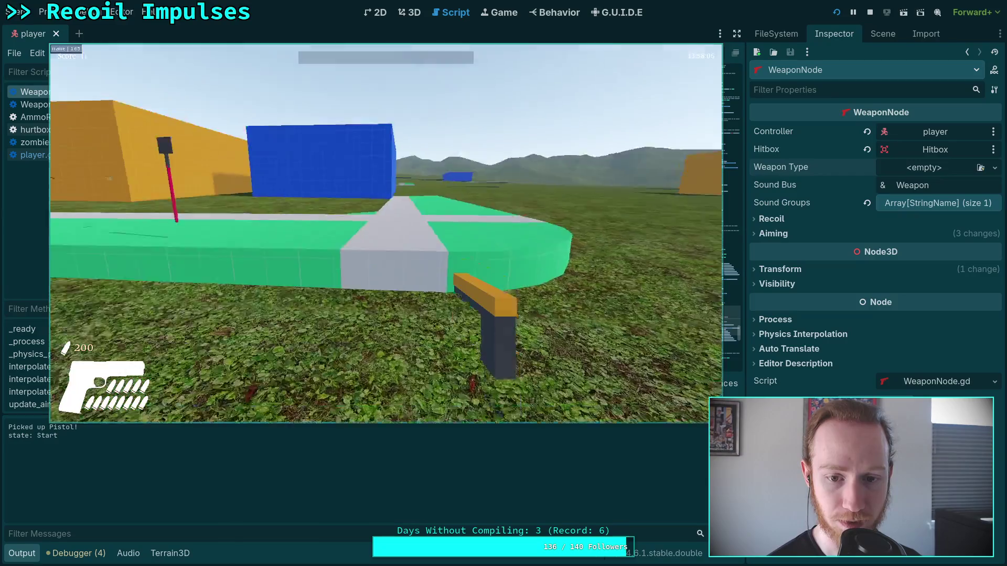
{"action": "key", "text": "w"}
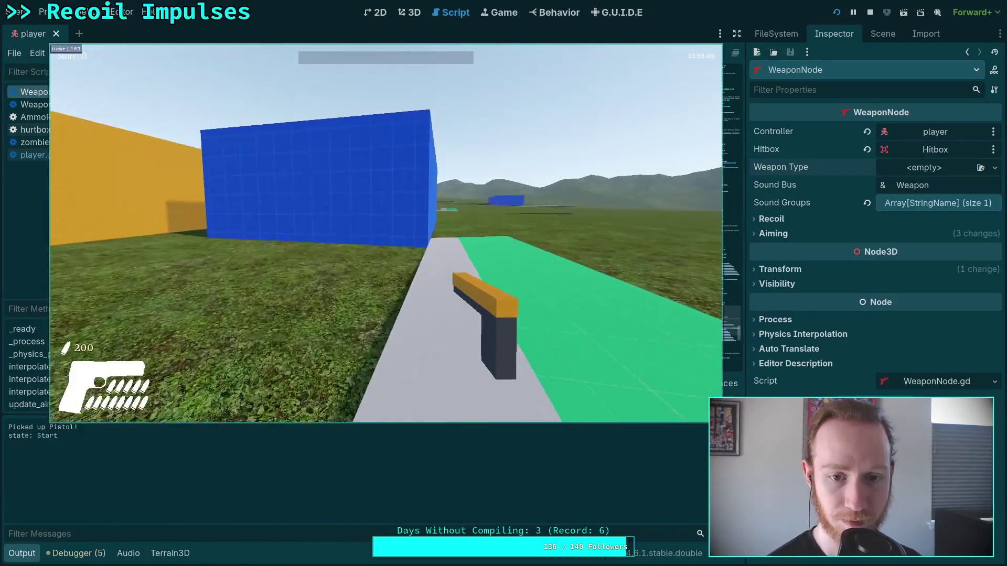
{"action": "key", "text": "w"}
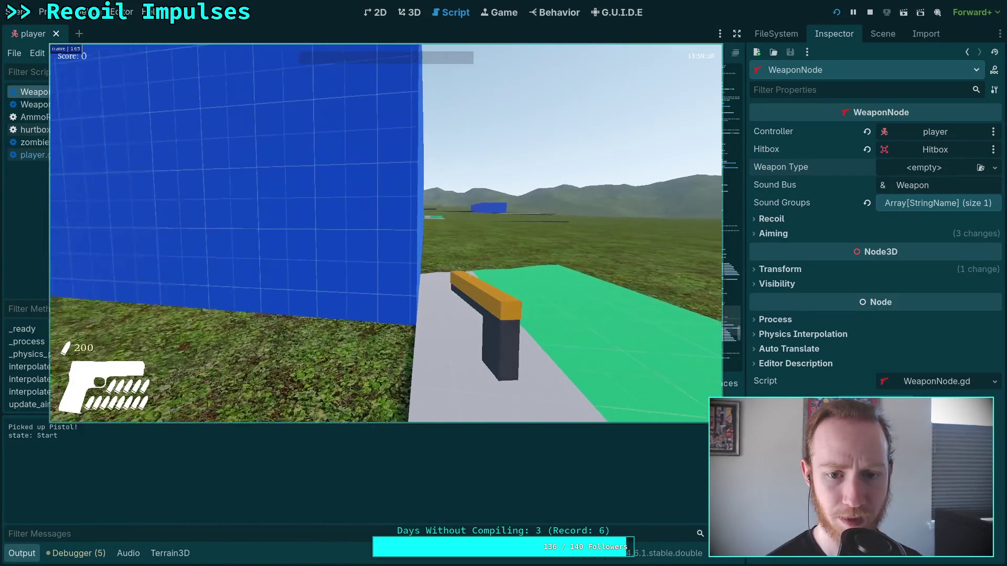
{"action": "key", "text": "w"}
{"action": "key", "text": "w"}
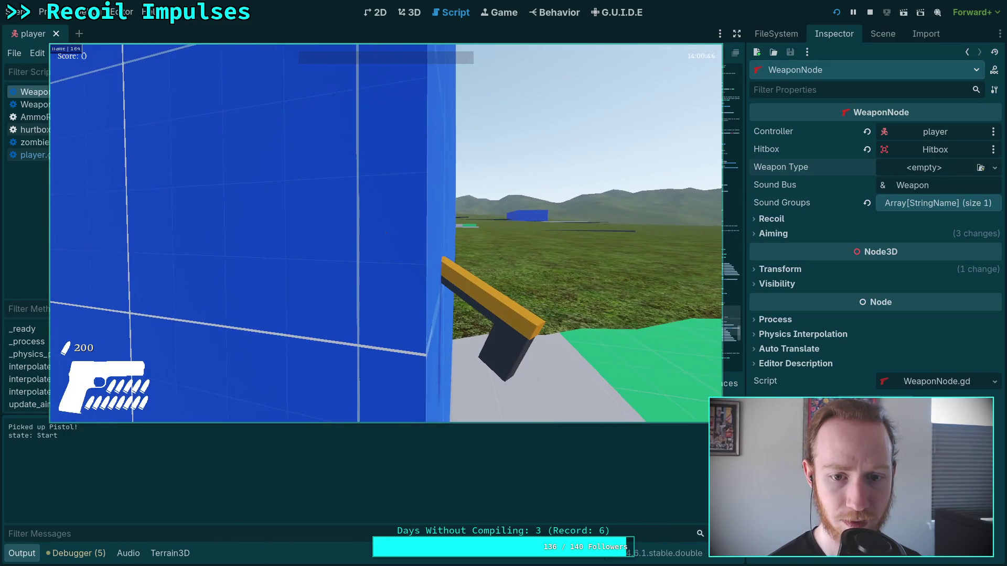
Step: Move and turn along the blue wall to check the pistol's placement, then exit the game
{"action": "key", "text": "w"}
{"action": "key", "text": "w"}
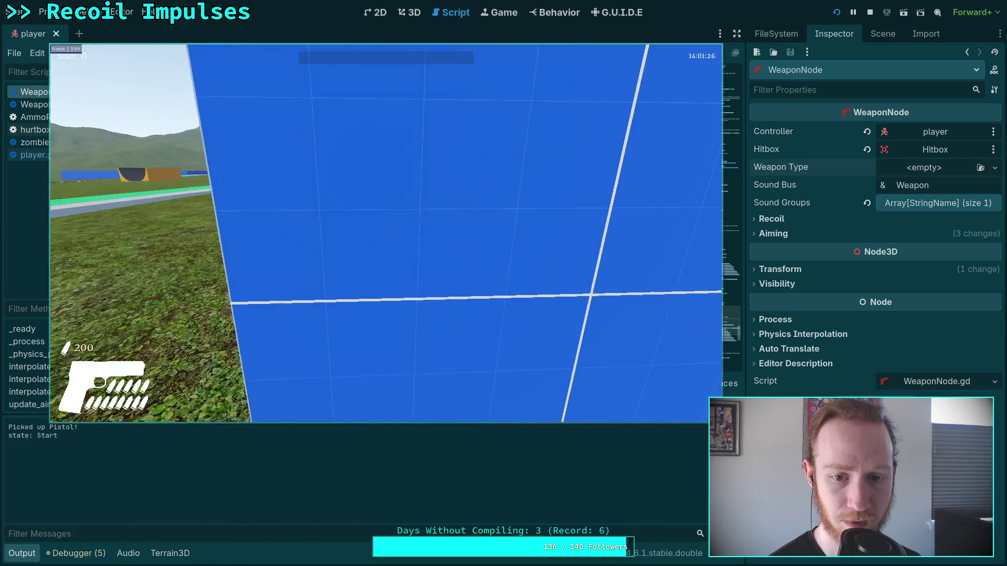
{"action": "key", "text": "w"}
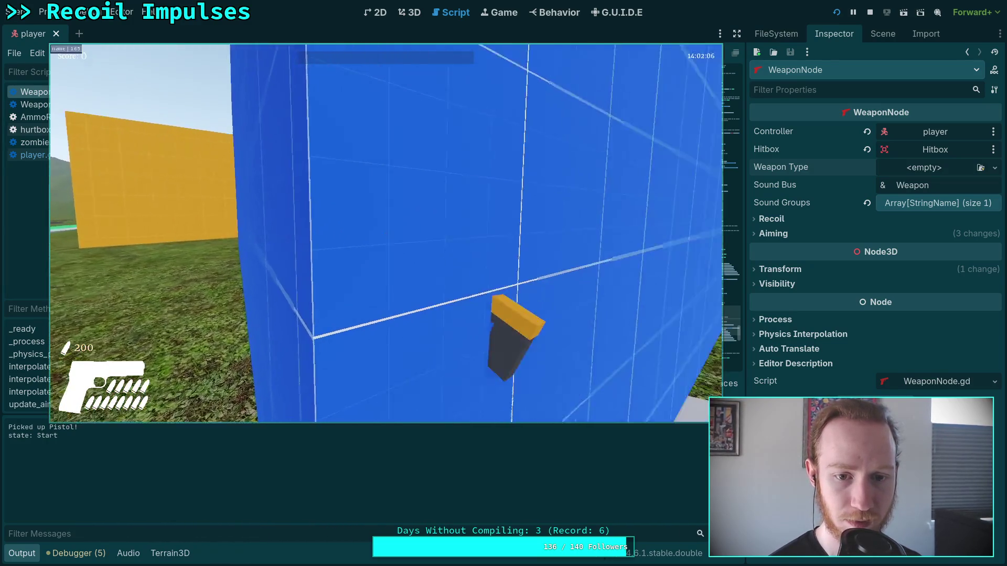
{"action": "key", "text": "w"}
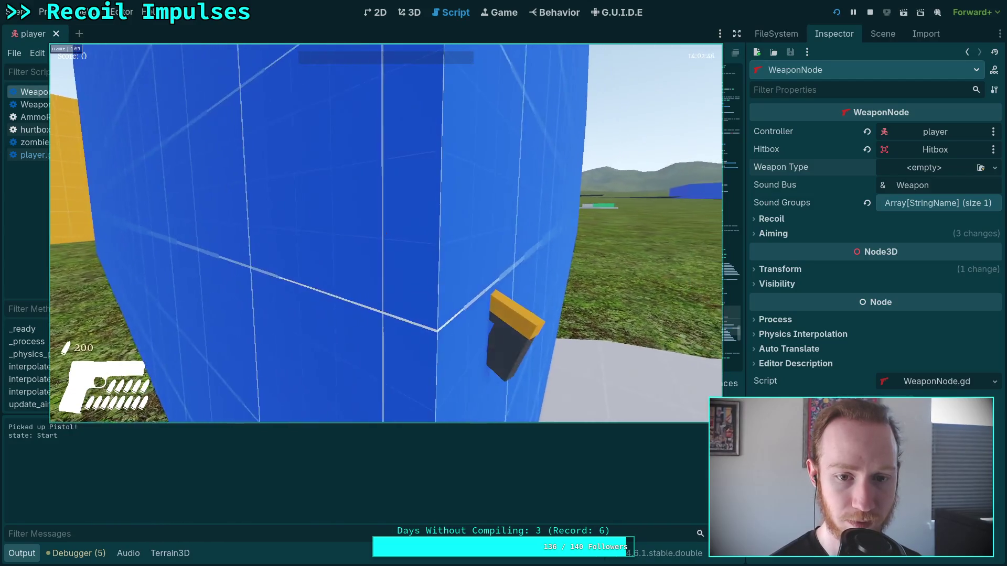
{"action": "key", "text": "w"}
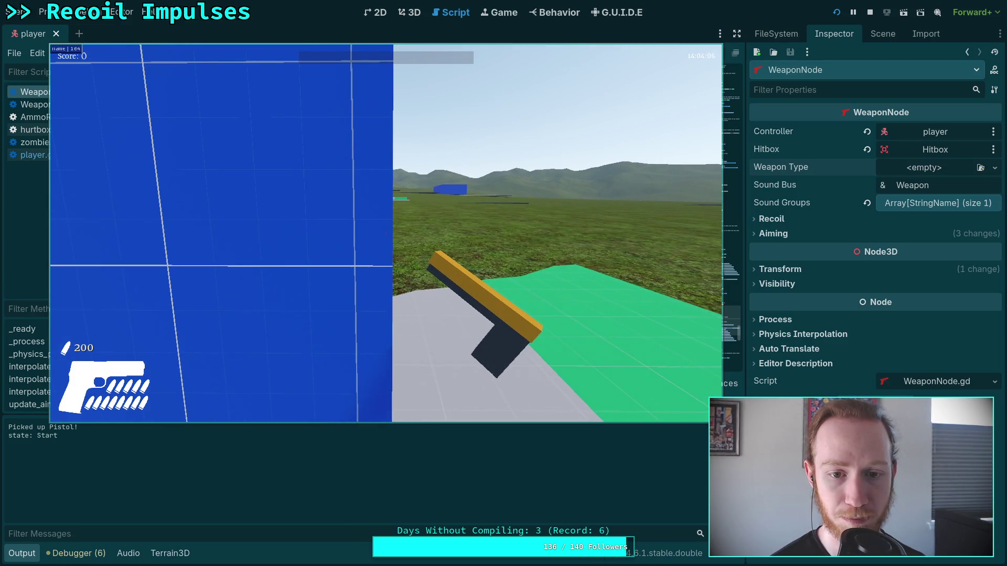
{"action": "key", "text": "a"}
{"action": "key", "text": "a"}
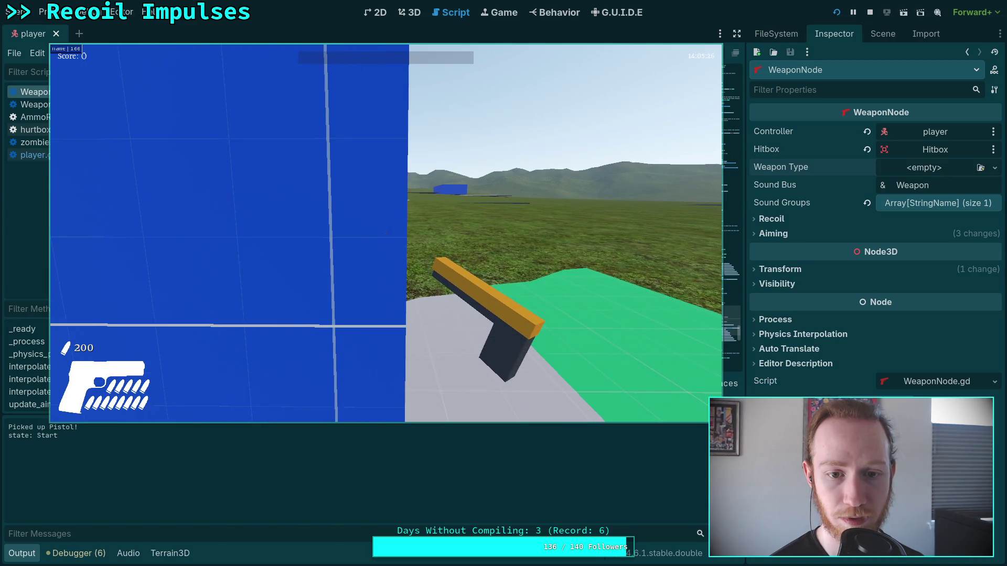
{"action": "key", "text": "s"}
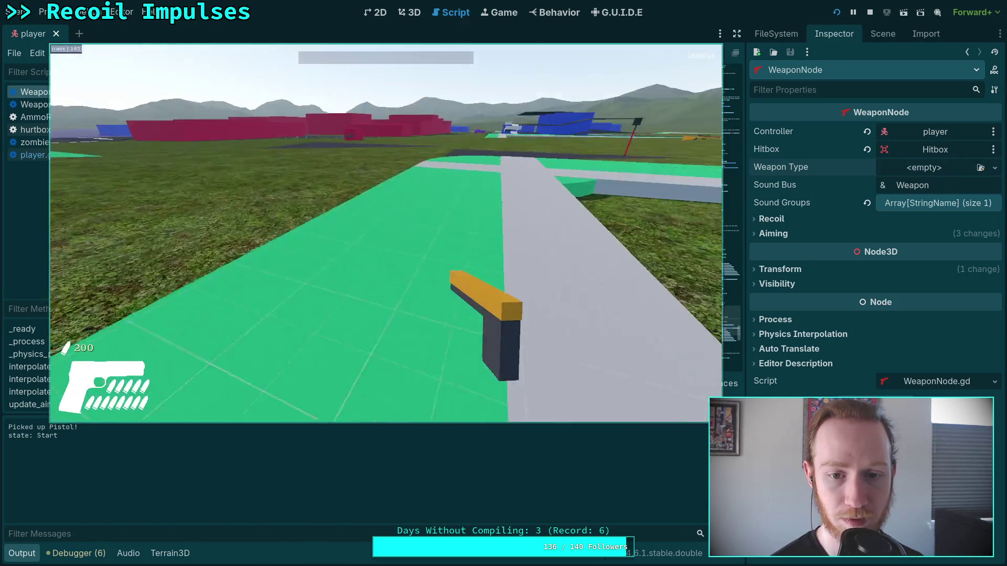
{"action": "key", "text": "Escape"}
{"action": "left_click", "coordinate": [386, 247]}
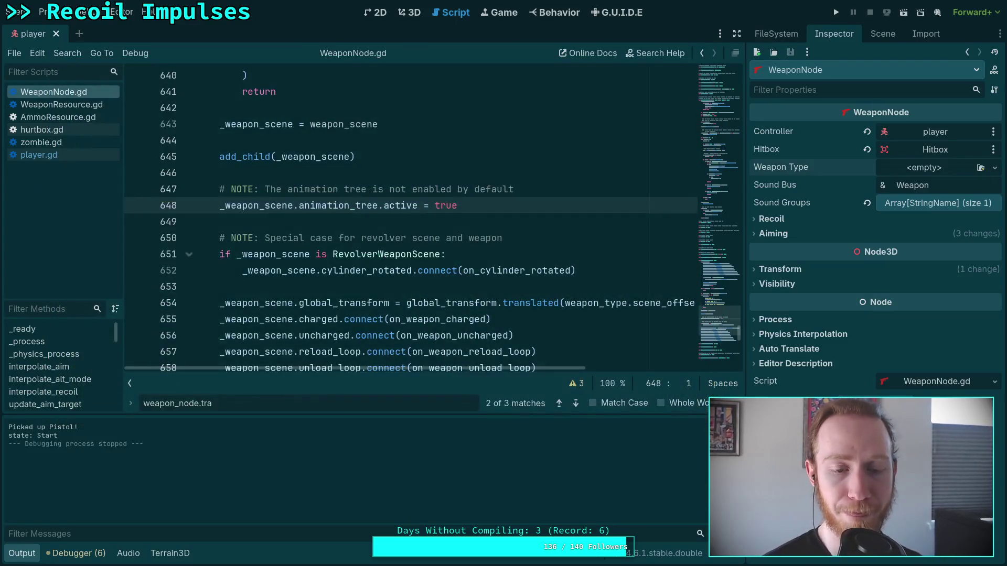
Step: Hide the output log and briefly expand and collapse the Recoil and Aiming settings
{"action": "left_click", "coordinate": [24, 554]}
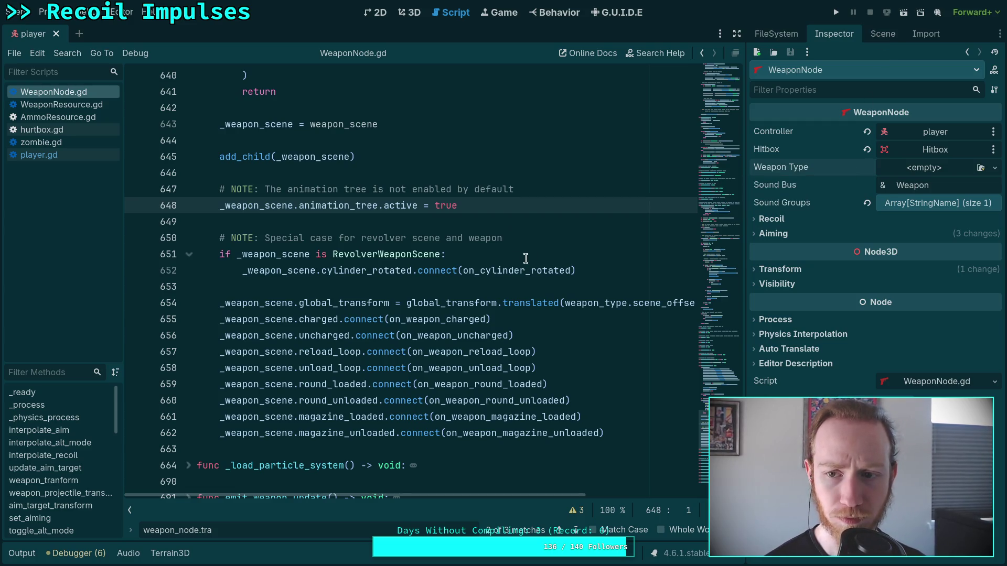
{"action": "left_click", "coordinate": [771, 219]}
{"action": "left_click", "coordinate": [771, 219]}
{"action": "left_click", "coordinate": [785, 234]}
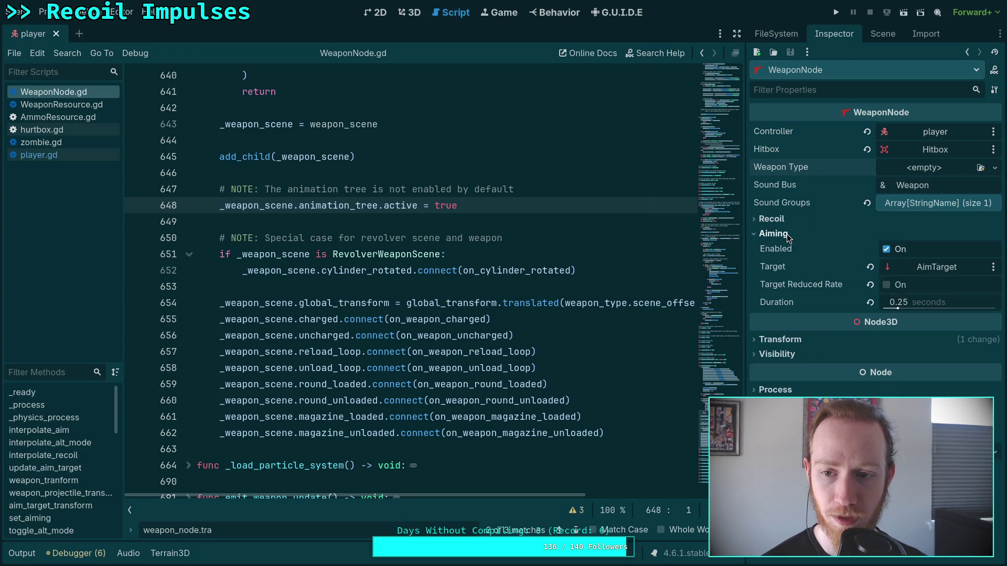
{"action": "left_click", "coordinate": [787, 234]}
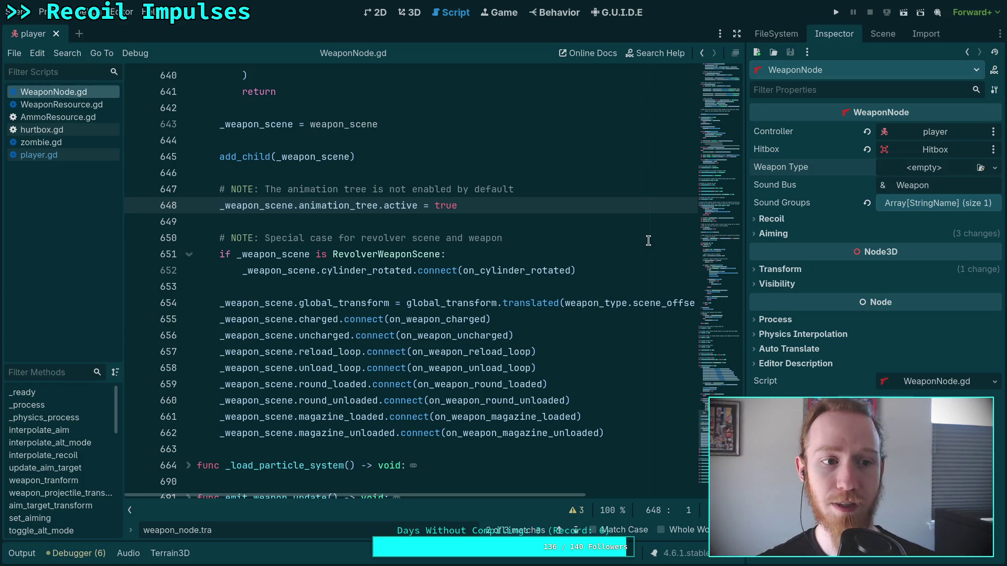
Step: Inspect the player node's properties, close the script search bar and scroll down the code
{"action": "left_click", "coordinate": [967, 52]}
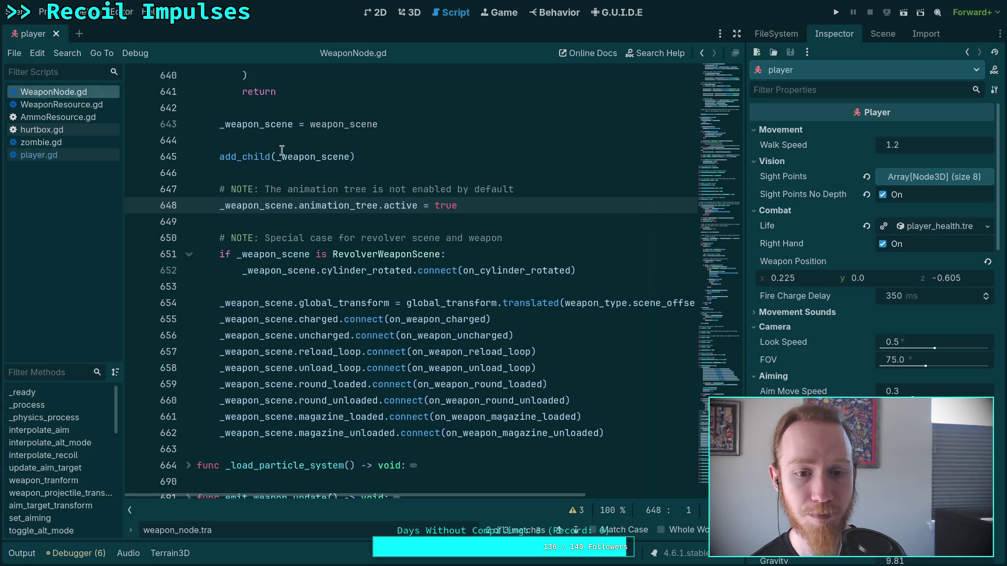
{"action": "left_click_drag", "start_coordinate": [720, 200], "coordinate": [723, 51]}
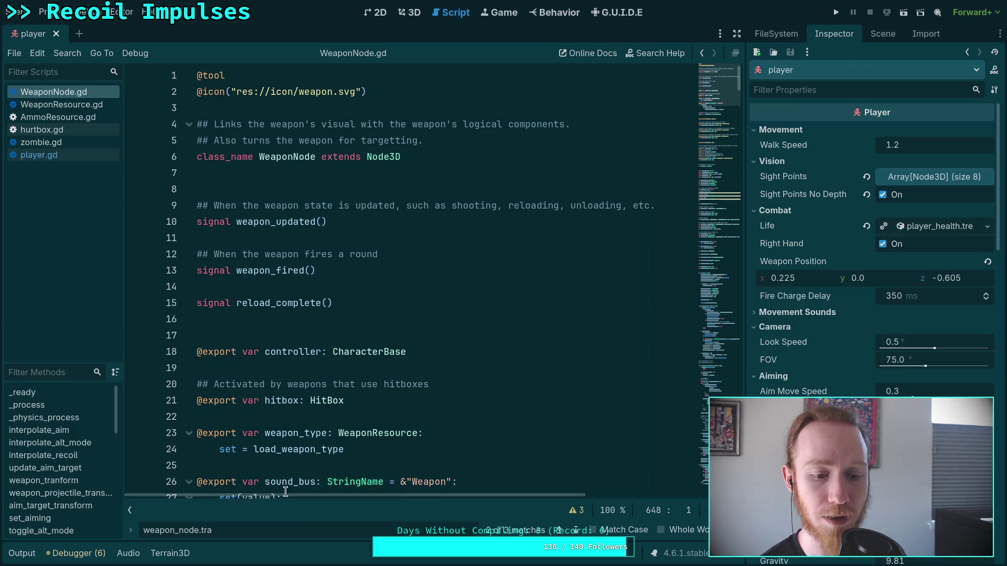
{"action": "key", "text": "Escape"}
{"action": "scroll", "coordinate": [388, 406], "scroll_direction": "down", "scroll_amount": 3}
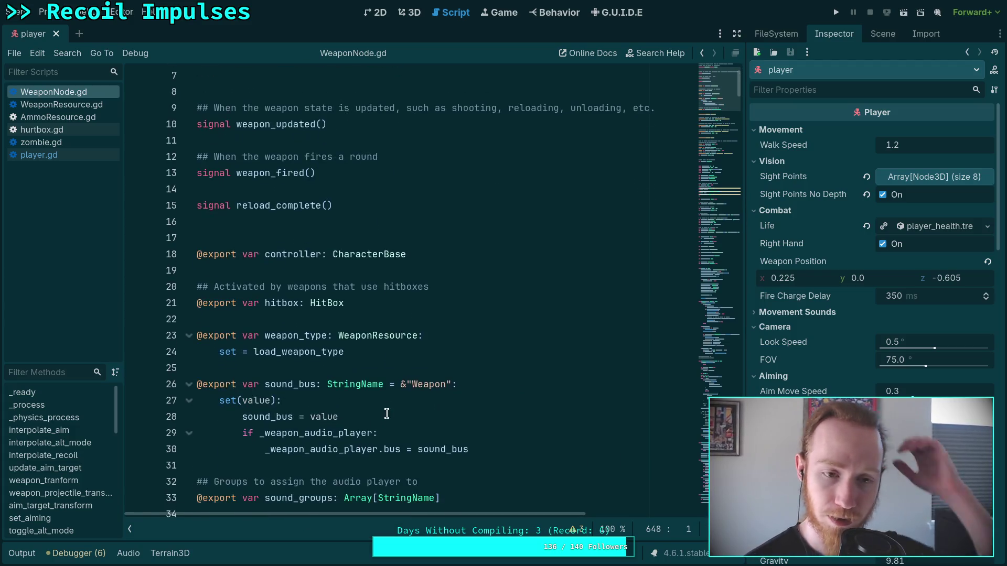
{"action": "scroll", "coordinate": [348, 426], "scroll_direction": "down", "scroll_amount": 4}
{"action": "scroll", "coordinate": [348, 426], "scroll_direction": "down", "scroll_amount": 12}
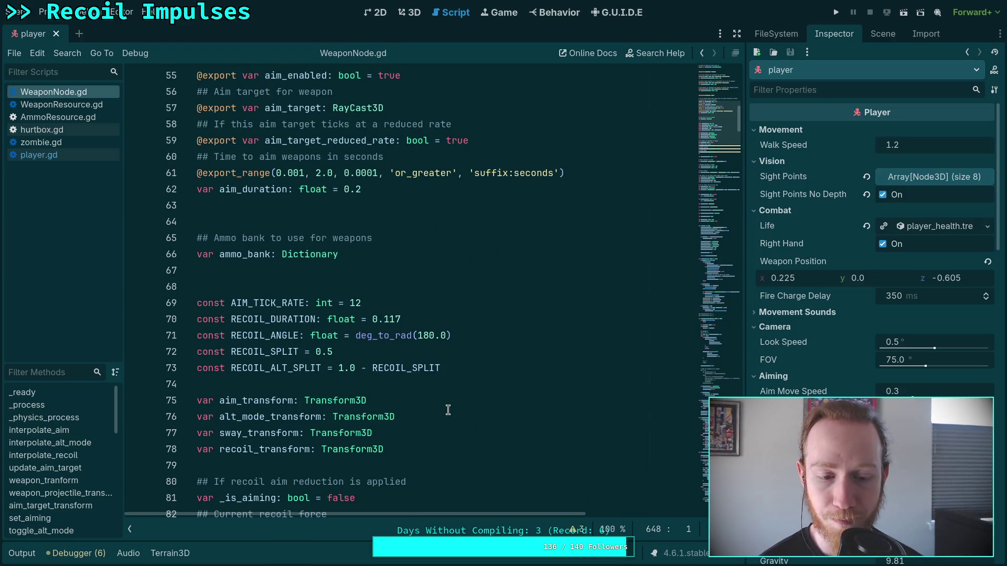
Step: Select WeaponNode to show its properties and open a new line below aim_duration in WeaponNode.gd
{"action": "left_click", "coordinate": [883, 34]}
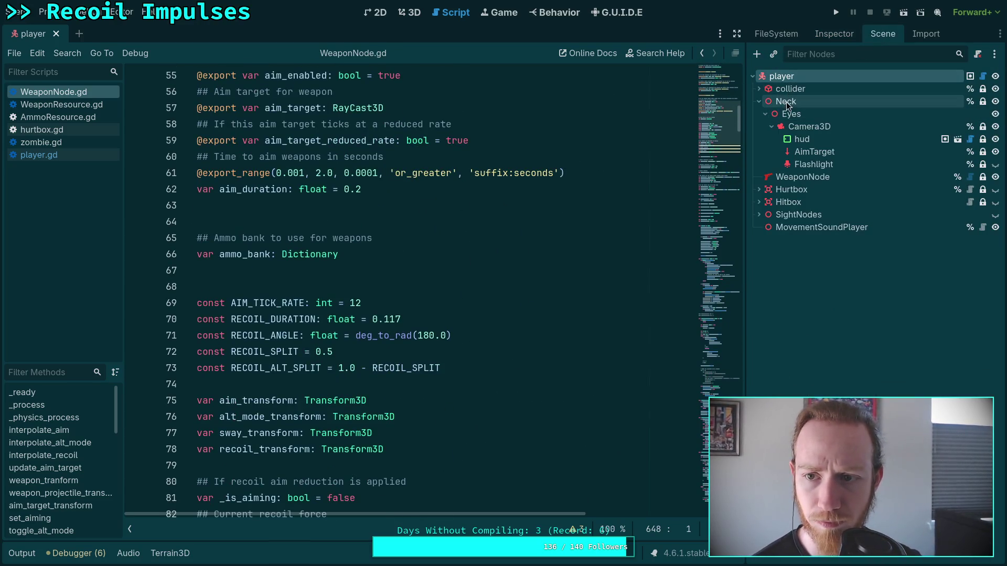
{"action": "left_click", "coordinate": [802, 177]}
{"action": "left_click", "coordinate": [826, 34]}
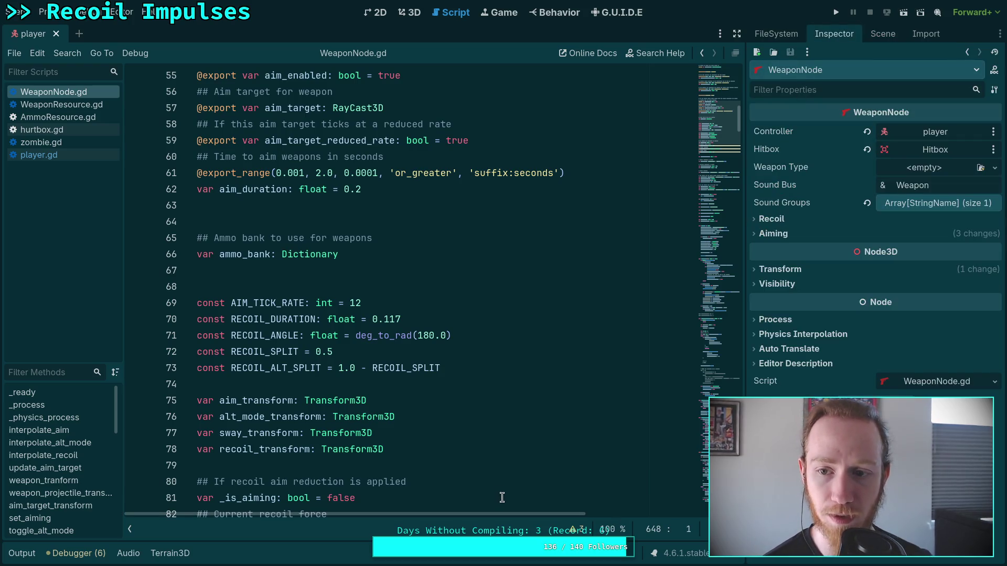
{"action": "left_click", "coordinate": [362, 229]}
{"action": "scroll", "coordinate": [460, 302], "scroll_direction": "up", "scroll_amount": 3}
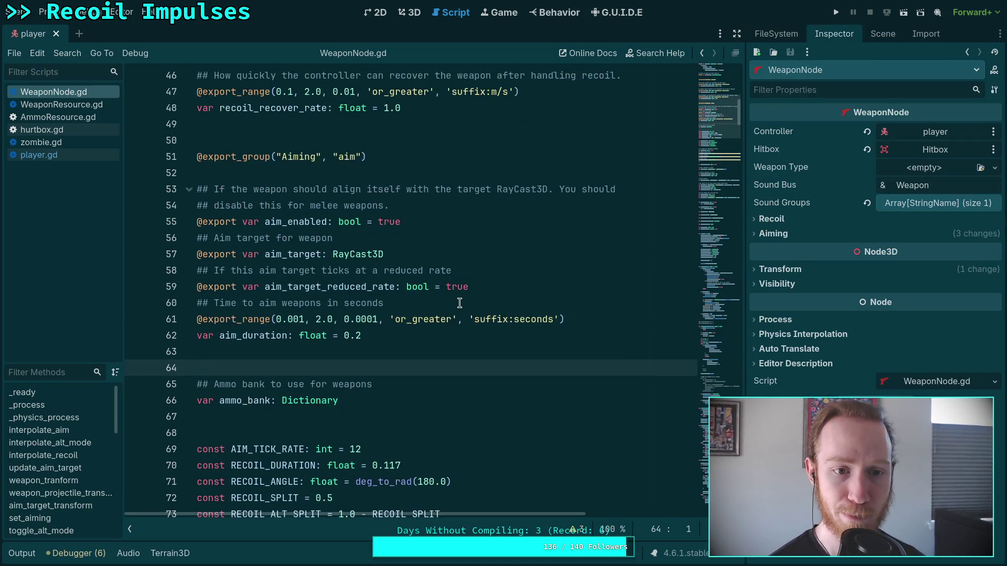
{"action": "key", "text": "Return"}
{"action": "key", "text": "Return"}
{"action": "key", "text": "Up"}
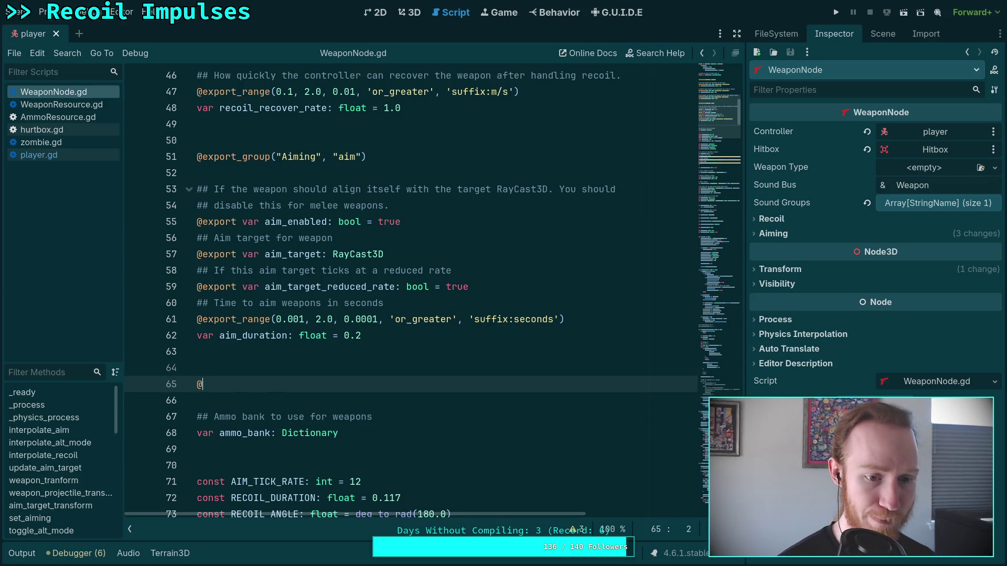
{"action": "type", "text": "export_group("}
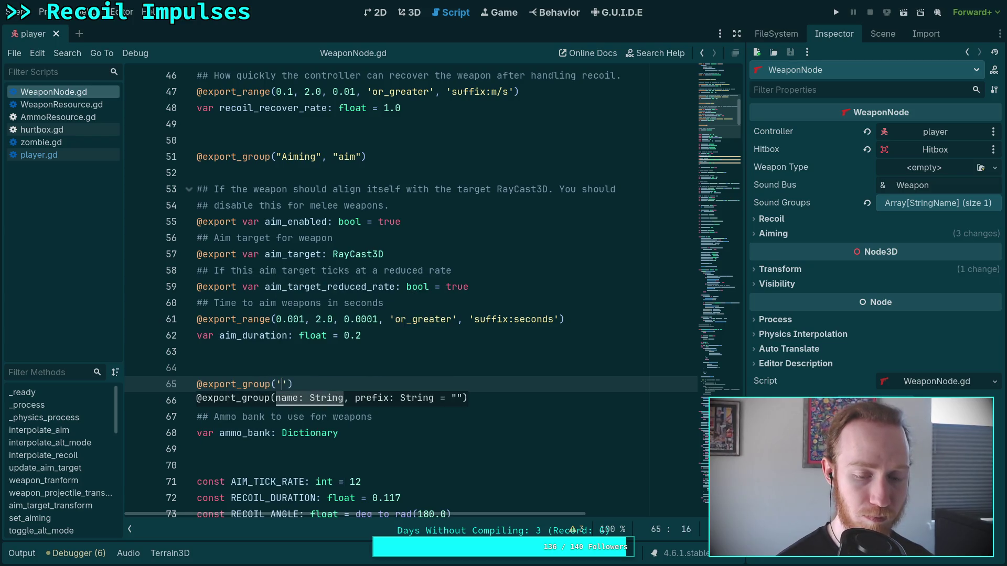
{"action": "type", "text": "ug'"}
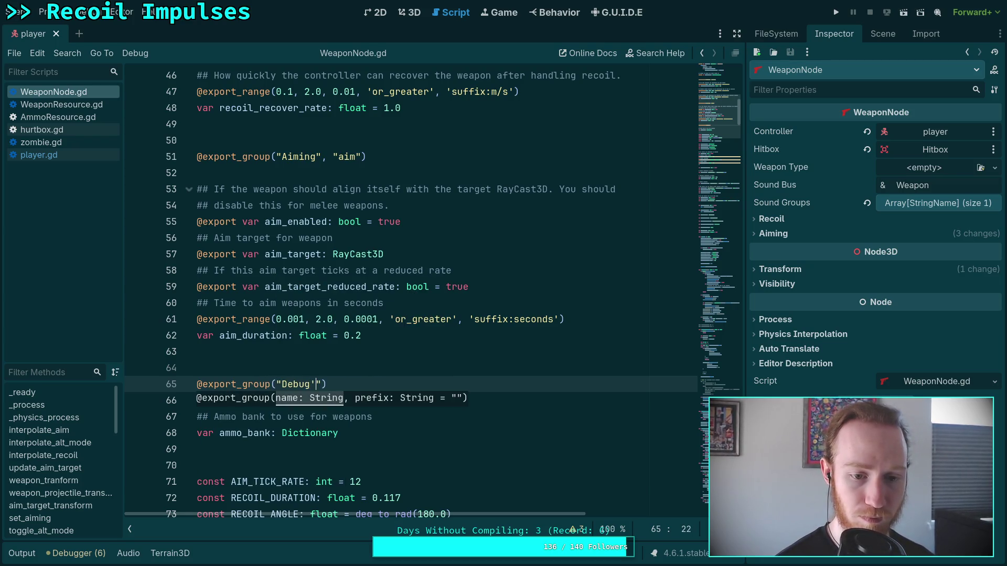
{"action": "type", "text": " \"debug"}
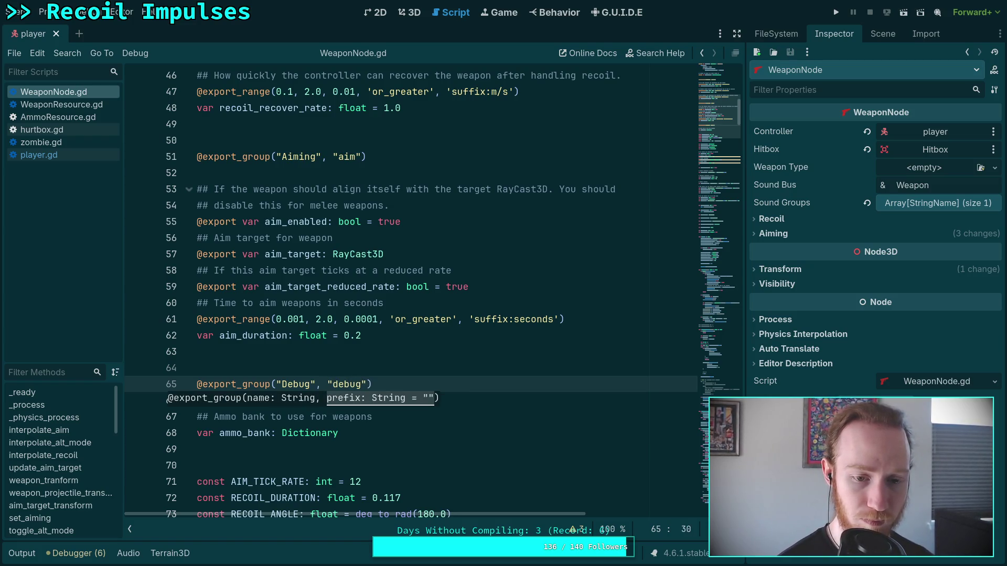
{"action": "key", "text": "Return"}
{"action": "key", "text": "Return"}
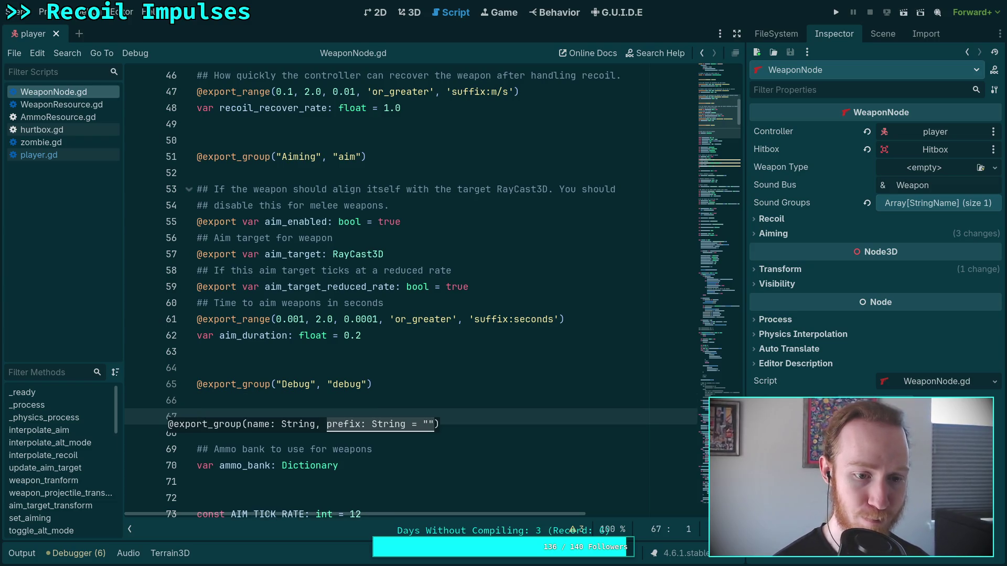
{"action": "type", "text": "@export"}
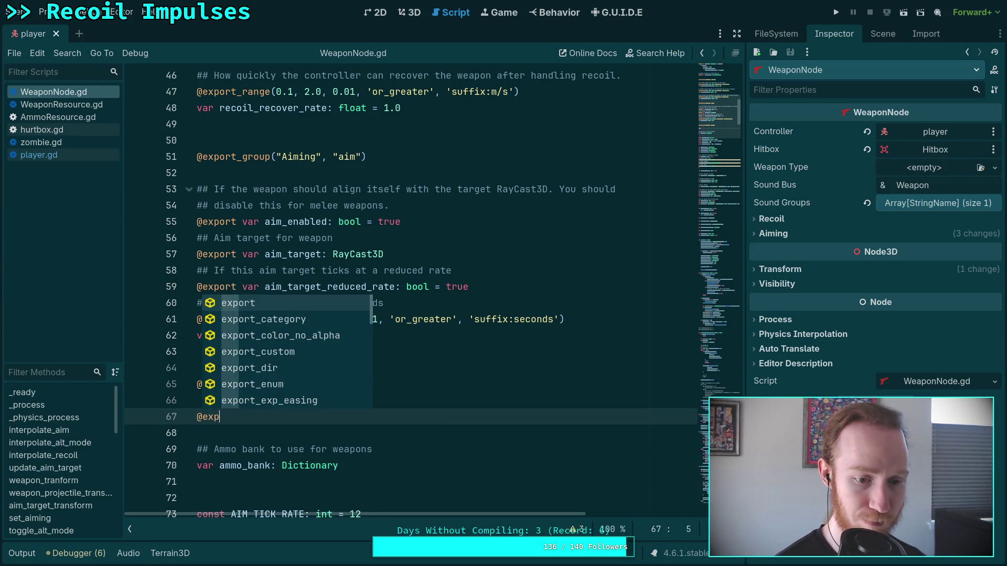
{"action": "key", "text": "BackSpace"}
{"action": "type", "text": "_gr"}
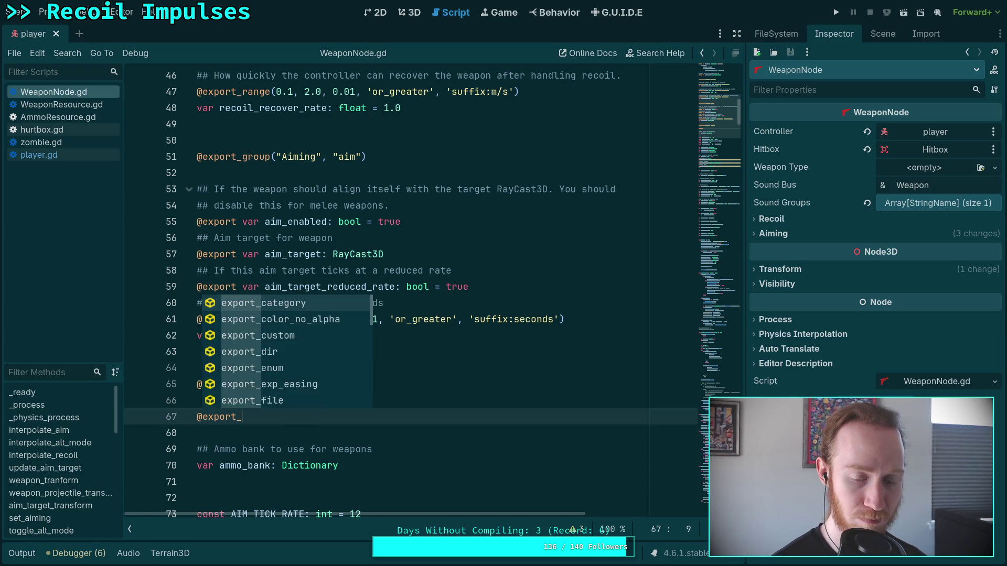
{"action": "key", "text": "BackSpace"}
{"action": "key", "text": "BackSpace"}
{"action": "type", "text": "cu"}
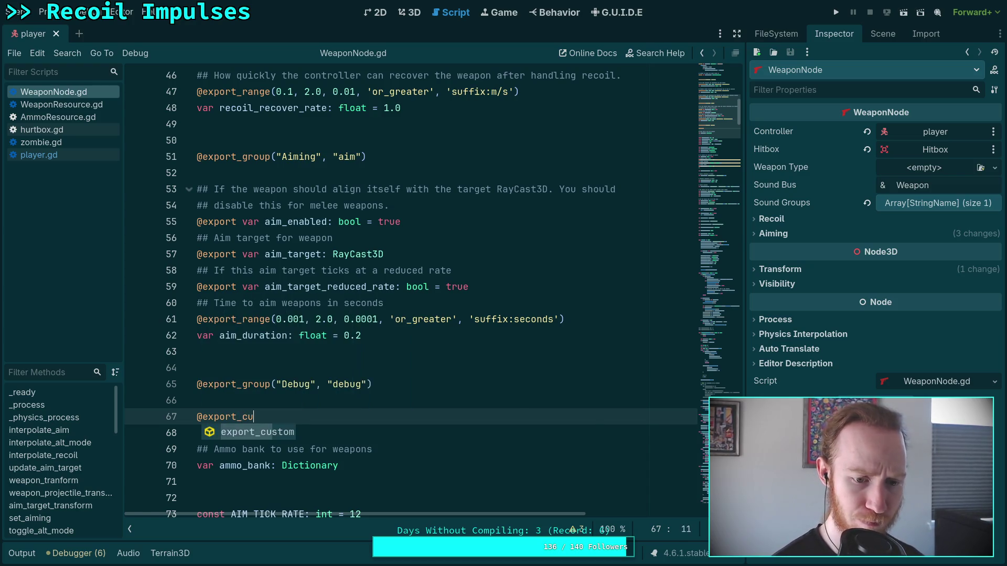
{"action": "key", "text": "Return"}
{"action": "type", "text": "Groups"}
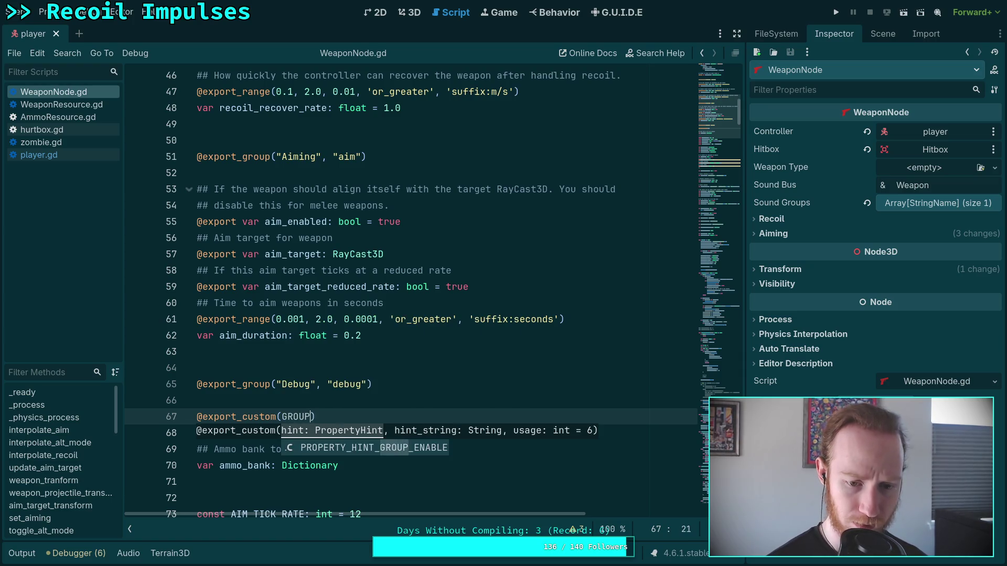
{"action": "key", "text": "ctrl+BackSpace"}
{"action": "type", "text": "GROUP"}
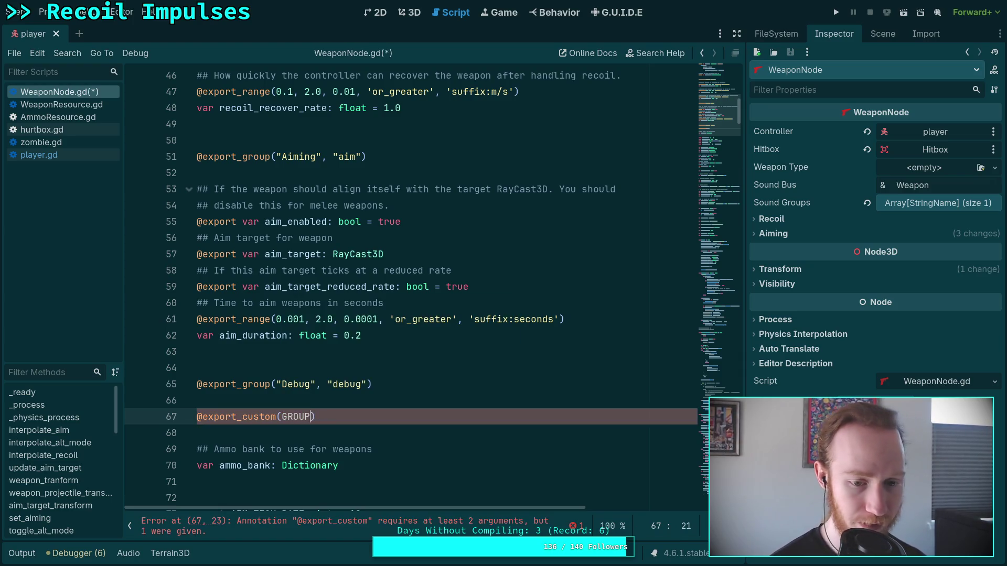
{"action": "key", "text": "Down"}
{"action": "key", "text": "Down"}
{"action": "key", "text": "Down"}
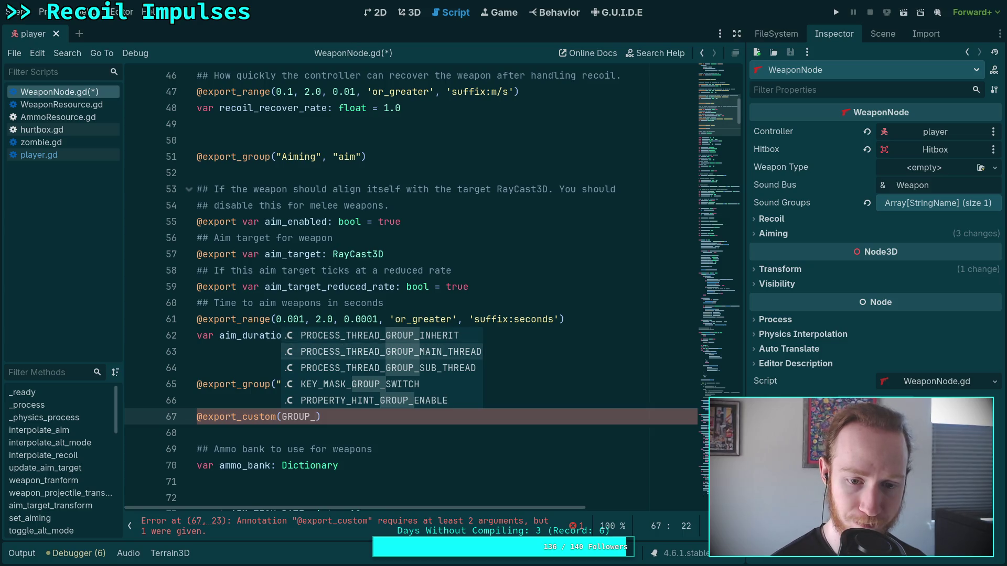
{"action": "key", "text": "Return"}
{"action": "type", "text": ", 'checkbox_only"}
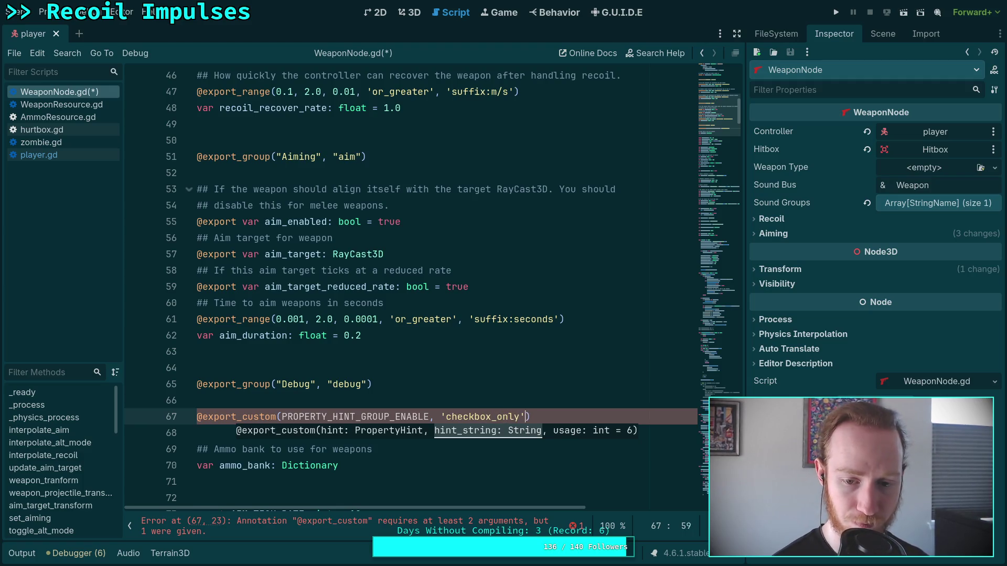
{"action": "key", "text": "End"}
{"action": "key", "text": "Return"}
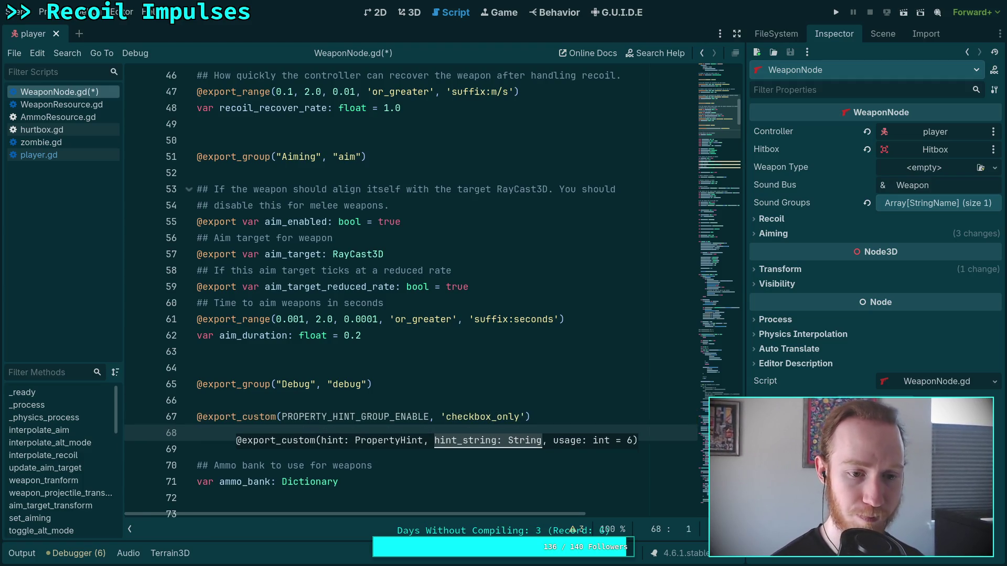
Step: Declare var debug_enabled: bool = false and save WeaponNode.gd
{"action": "type", "text": "var d"}
{"action": "type", "text": "ug_enabl"}
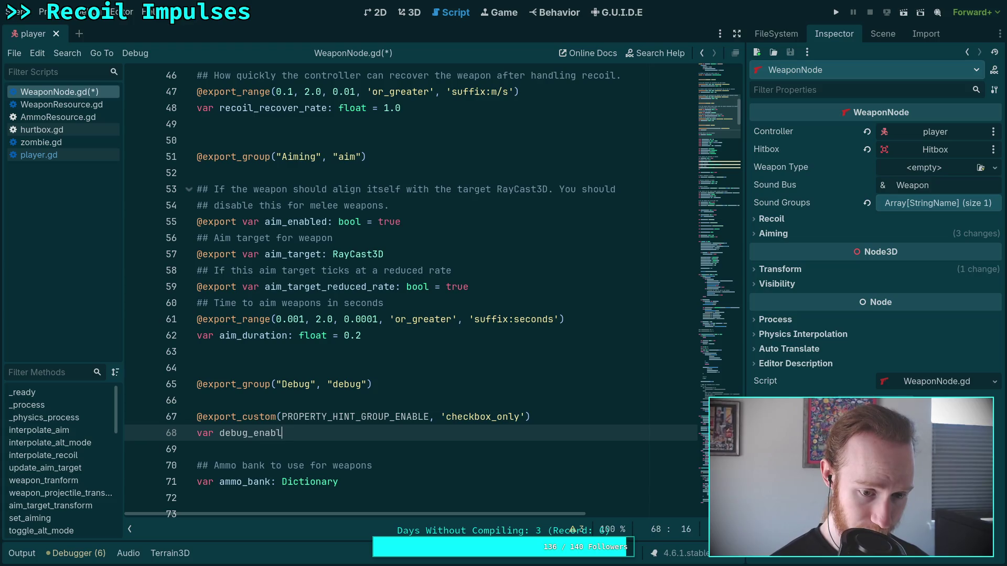
{"action": "key", "text": "Down"}
{"action": "key", "text": "Up"}
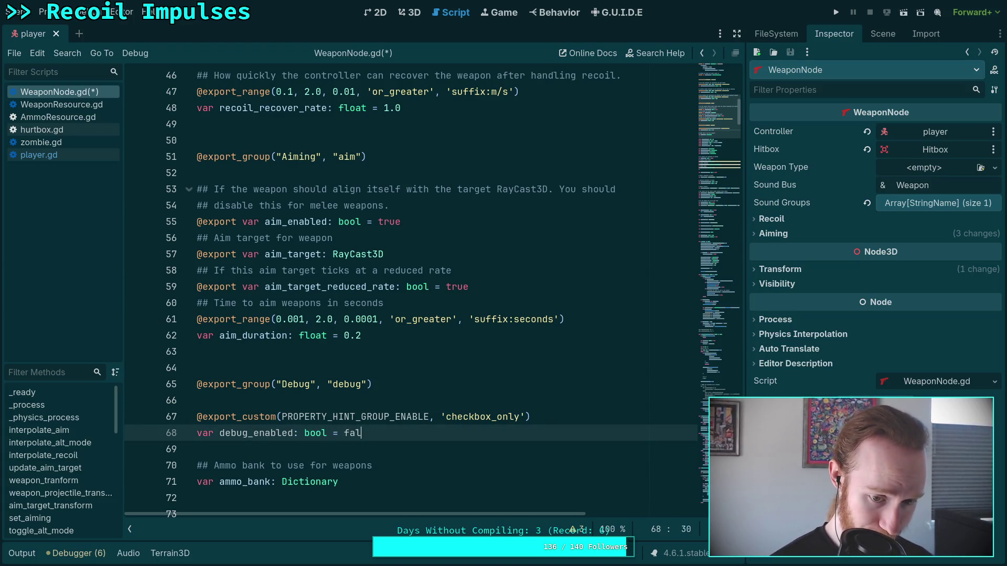
{"action": "key", "text": "Return"}
{"action": "key", "text": "Return"}
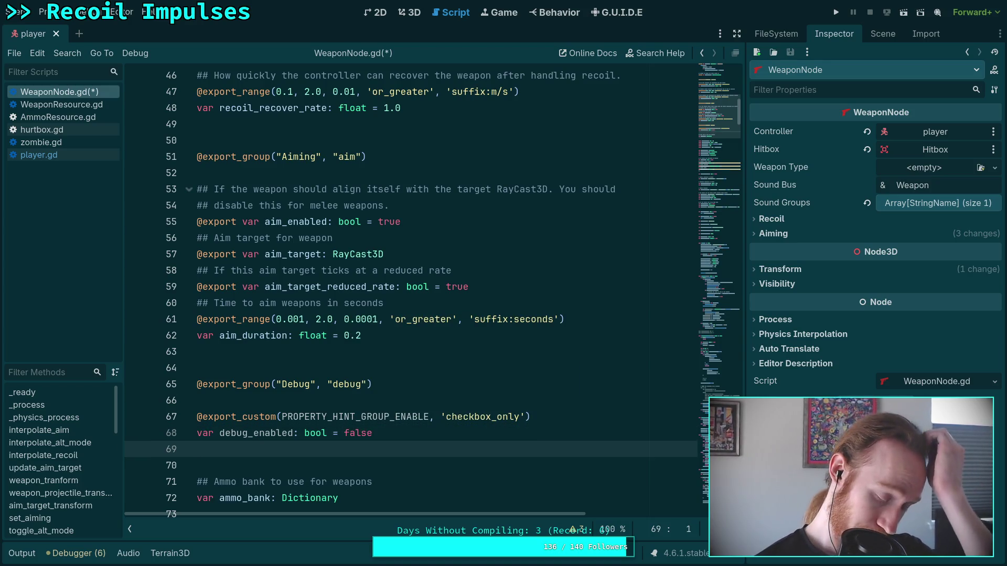
{"action": "key", "text": "ctrl+s"}
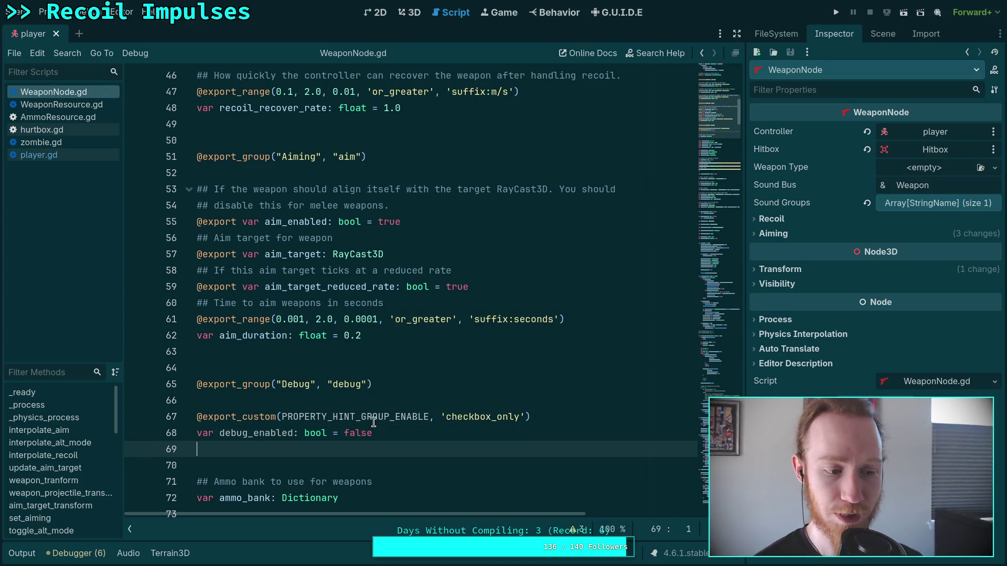
{"action": "scroll", "coordinate": [421, 373], "scroll_direction": "down", "scroll_amount": 3}
Step: Scroll down to _physics_process and select the fire_projectiles call on line 220
{"action": "scroll", "coordinate": [420, 374], "scroll_direction": "down", "scroll_amount": 7}
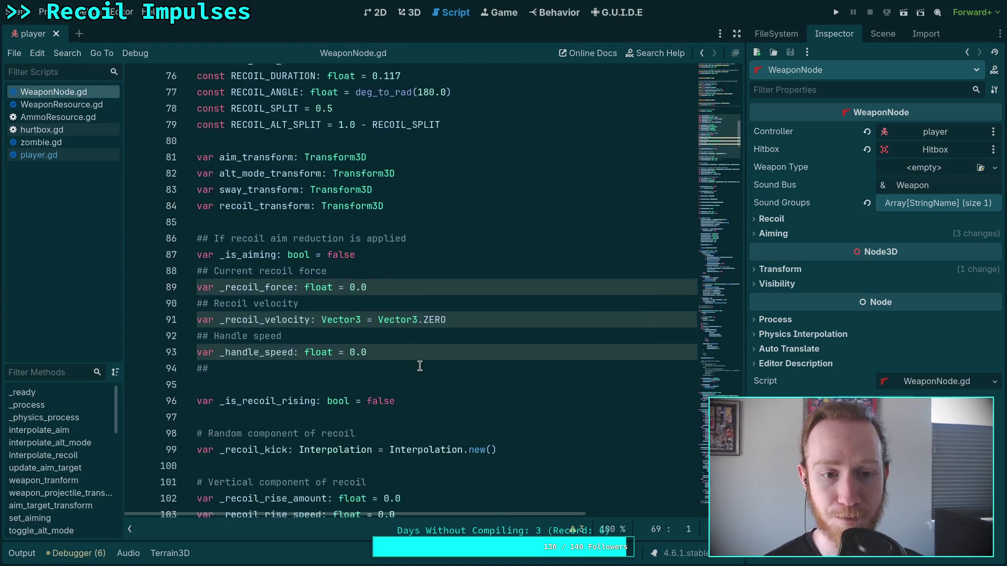
{"action": "scroll", "coordinate": [534, 331], "scroll_direction": "down", "scroll_amount": 2}
{"action": "scroll", "coordinate": [534, 331], "scroll_direction": "down", "scroll_amount": 20}
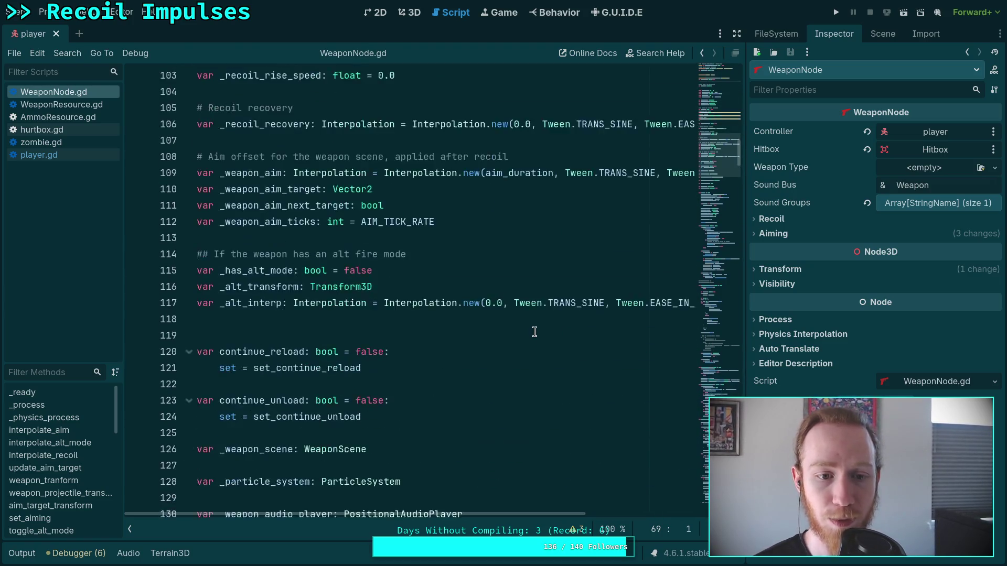
{"action": "scroll", "coordinate": [534, 332], "scroll_direction": "down", "scroll_amount": 8}
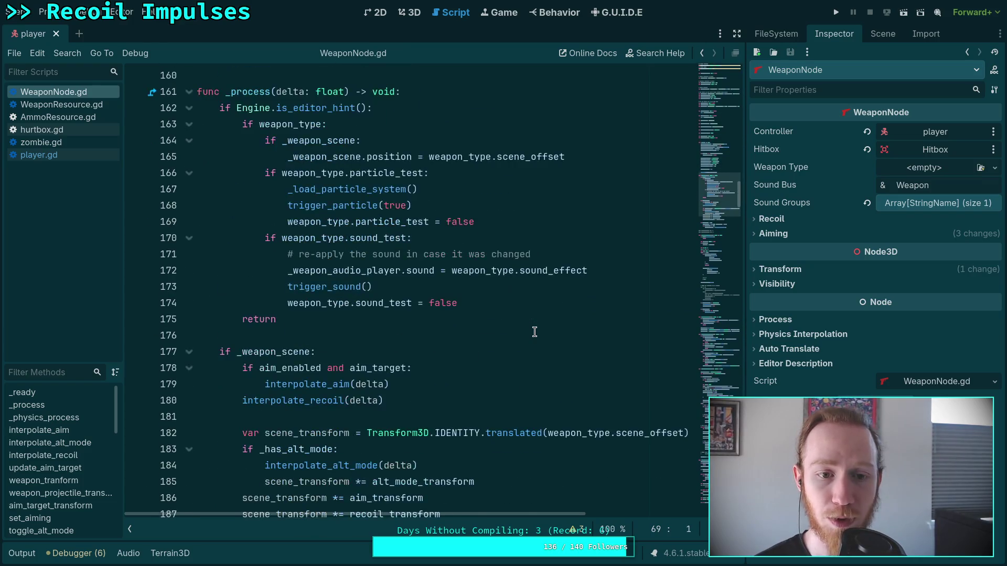
{"action": "scroll", "coordinate": [535, 331], "scroll_direction": "down", "scroll_amount": 8}
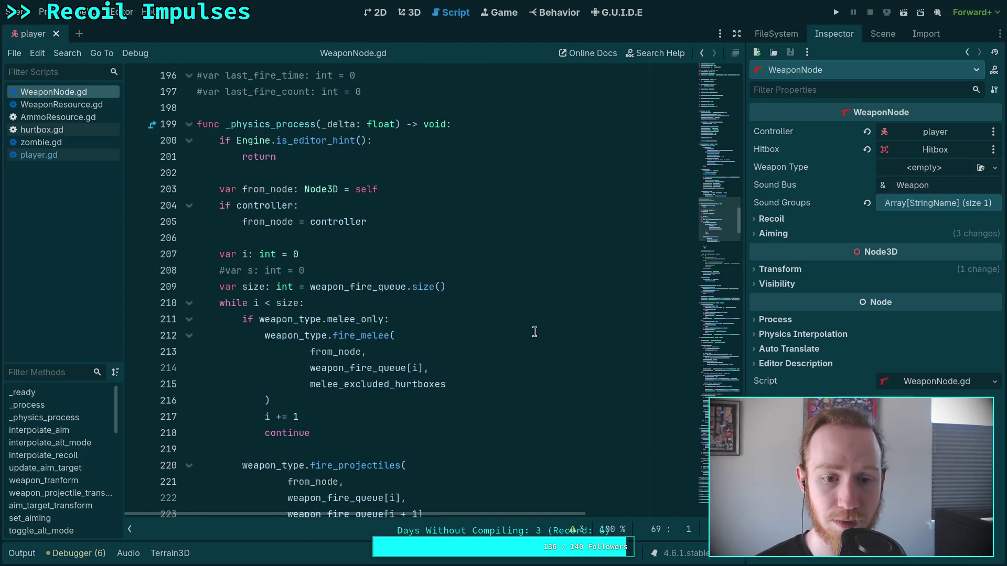
{"action": "scroll", "coordinate": [477, 352], "scroll_direction": "down", "scroll_amount": 1}
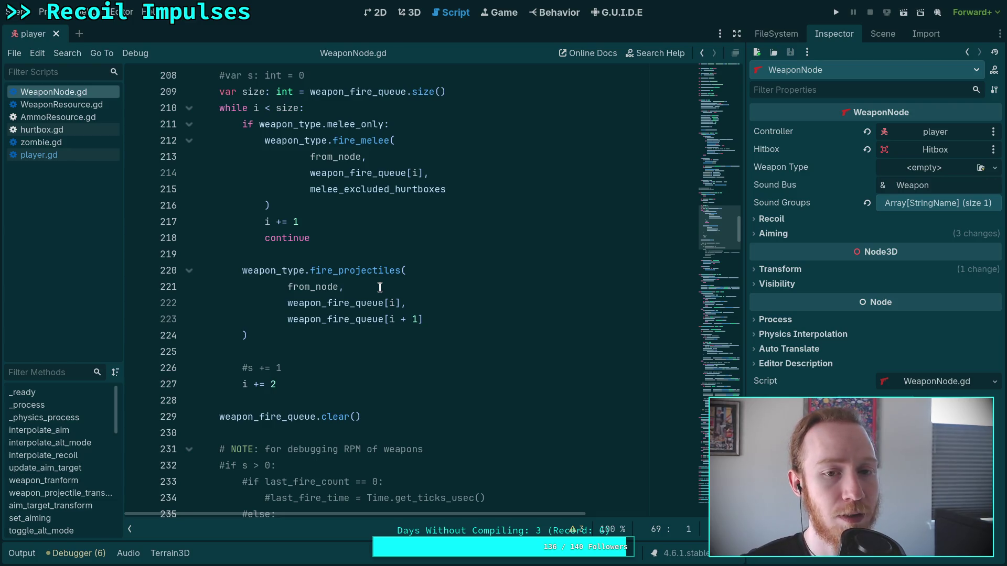
{"action": "double_click", "coordinate": [348, 271]}
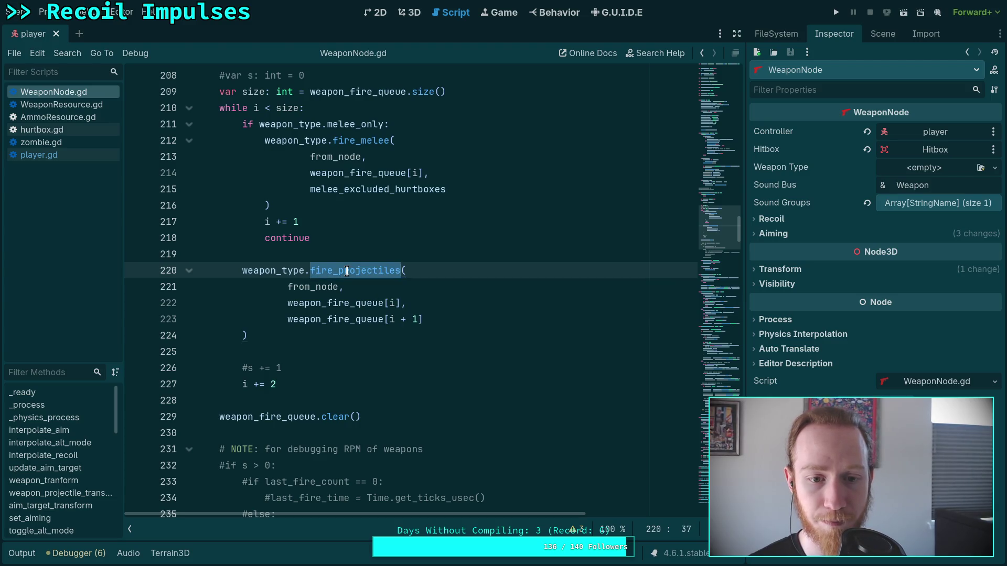
Step: Look up the fire_projectiles definition and scroll to its debug_enabled hit and miss blocks
{"action": "right_click", "coordinate": [348, 273]}
{"action": "left_click", "coordinate": [391, 503]}
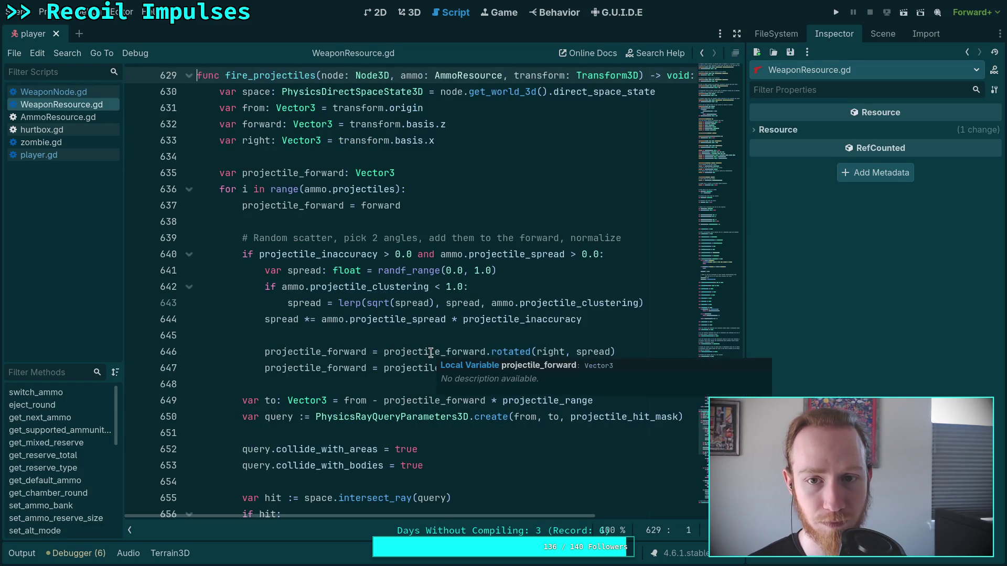
{"action": "scroll", "coordinate": [431, 352], "scroll_direction": "down", "scroll_amount": 10}
{"action": "scroll", "coordinate": [430, 352], "scroll_direction": "down", "scroll_amount": 1}
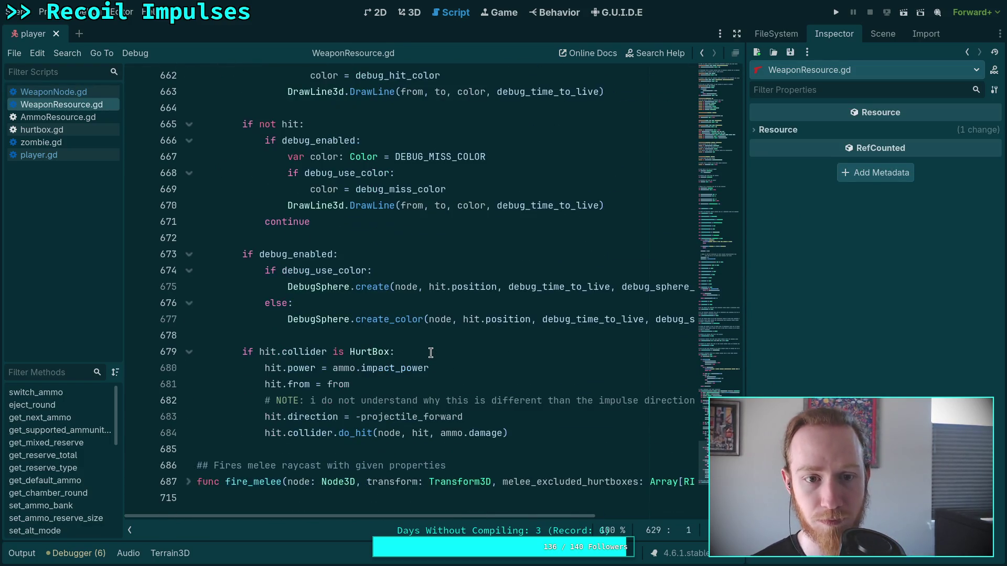
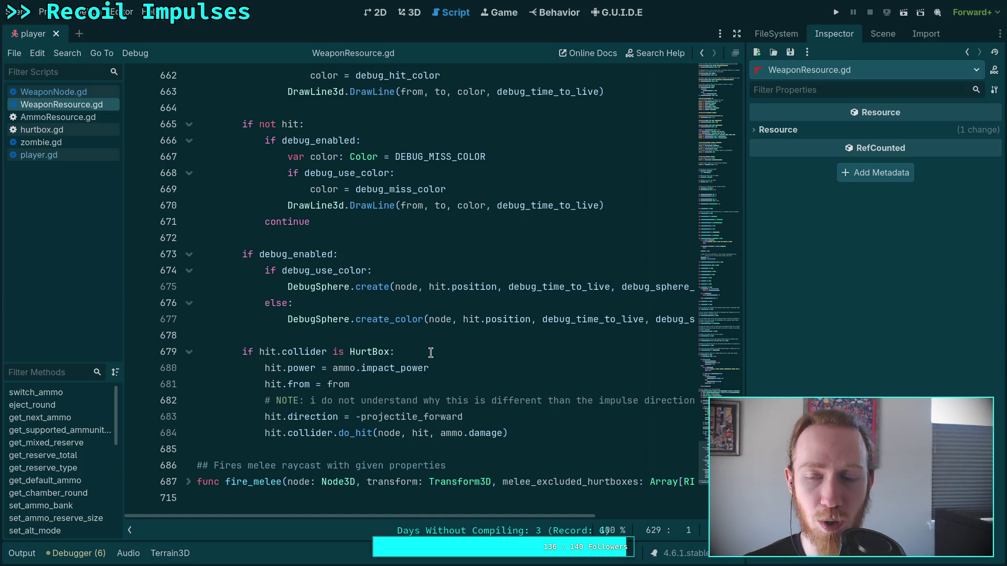
Step: Open the pistol.tres weapon resource from the FileSystem and show its properties in the Inspector
{"action": "left_click", "coordinate": [868, 33]}
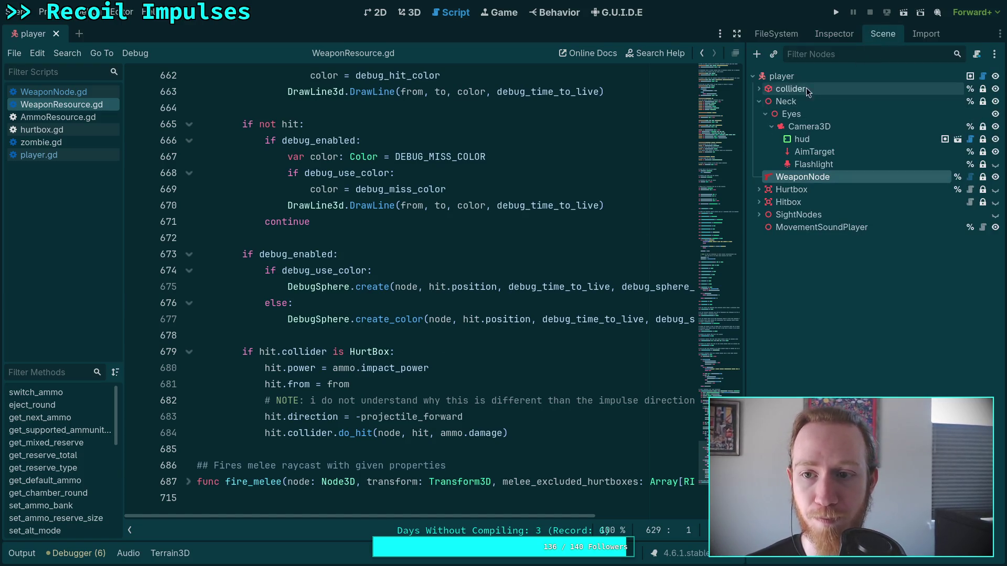
{"action": "left_click", "coordinate": [784, 34]}
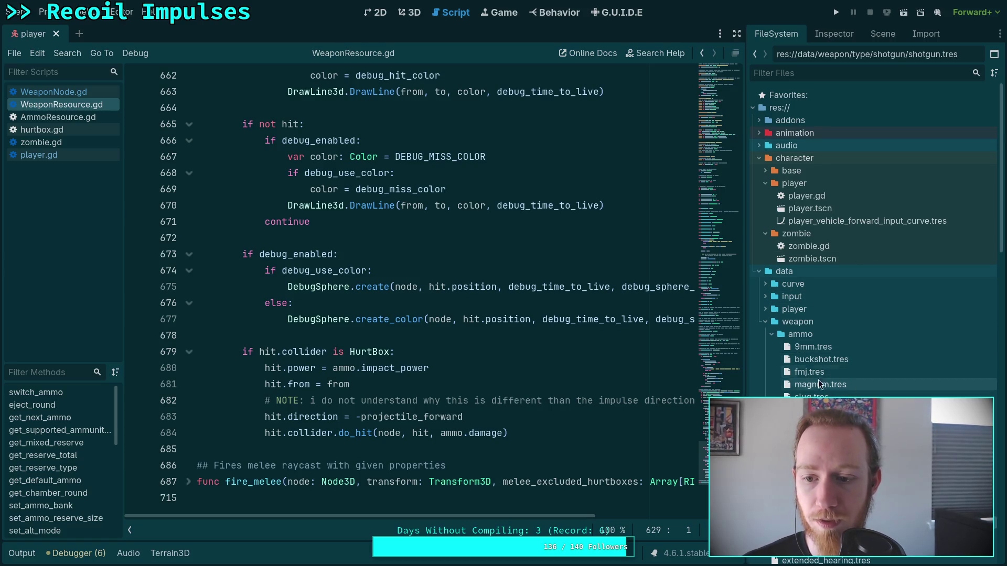
{"action": "left_click", "coordinate": [818, 422]}
{"action": "left_click", "coordinate": [850, 35]}
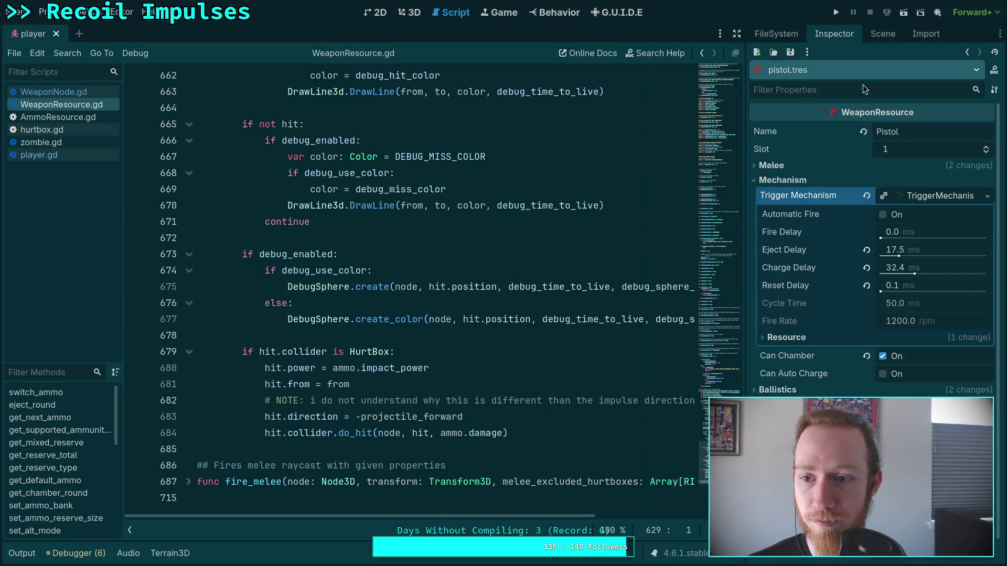
Step: Fold Mechanism, expand the Display group, scroll down to the Debug settings, and save
{"action": "left_click", "coordinate": [784, 181]}
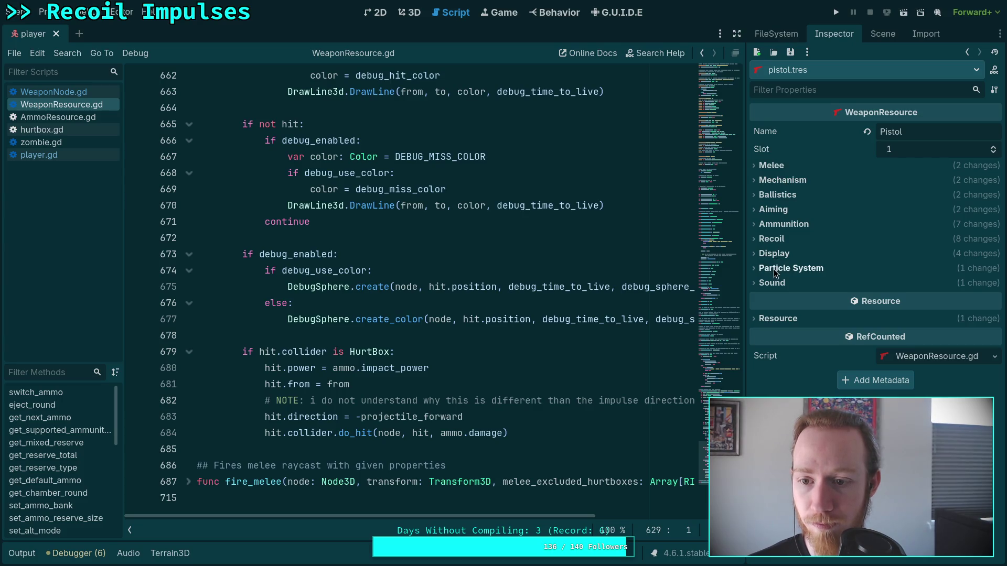
{"action": "left_click", "coordinate": [775, 254]}
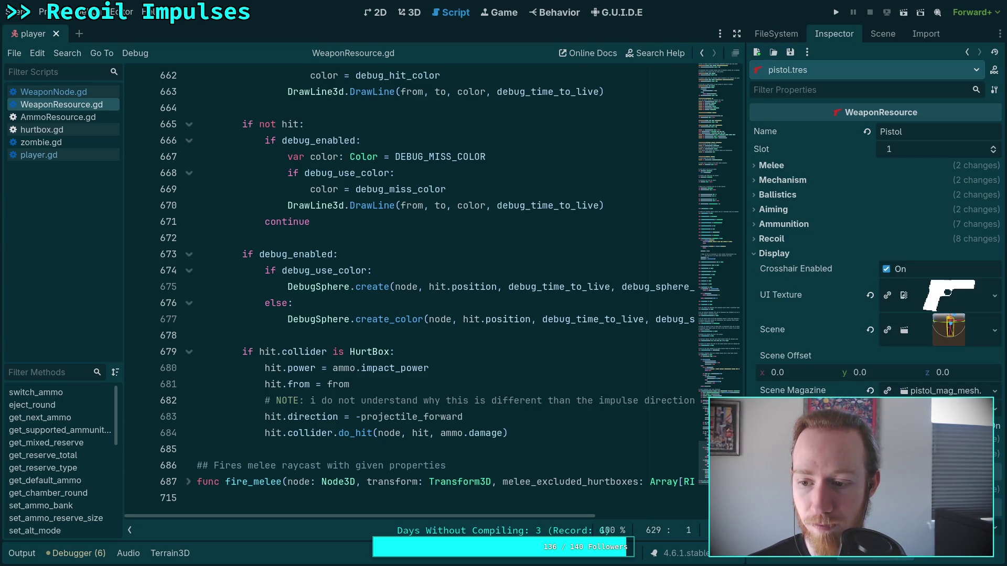
{"action": "scroll", "coordinate": [870, 236], "scroll_direction": "down", "scroll_amount": 4}
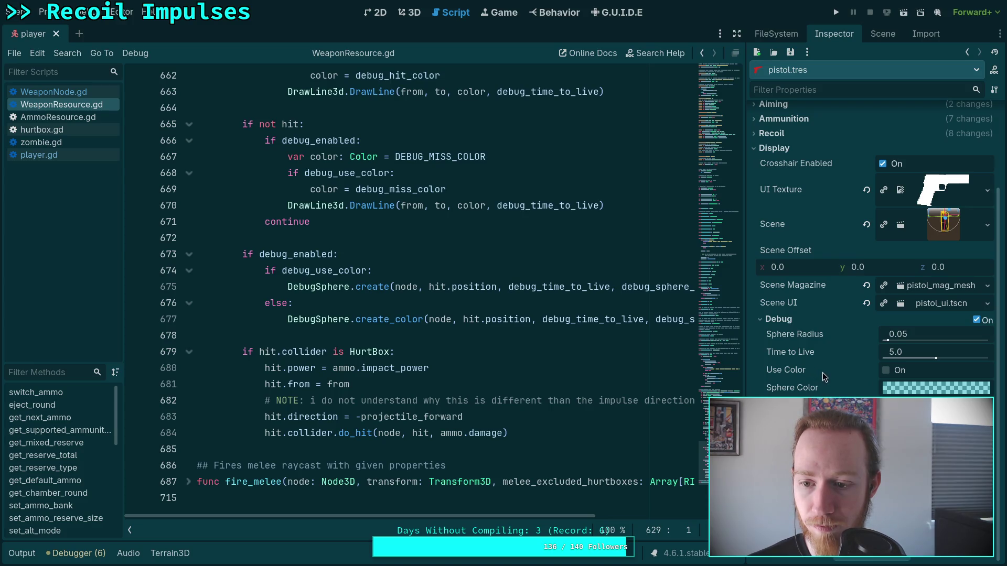
{"action": "key", "text": "ctrl+s"}
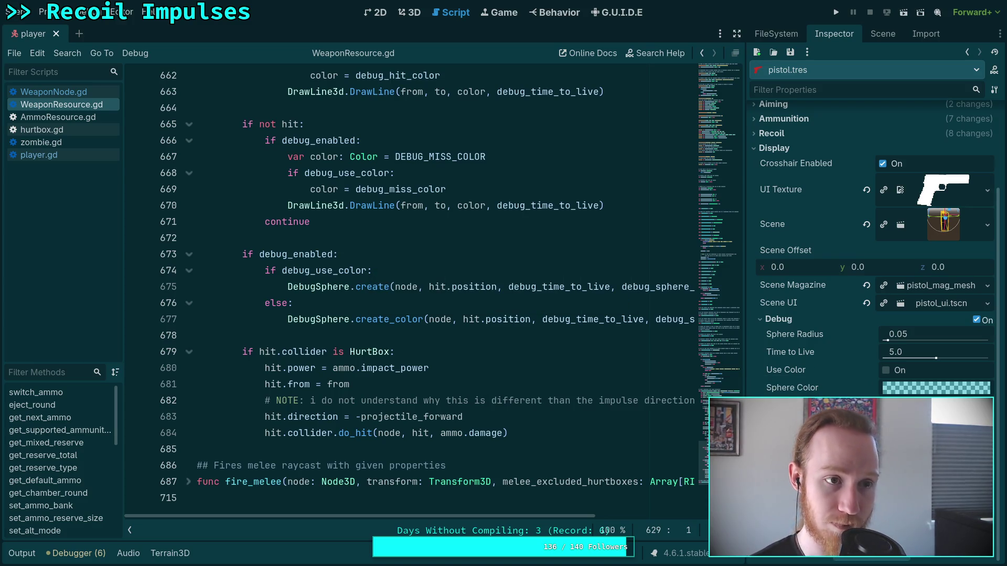
Step: Run the project, pick up the pistol, and walk toward the blue wall
{"action": "left_click", "coordinate": [842, 15]}
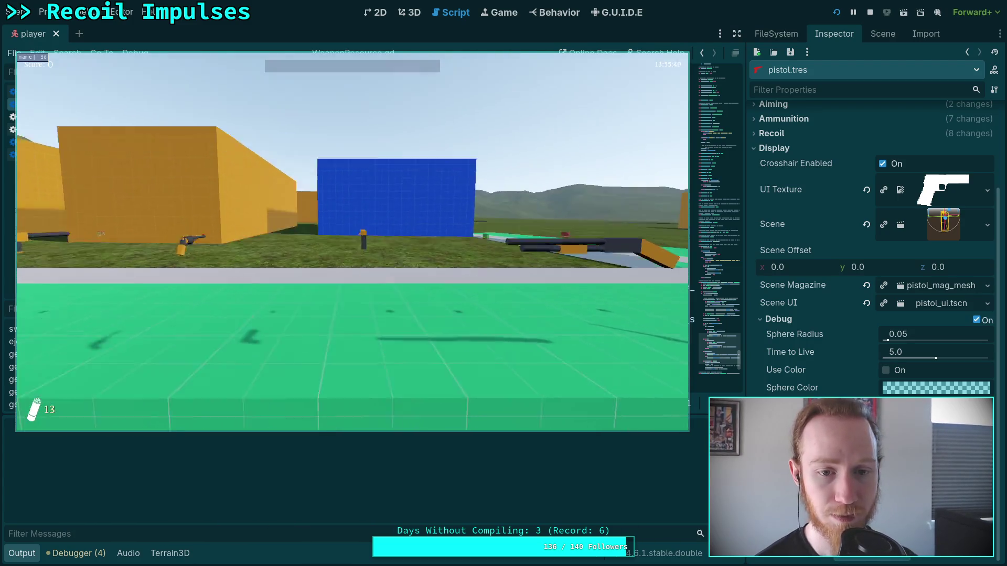
{"action": "key", "text": "w"}
{"action": "left_click", "coordinate": [353, 241]}
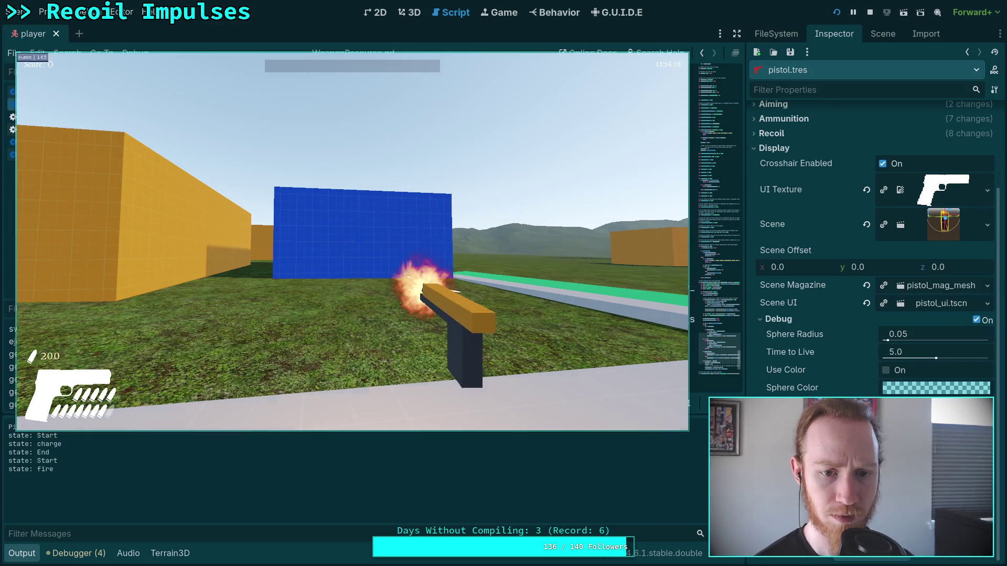
{"action": "key", "text": "w"}
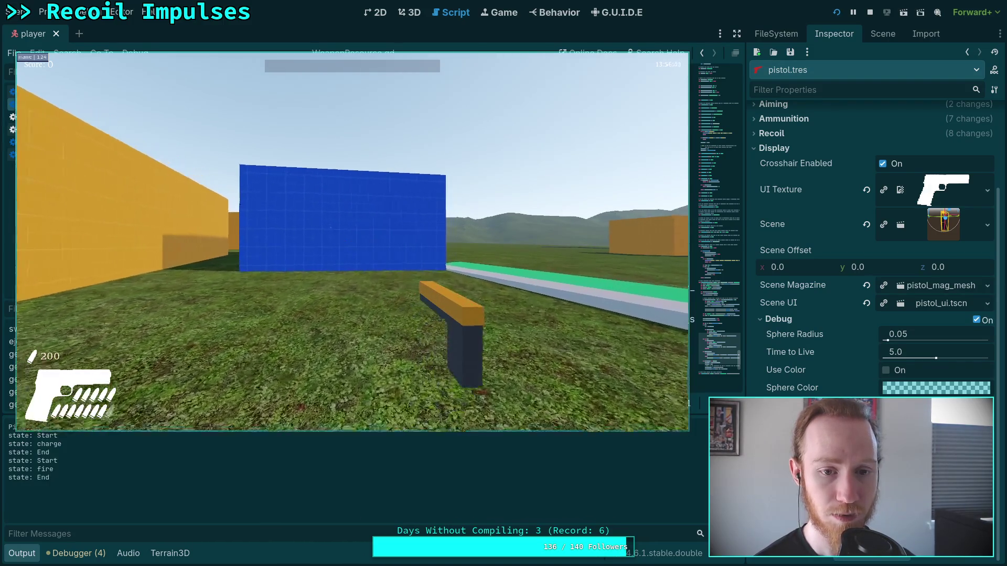
{"action": "key", "text": "w"}
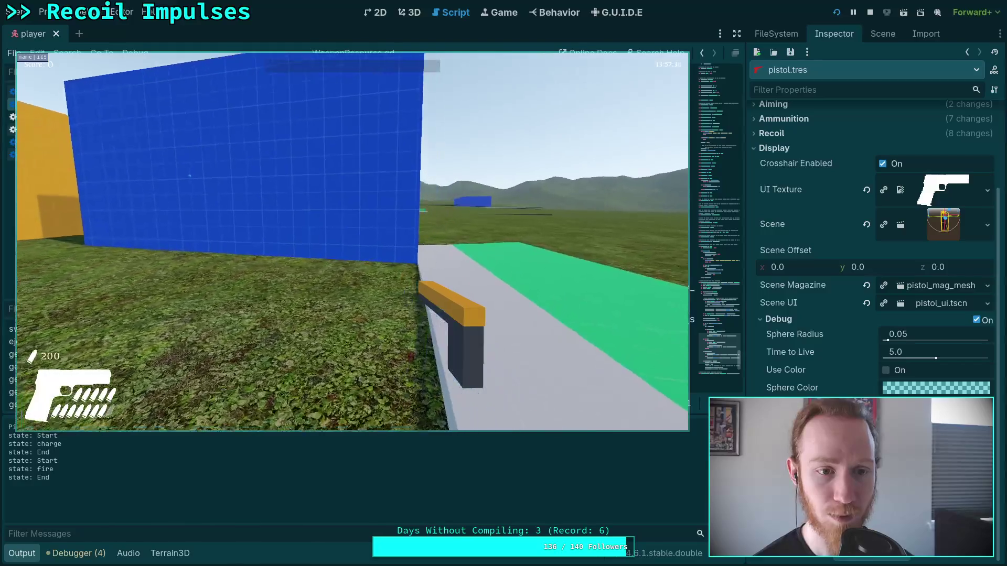
{"action": "key", "text": "w"}
Step: Fire several test shots at the blue wall, reload, then exit the game to the editor
{"action": "left_click", "coordinate": [353, 241]}
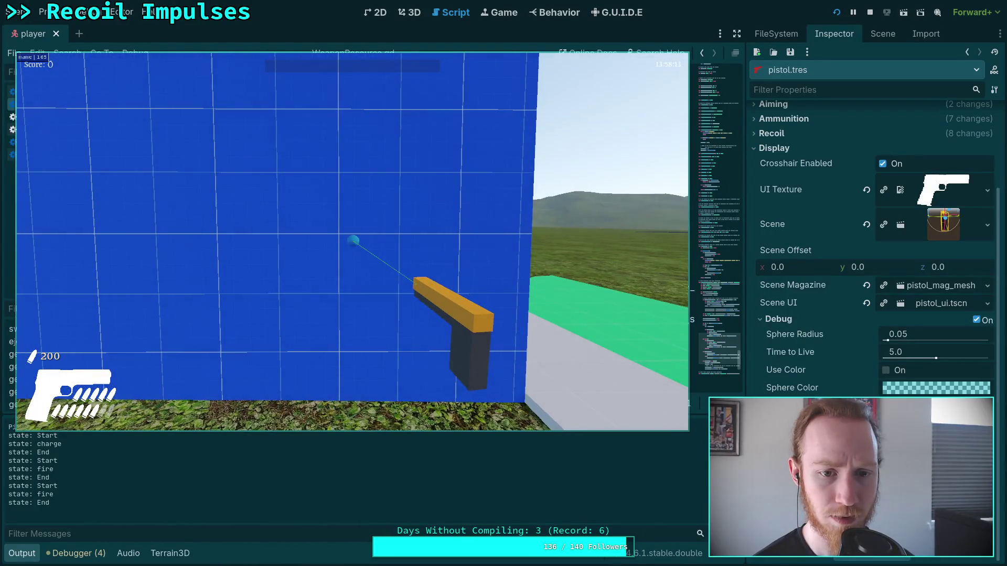
{"action": "mouse_move", "coordinate": [353, 241]}
{"action": "left_click", "coordinate": [352, 241]}
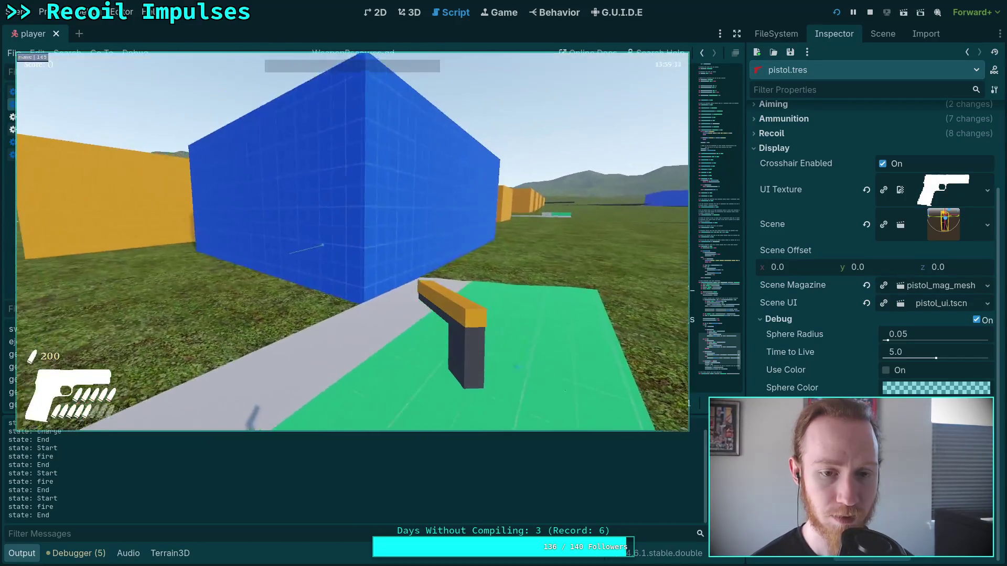
{"action": "key", "text": "s"}
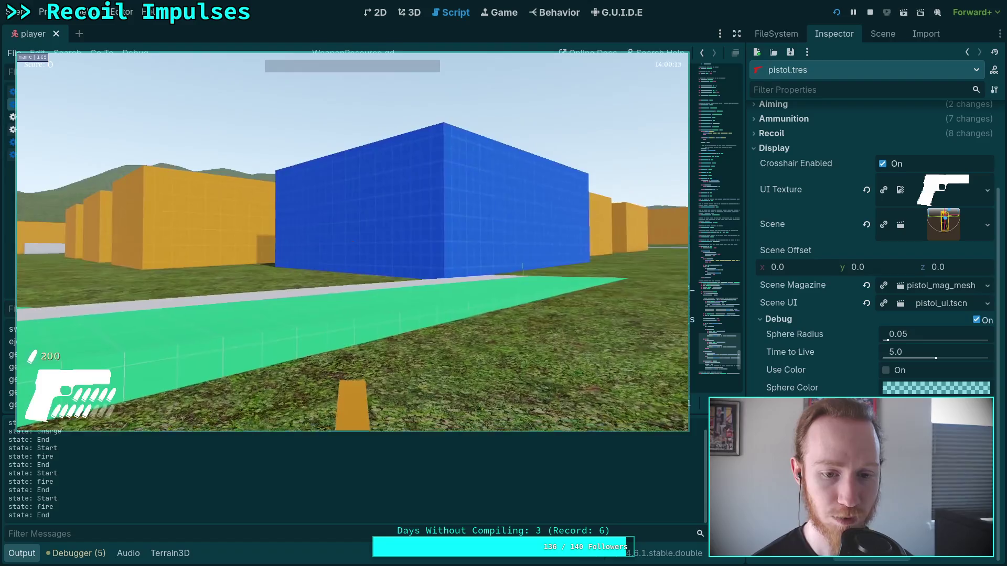
{"action": "left_click", "coordinate": [352, 241]}
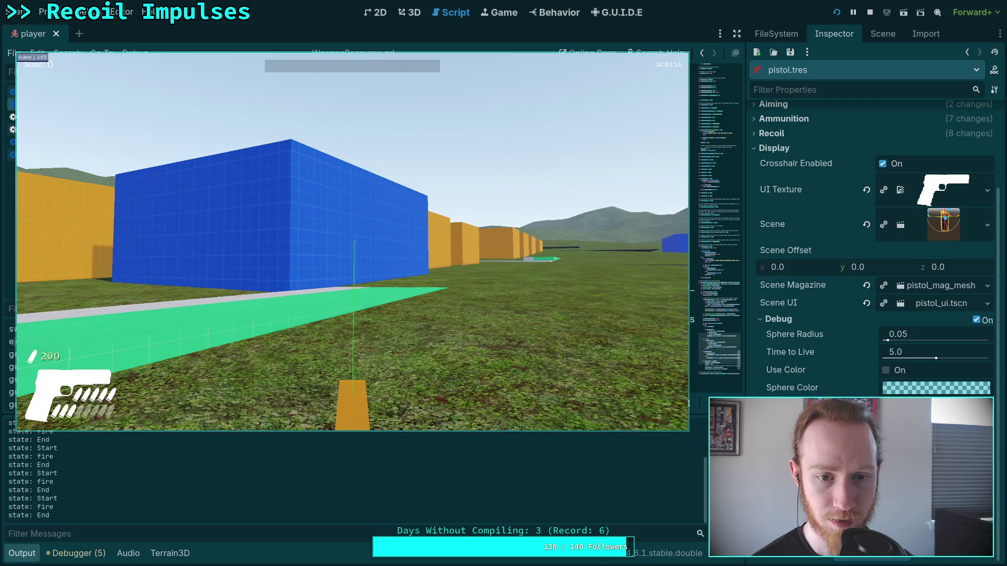
{"action": "left_click", "coordinate": [353, 241]}
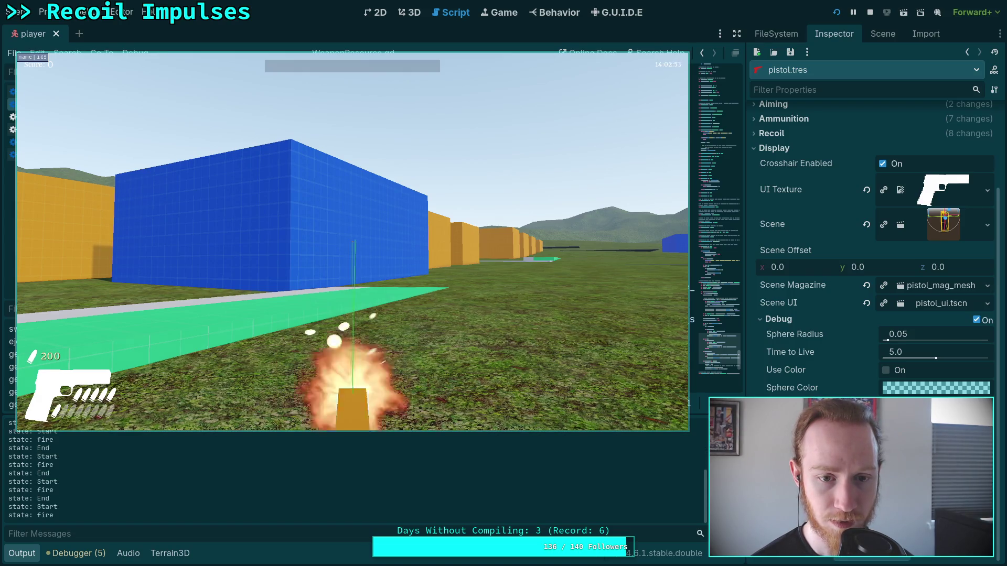
{"action": "left_click", "coordinate": [352, 241]}
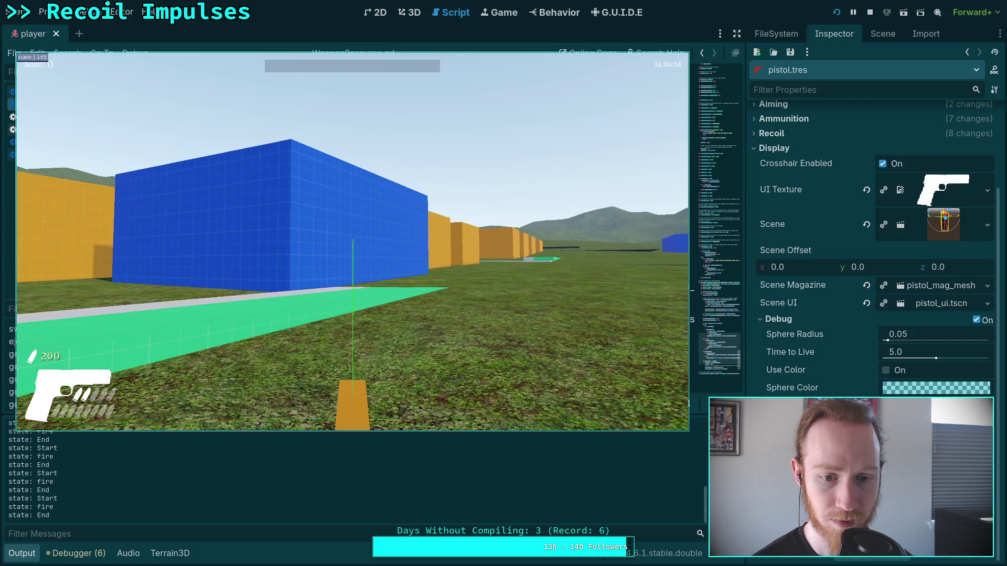
{"action": "key", "text": "r"}
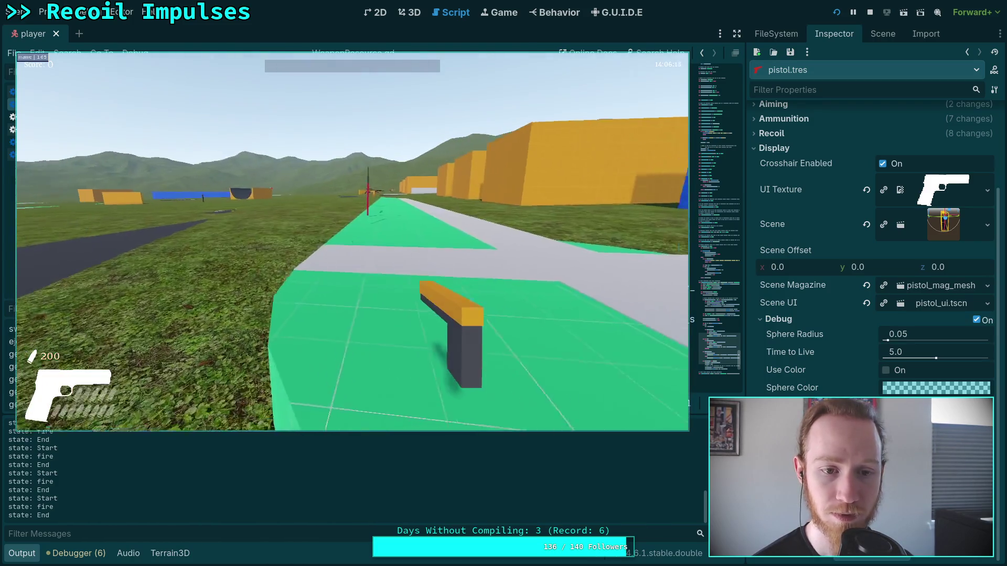
{"action": "key", "text": "Escape"}
{"action": "left_click", "coordinate": [353, 254]}
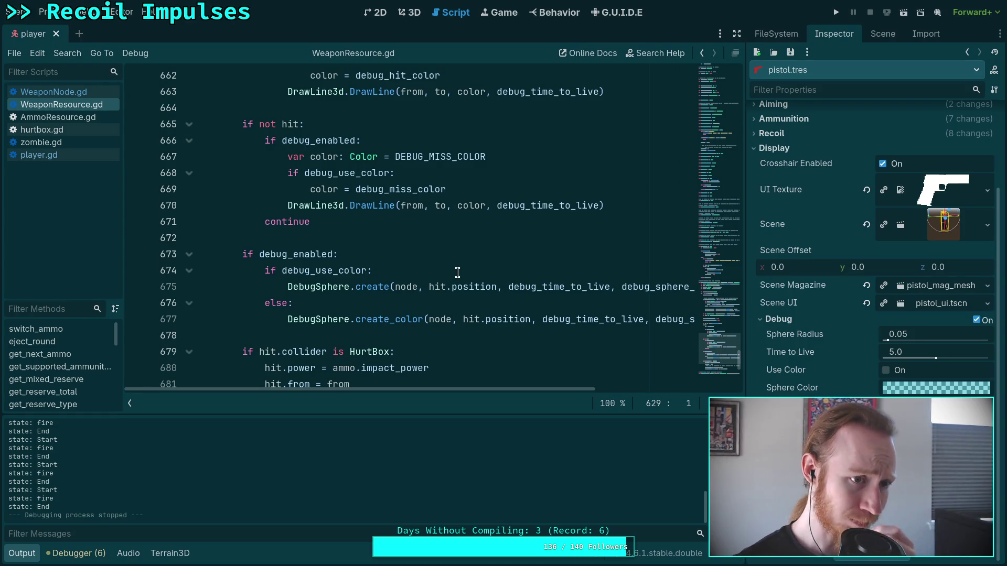
Step: Launch the game once more and exit it back to the editor
{"action": "left_click", "coordinate": [836, 12]}
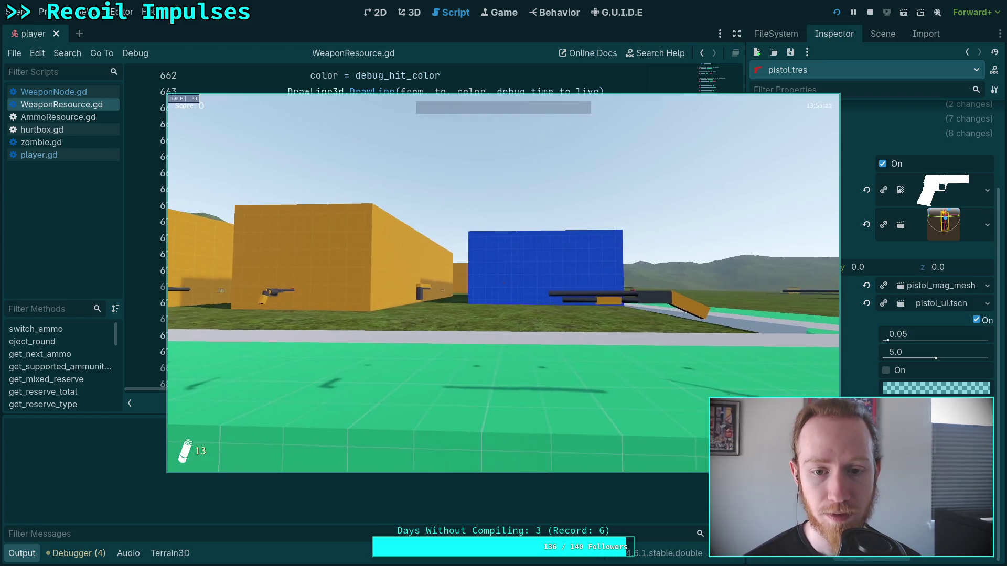
{"action": "key", "text": "Escape"}
{"action": "left_click", "coordinate": [506, 303]}
Step: Set the pistol's Debug Sphere Radius to 0.01, save the resource, and rerun the game
{"action": "left_click", "coordinate": [938, 340]}
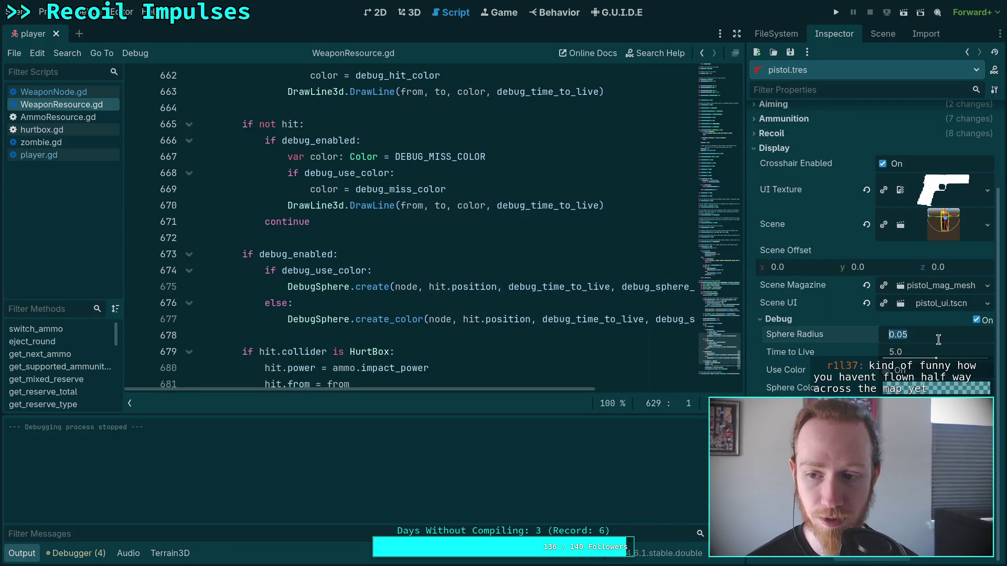
{"action": "left_click", "coordinate": [944, 337]}
{"action": "type", "text": "0.01"}
{"action": "key", "text": "Return"}
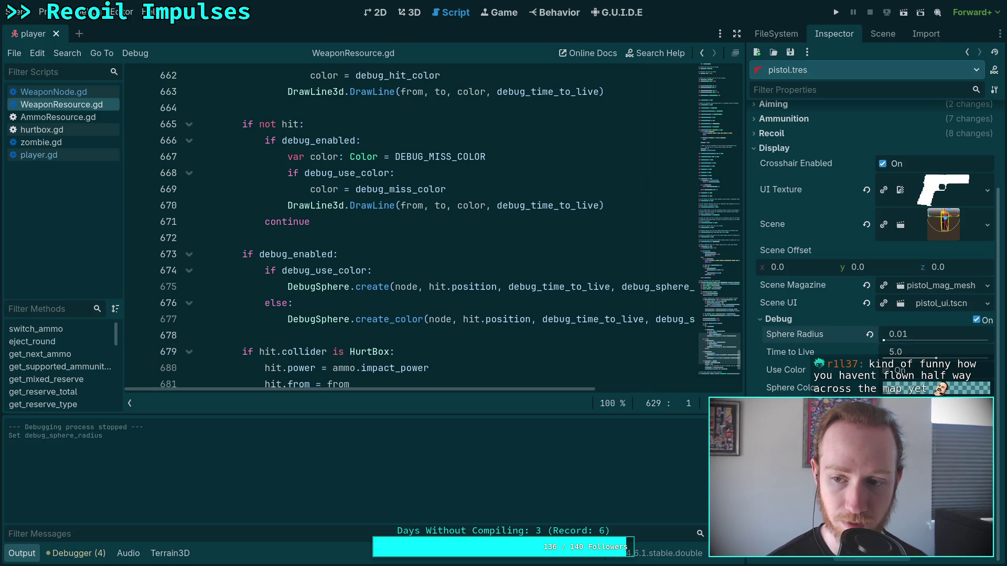
{"action": "key", "text": "ctrl+s"}
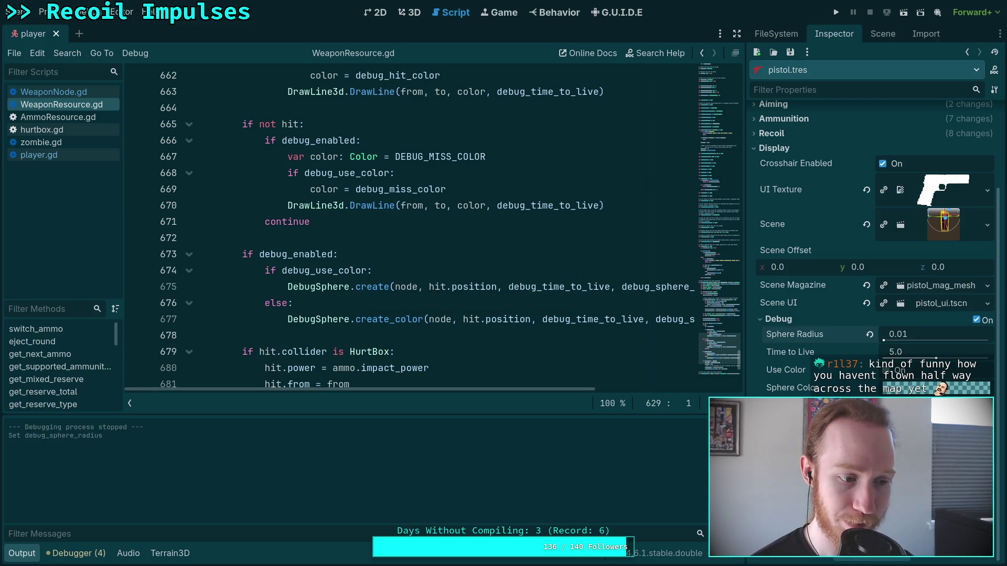
{"action": "key", "text": "F5"}
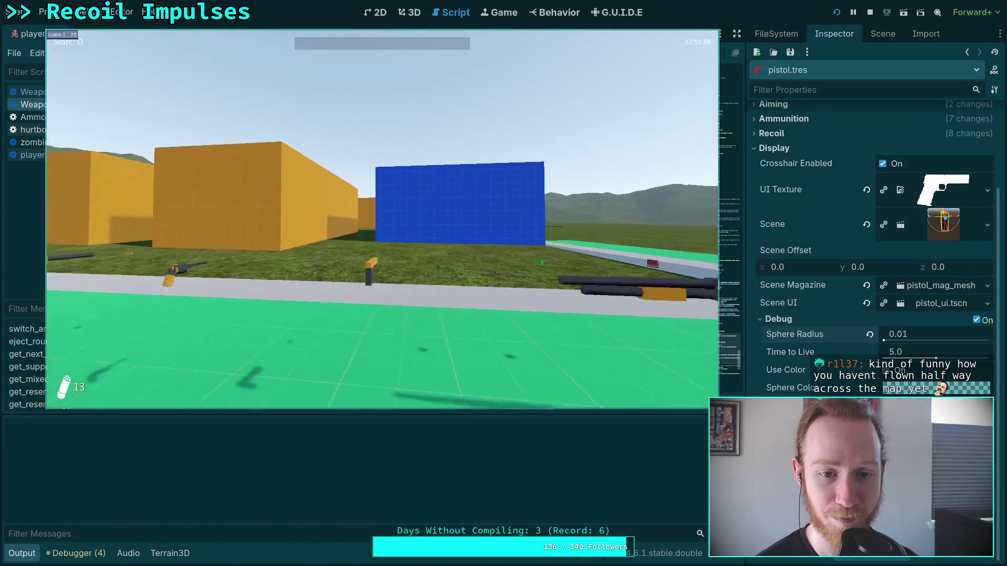
Step: Pick up the pistol, fire six shots at the green floor, then quit to the editor
{"action": "key", "text": "w"}
{"action": "left_click", "coordinate": [383, 220]}
{"action": "left_click", "coordinate": [383, 219]}
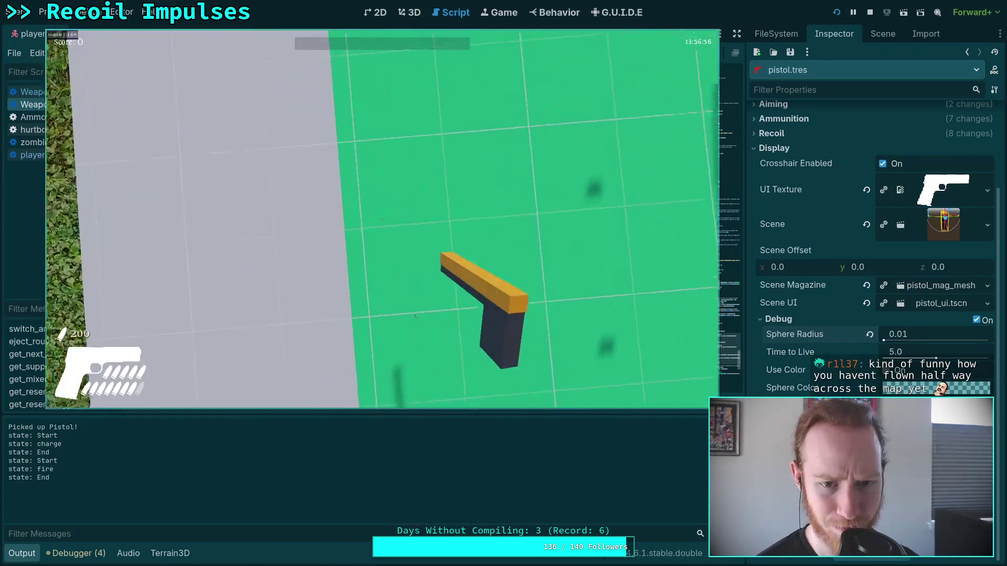
{"action": "left_click", "coordinate": [382, 219]}
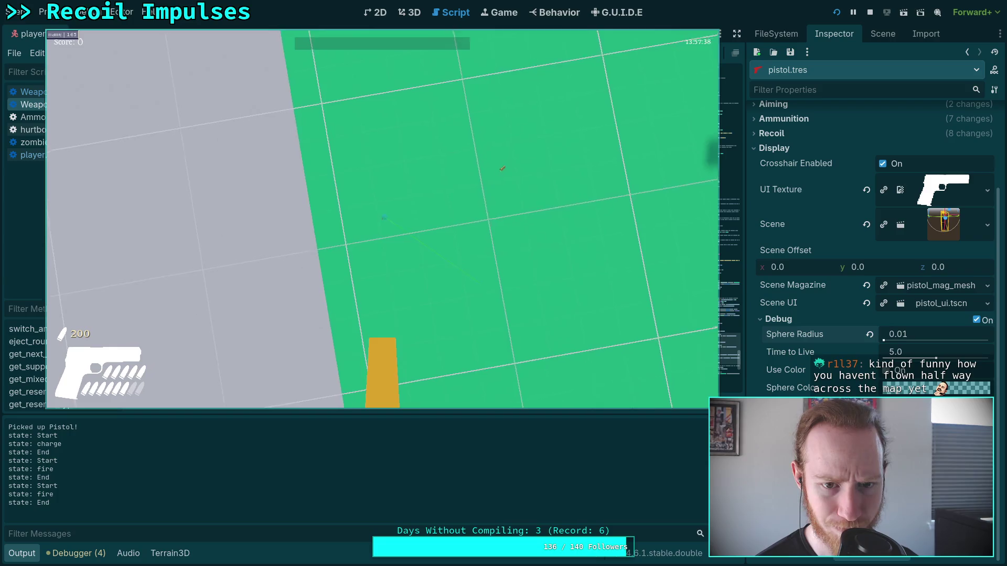
{"action": "left_click", "coordinate": [382, 219]}
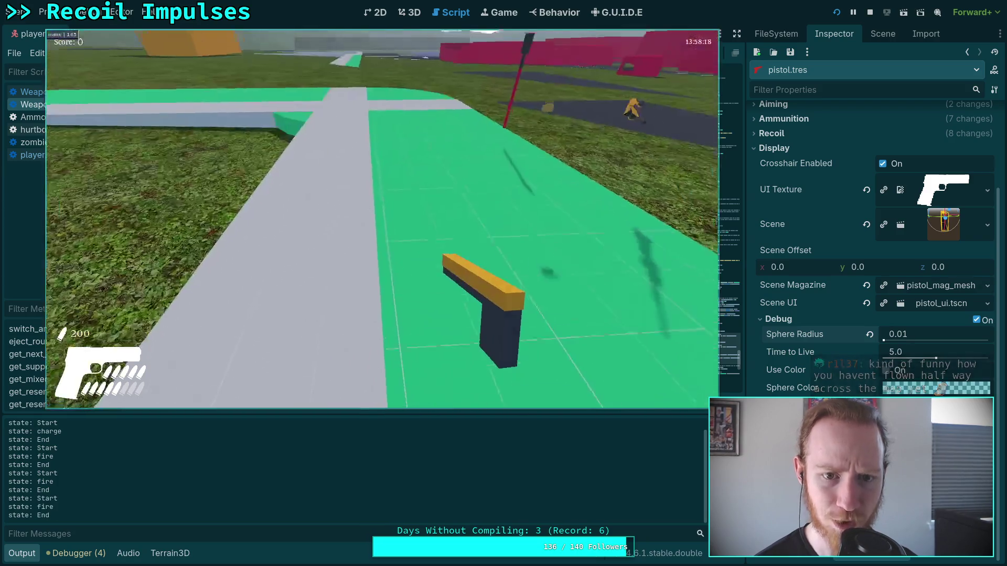
{"action": "left_click", "coordinate": [383, 219]}
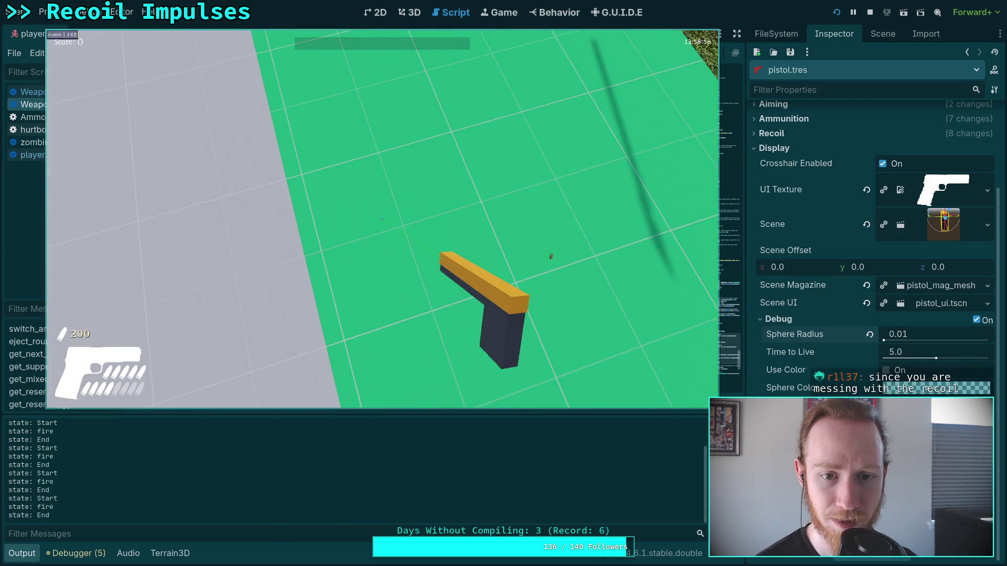
{"action": "left_click", "coordinate": [382, 220]}
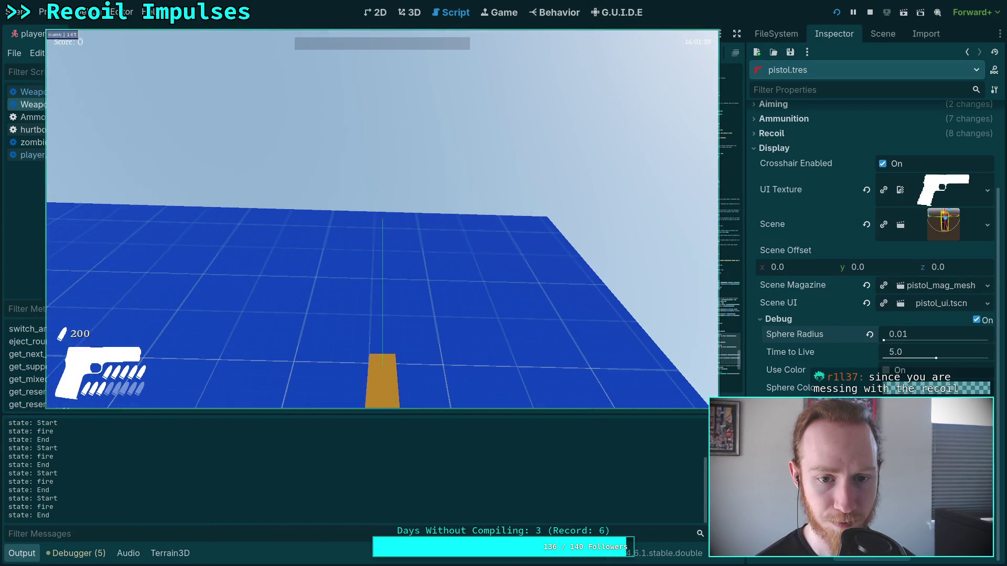
{"action": "key", "text": "Escape"}
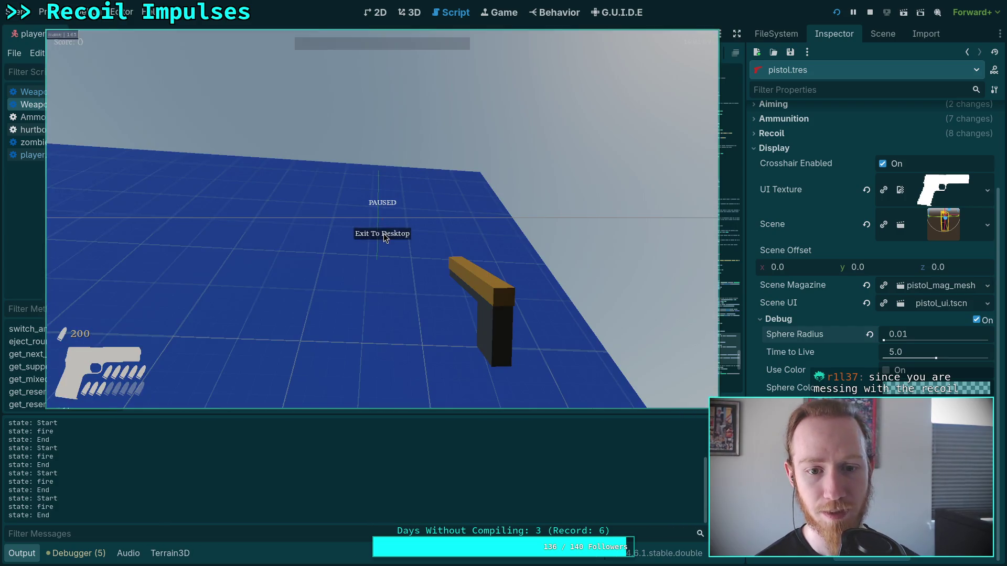
{"action": "left_click", "coordinate": [385, 241]}
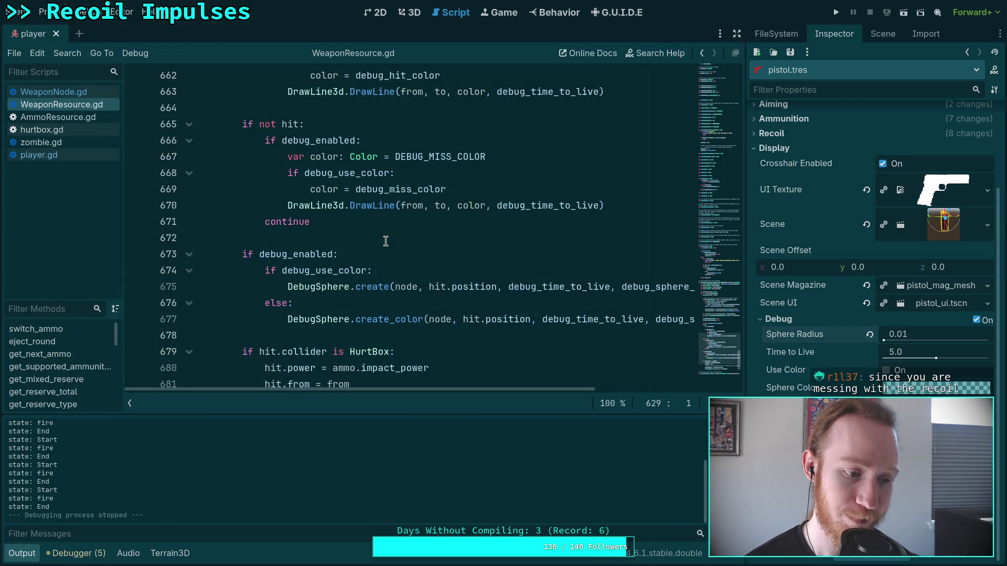
Step: Collapse the output log and review WeaponNode.gd around lines 678-684
{"action": "left_click", "coordinate": [27, 556]}
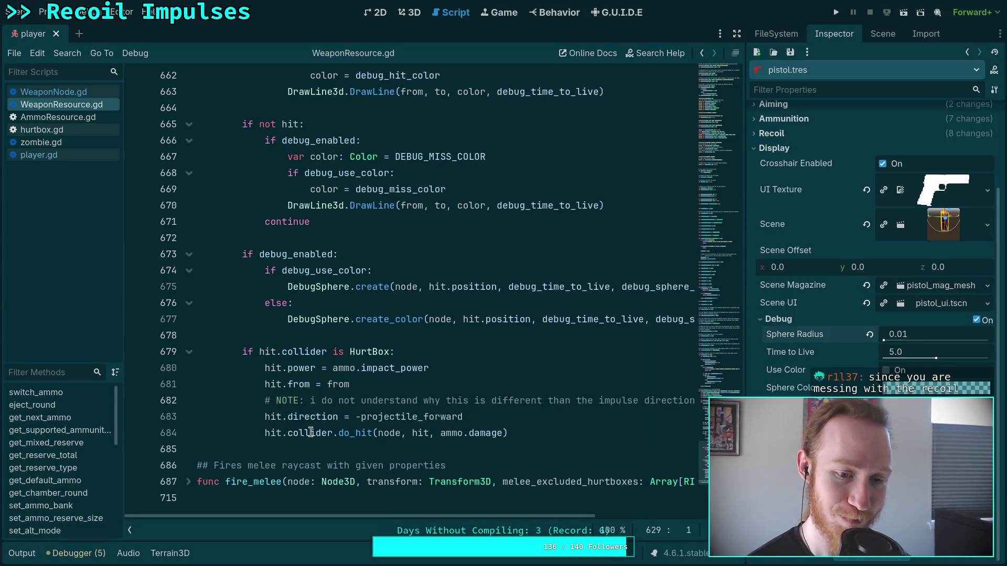
{"action": "left_click", "coordinate": [311, 433]}
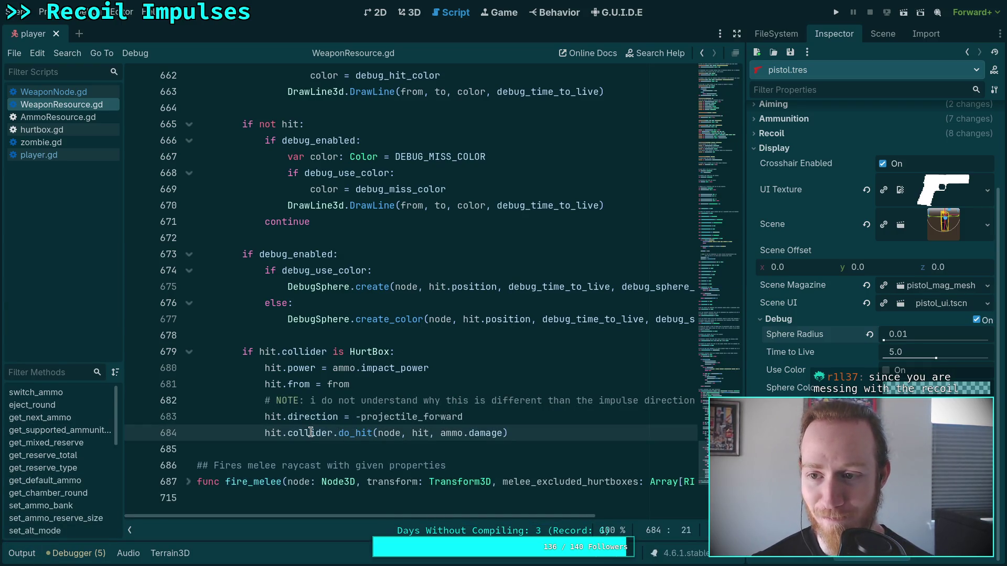
{"action": "left_click", "coordinate": [381, 332]}
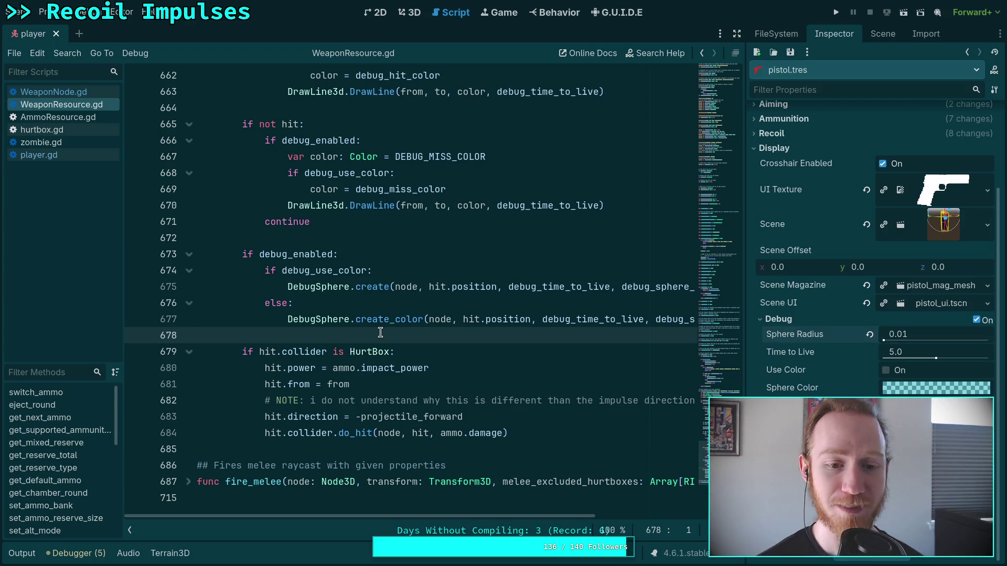
{"action": "scroll", "coordinate": [380, 332], "scroll_direction": "up", "scroll_amount": 8}
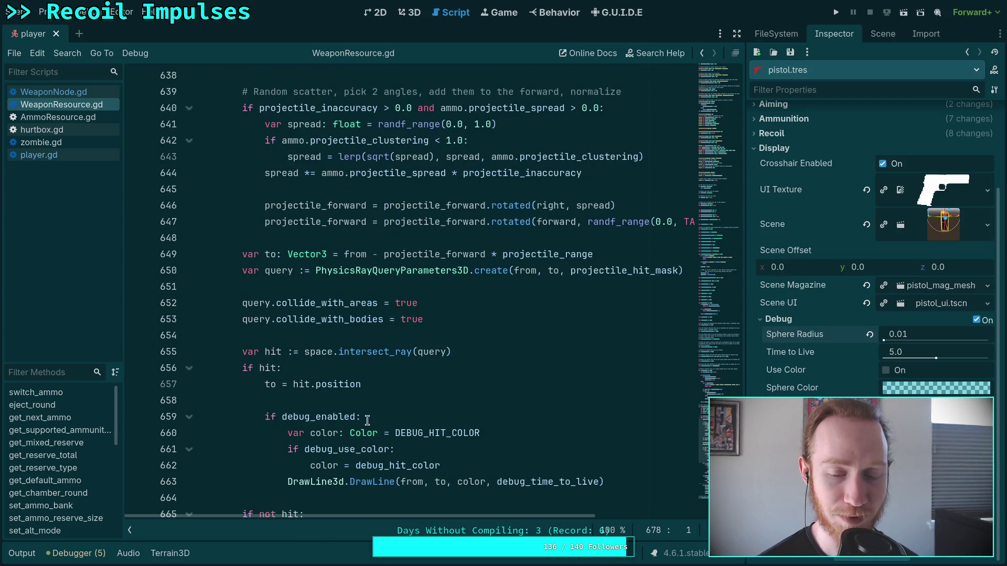
{"action": "scroll", "coordinate": [367, 420], "scroll_direction": "up", "scroll_amount": 9}
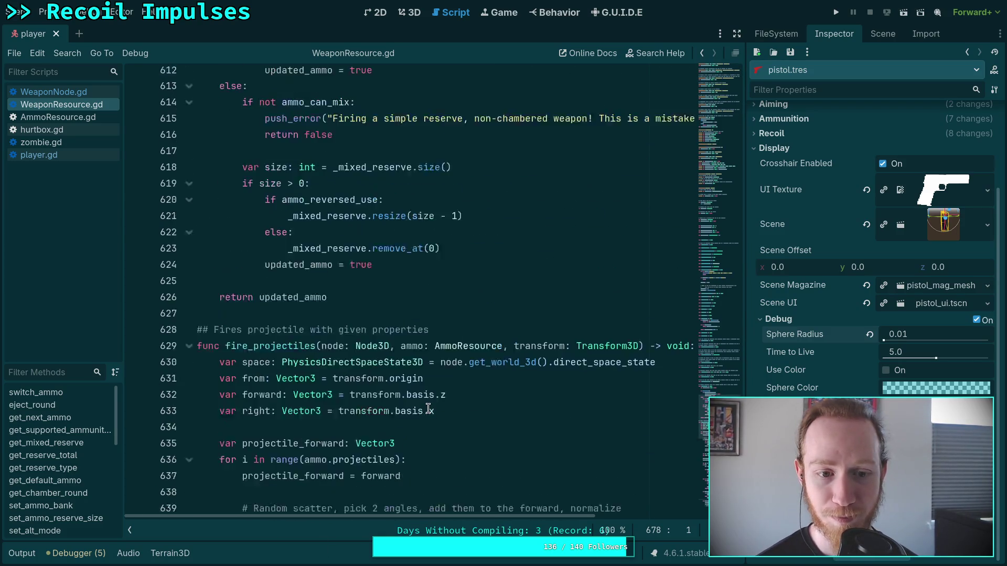
{"action": "scroll", "coordinate": [429, 410], "scroll_direction": "down", "scroll_amount": 4}
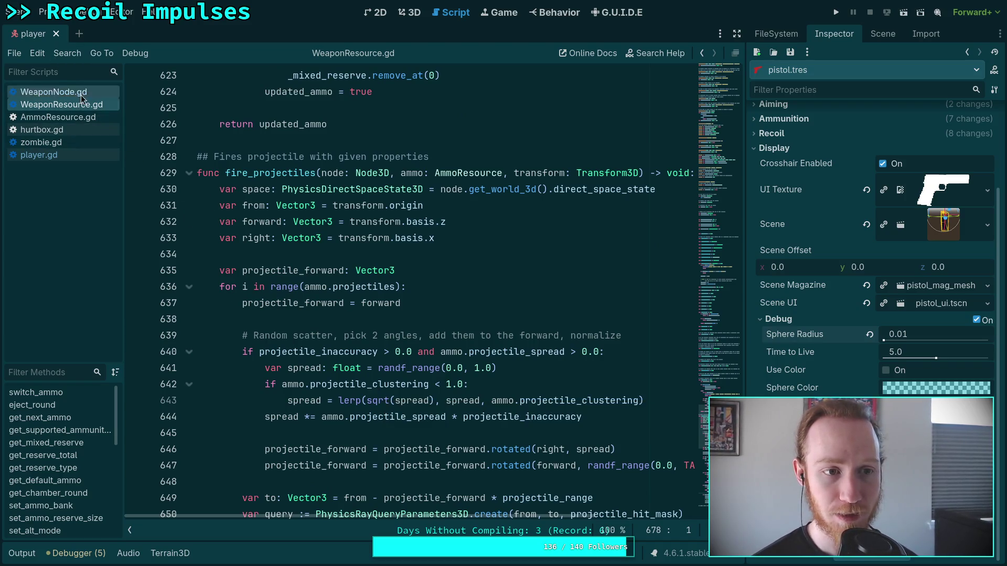
{"action": "scroll", "coordinate": [977, 324], "scroll_direction": "up", "scroll_amount": 3}
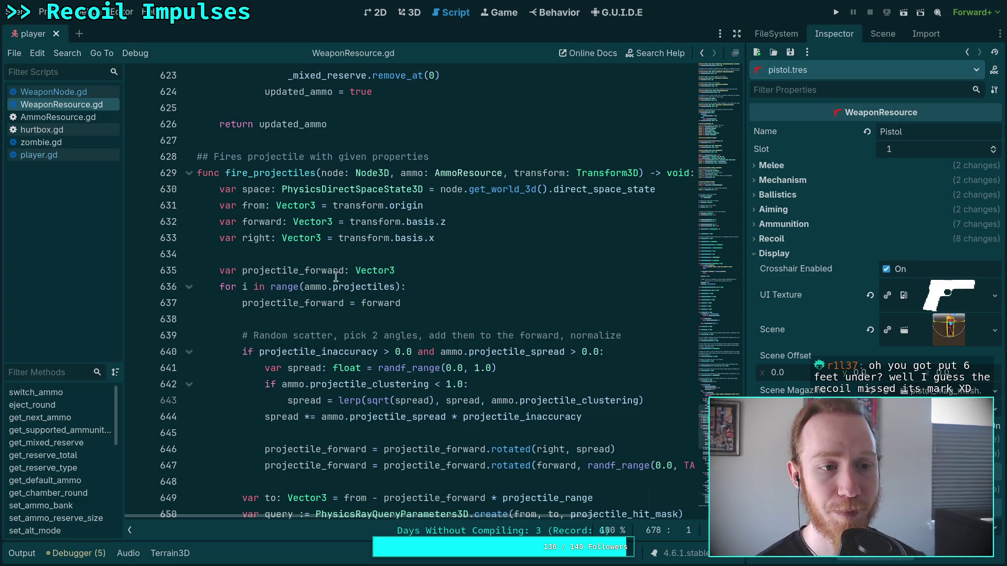
{"action": "key", "text": "alt+Left"}
{"action": "key", "text": "alt+Left"}
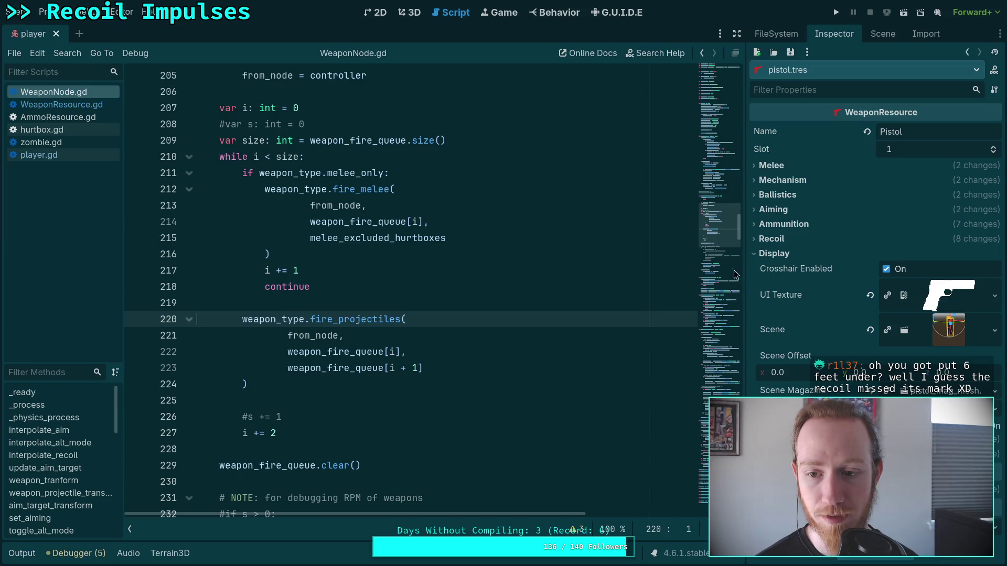
Step: Delete the leftover Debug export group and debug_enabled lines near the top of WeaponNode.gd
{"action": "left_click", "coordinate": [728, 107]}
{"action": "scroll", "coordinate": [415, 284], "scroll_direction": "up", "scroll_amount": 1}
{"action": "scroll", "coordinate": [414, 283], "scroll_direction": "down", "scroll_amount": 9}
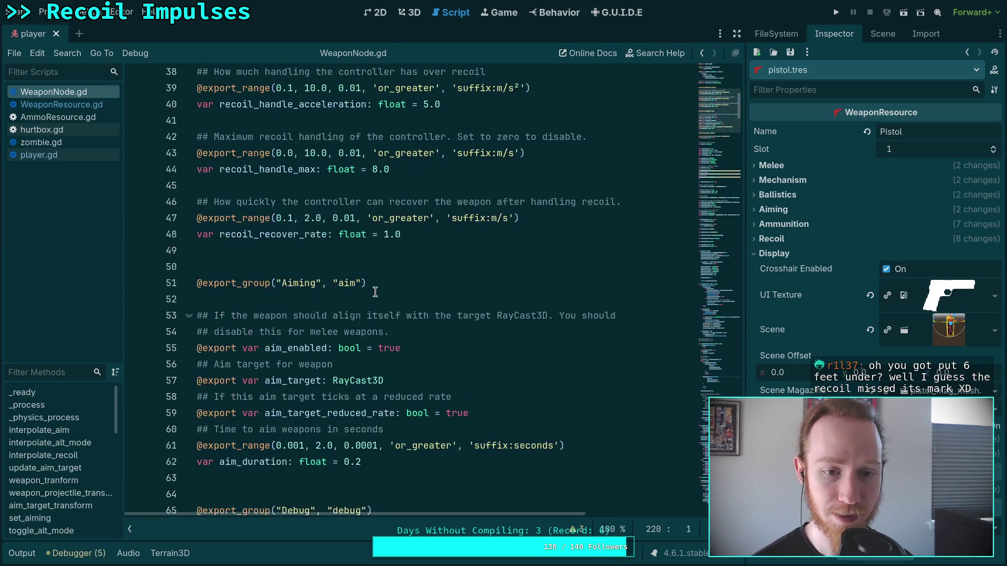
{"action": "left_click_drag", "start_coordinate": [388, 366], "coordinate": [313, 349]}
{"action": "left_click", "coordinate": [198, 284], "text": "shift"}
{"action": "key", "text": "Delete"}
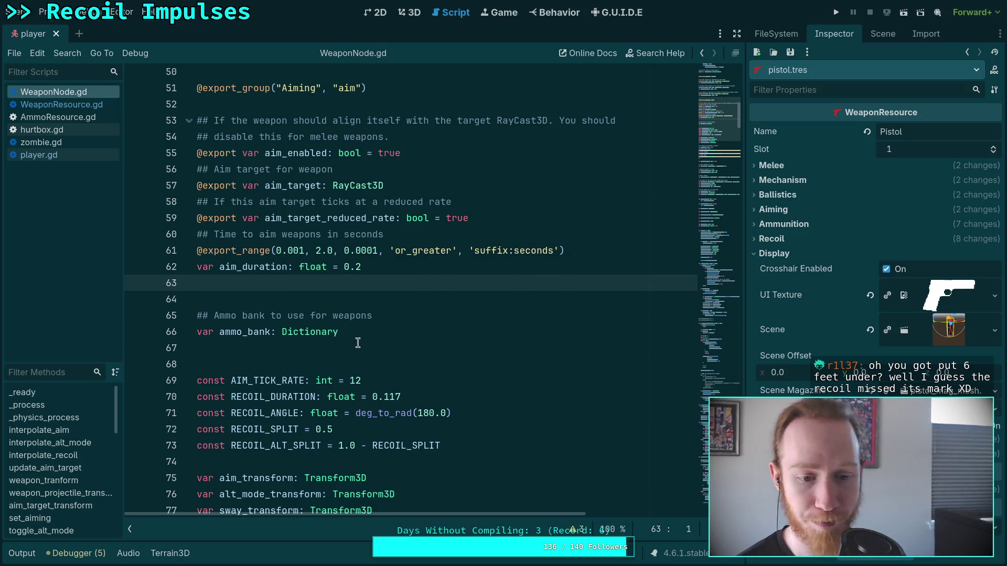
Step: Scroll down through WeaponNode.gd, checking the code around lines 213 and 224
{"action": "scroll", "coordinate": [364, 347], "scroll_direction": "down", "scroll_amount": 4}
{"action": "scroll", "coordinate": [363, 347], "scroll_direction": "down", "scroll_amount": 3}
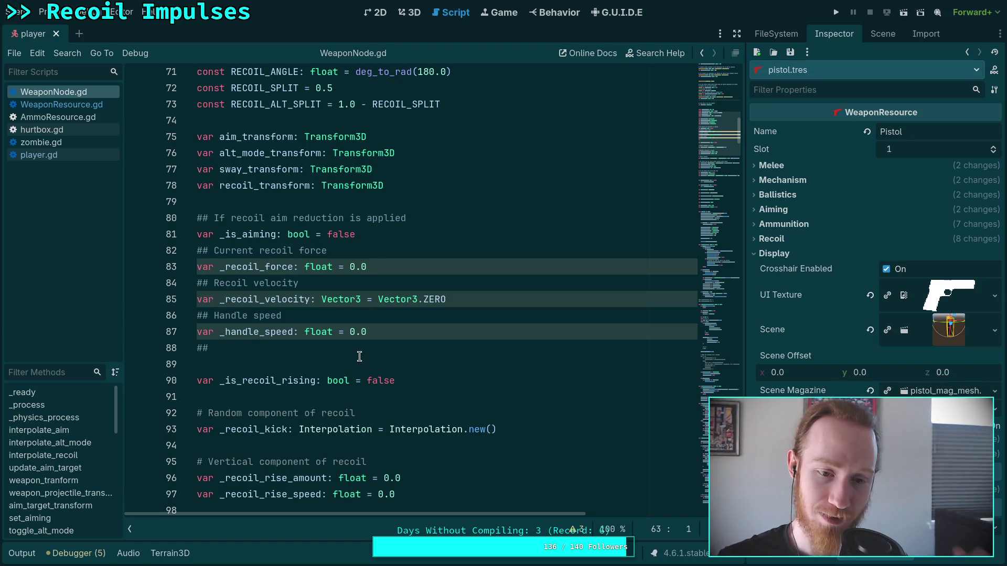
{"action": "scroll", "coordinate": [359, 356], "scroll_direction": "down", "scroll_amount": 7}
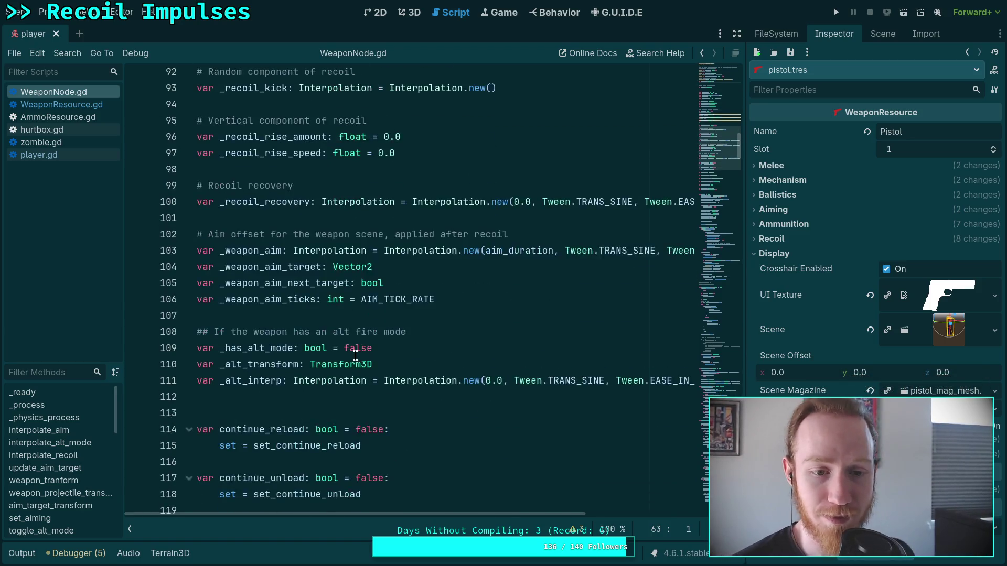
{"action": "scroll", "coordinate": [355, 357], "scroll_direction": "down", "scroll_amount": 6}
{"action": "scroll", "coordinate": [355, 356], "scroll_direction": "down", "scroll_amount": 13}
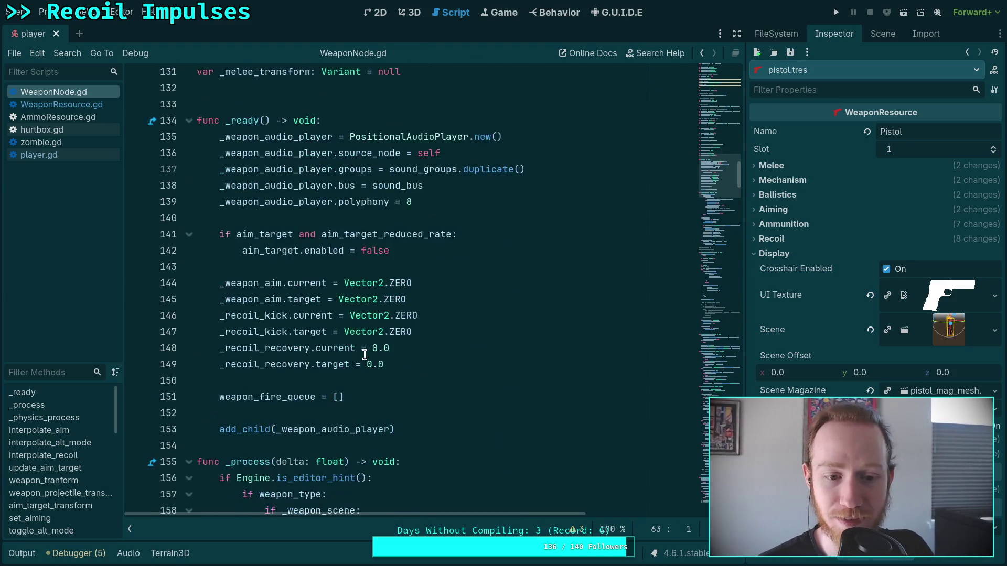
{"action": "scroll", "coordinate": [364, 355], "scroll_direction": "down", "scroll_amount": 8}
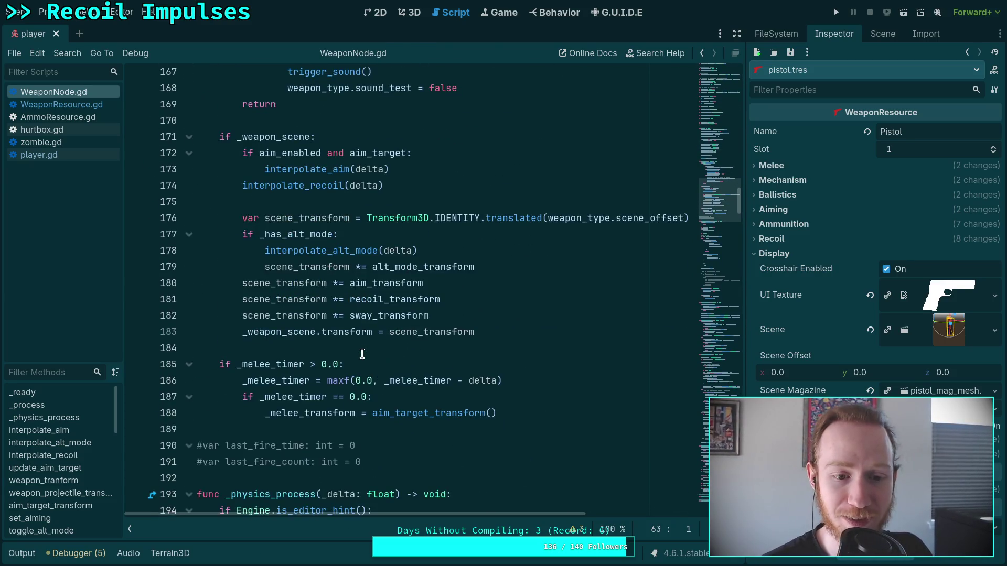
{"action": "scroll", "coordinate": [287, 332], "scroll_direction": "down", "scroll_amount": 9}
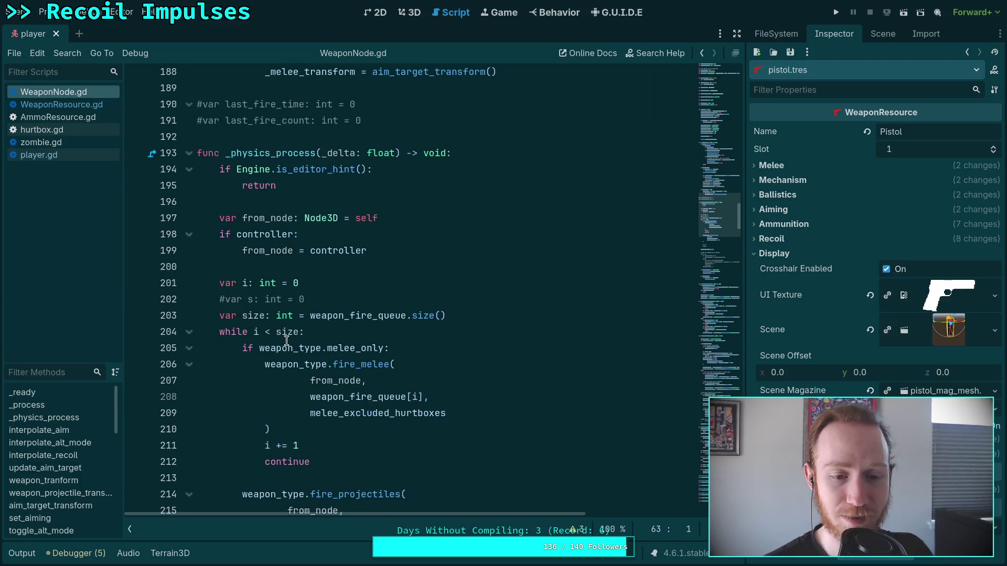
{"action": "left_click", "coordinate": [287, 281]}
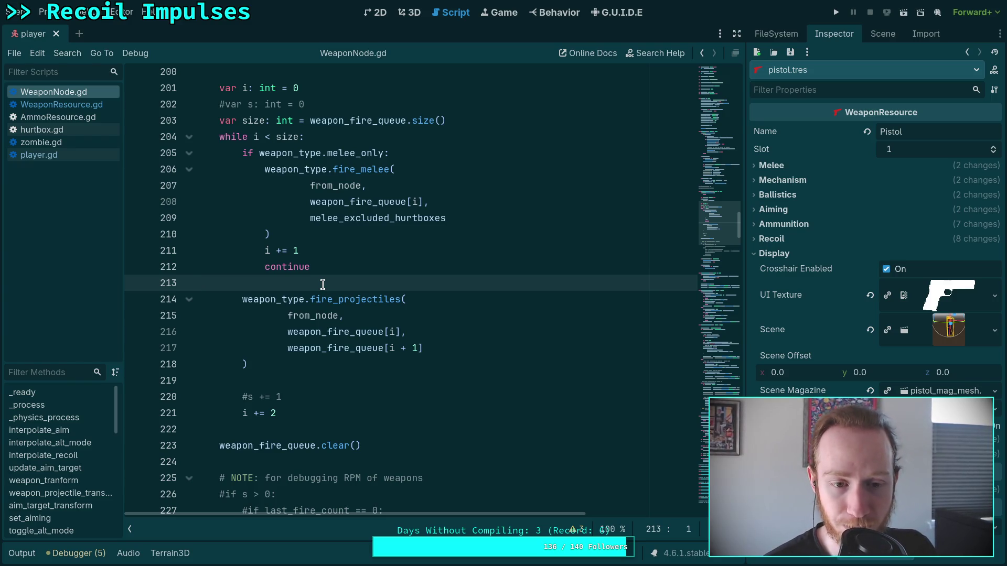
{"action": "scroll", "coordinate": [338, 287], "scroll_direction": "down", "scroll_amount": 4}
{"action": "left_click", "coordinate": [305, 267]}
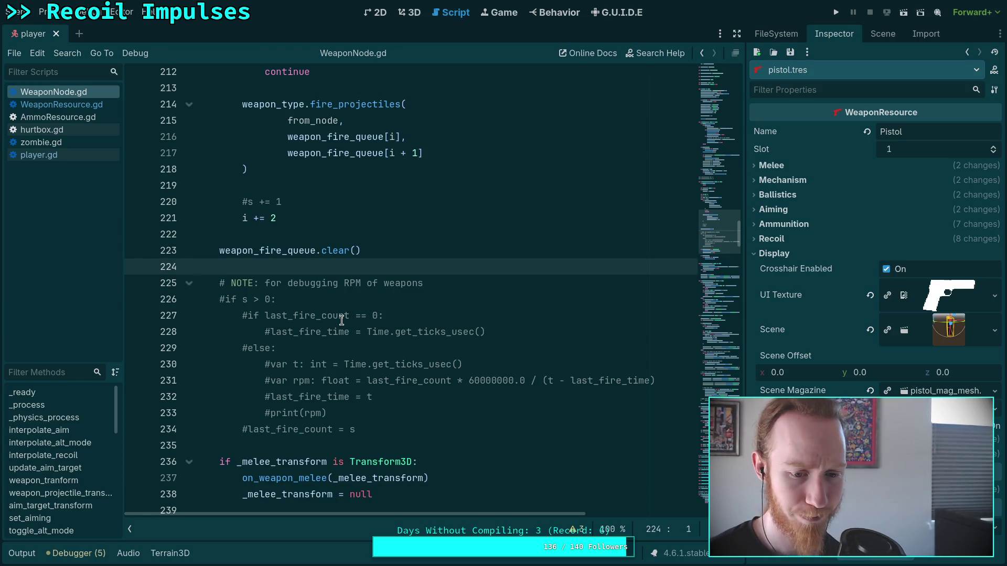
{"action": "scroll", "coordinate": [341, 320], "scroll_direction": "down", "scroll_amount": 4}
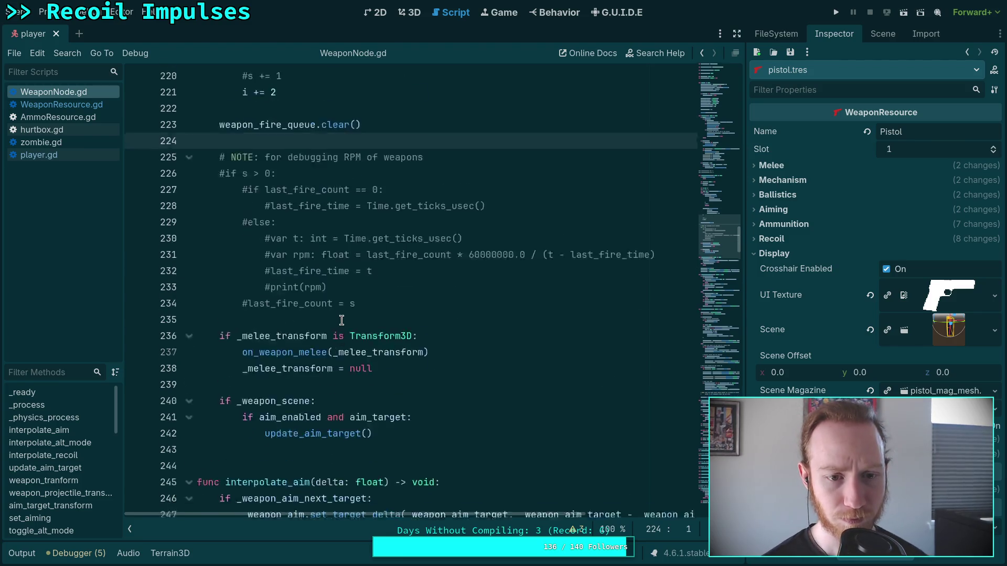
{"action": "scroll", "coordinate": [340, 321], "scroll_direction": "down", "scroll_amount": 9}
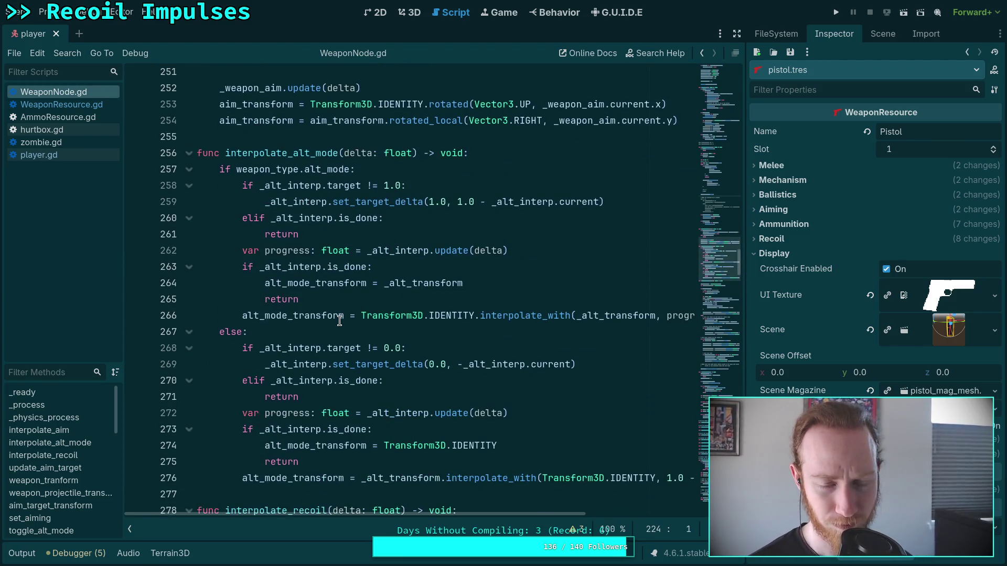
Step: Fold the interpolate_alt_mode, interpolate_recoil and update_aim_target functions
{"action": "scroll", "coordinate": [339, 321], "scroll_direction": "up", "scroll_amount": 5}
{"action": "left_click", "coordinate": [189, 396]}
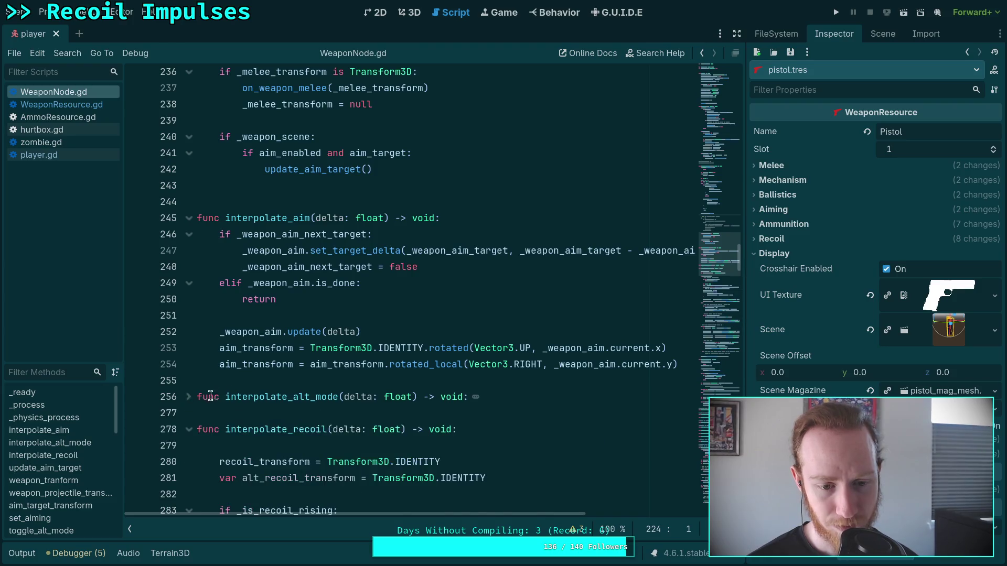
{"action": "scroll", "coordinate": [191, 362], "scroll_direction": "down", "scroll_amount": 2}
{"action": "left_click", "coordinate": [188, 332]}
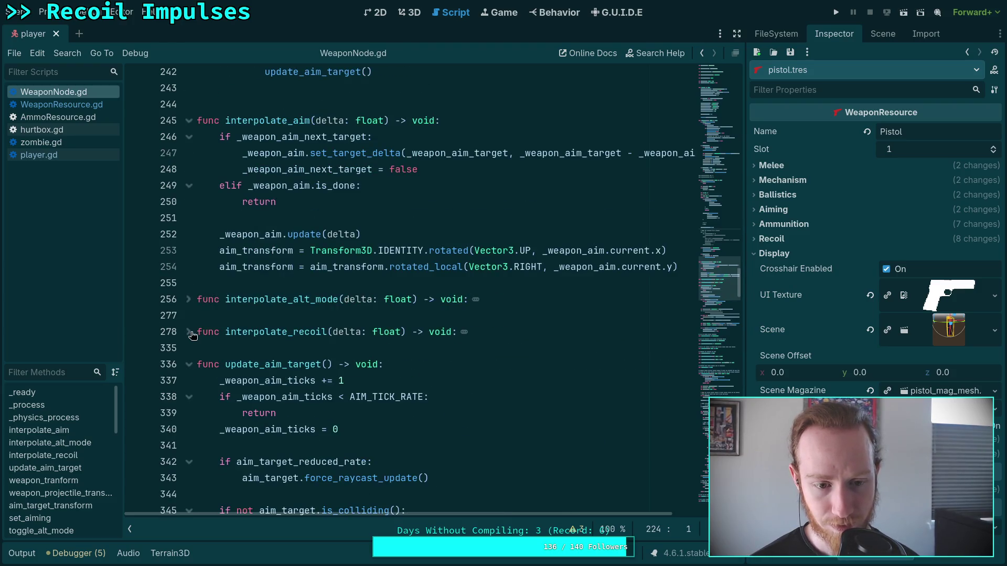
{"action": "left_click", "coordinate": [189, 364]}
{"action": "scroll", "coordinate": [404, 332], "scroll_direction": "up", "scroll_amount": 5}
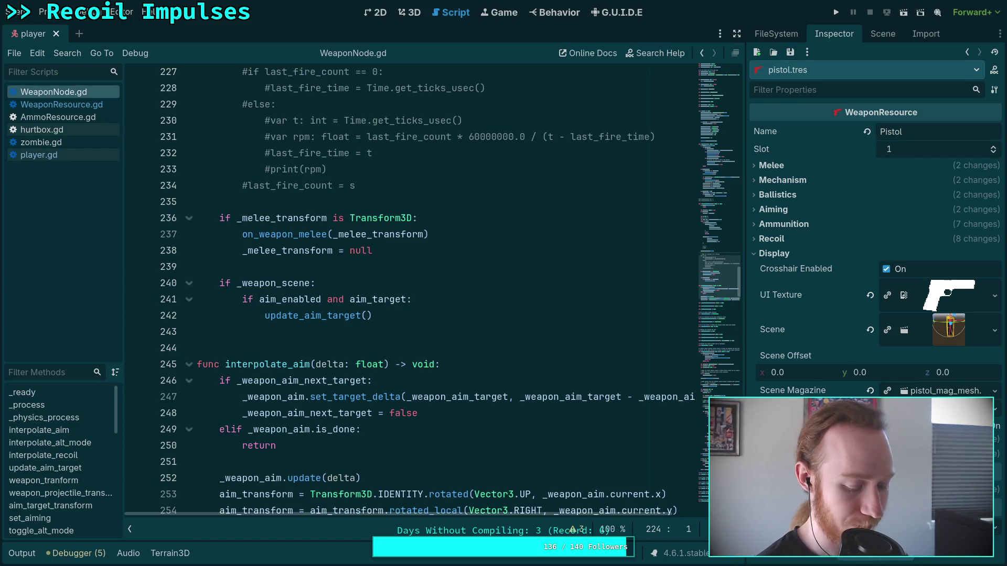
{"action": "key", "text": "super+4"}
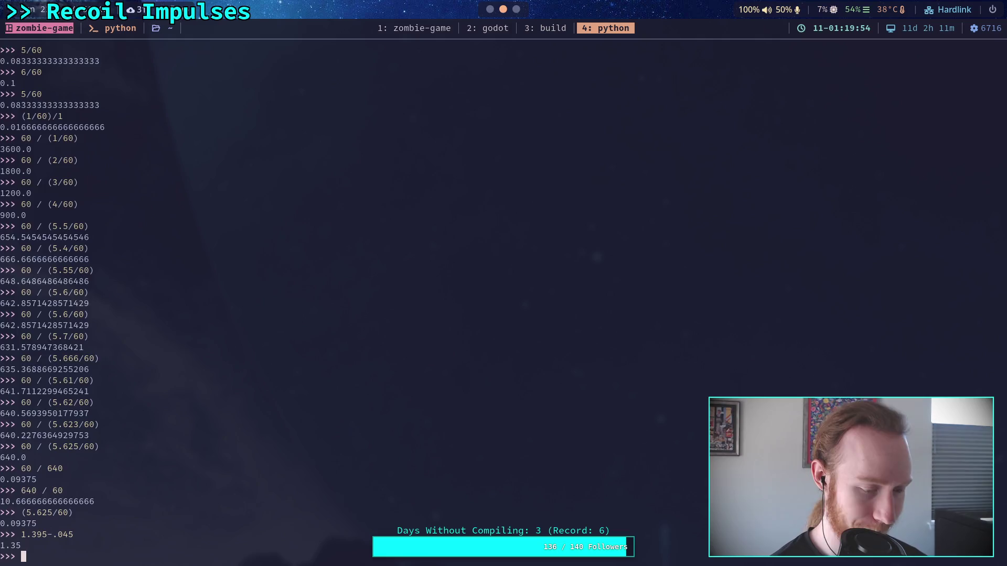
Step: Run git status in the zombie-game terminal and show the unstaged diff
{"action": "key", "text": "super+1"}
{"action": "type", "text": "git statu"}
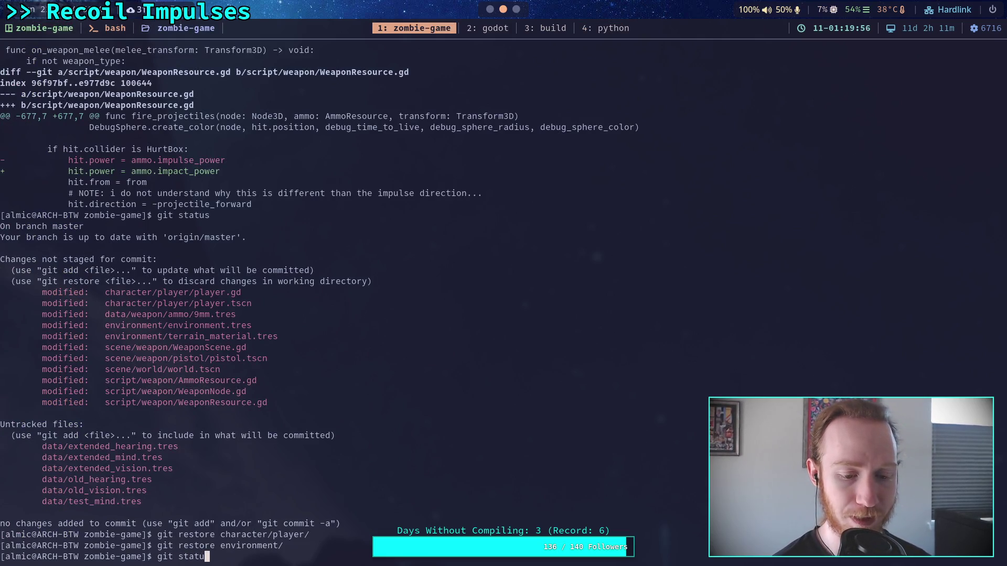
{"action": "type", "text": "s"}
{"action": "key", "text": "Return"}
{"action": "type", "text": "git diff"}
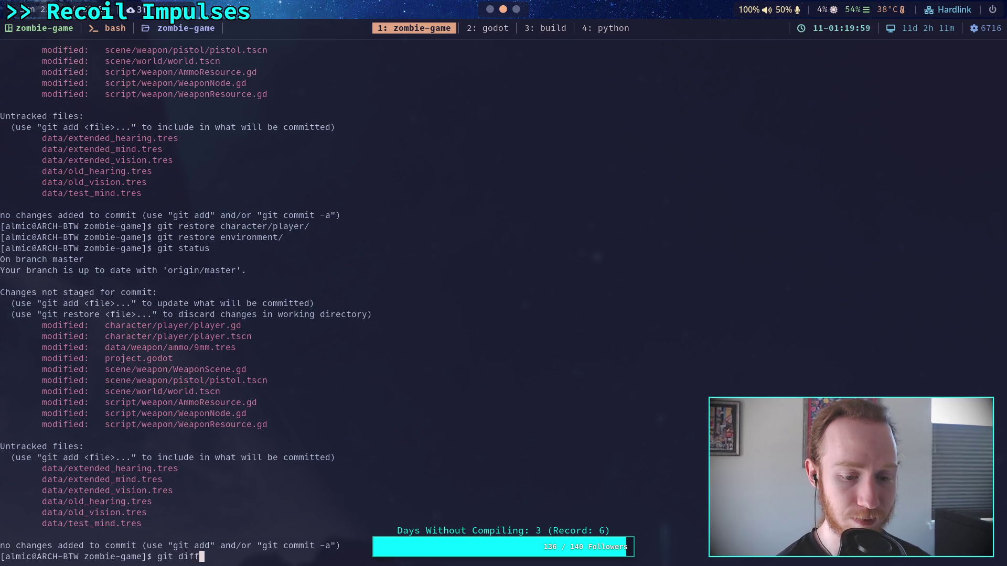
{"action": "key", "text": "Return"}
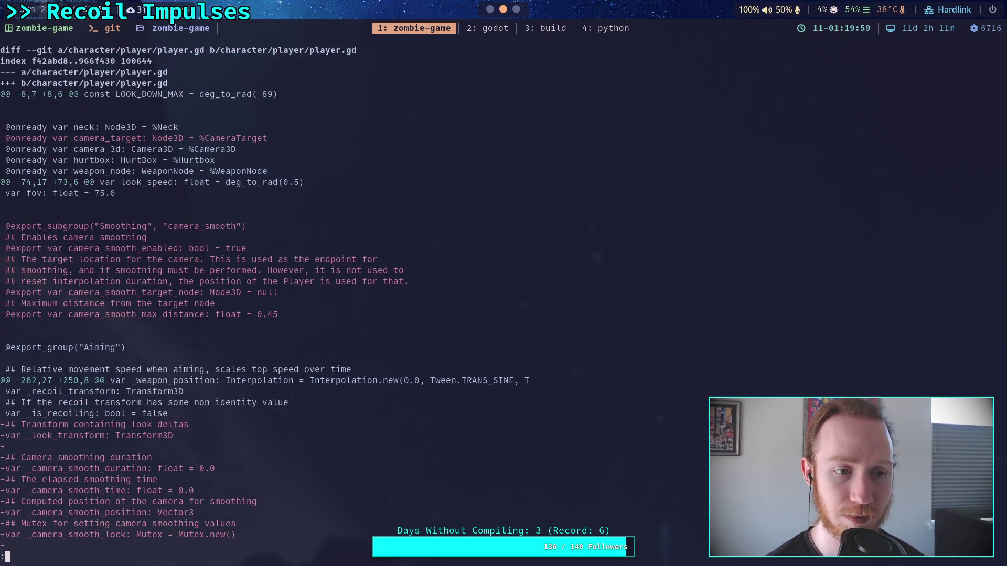
Step: Page through the player.gd diff past the look_euler and update_vehicle changes, then return to Godot
{"action": "key", "text": "j"}
{"action": "key", "text": "j"}
{"action": "key", "text": "j"}
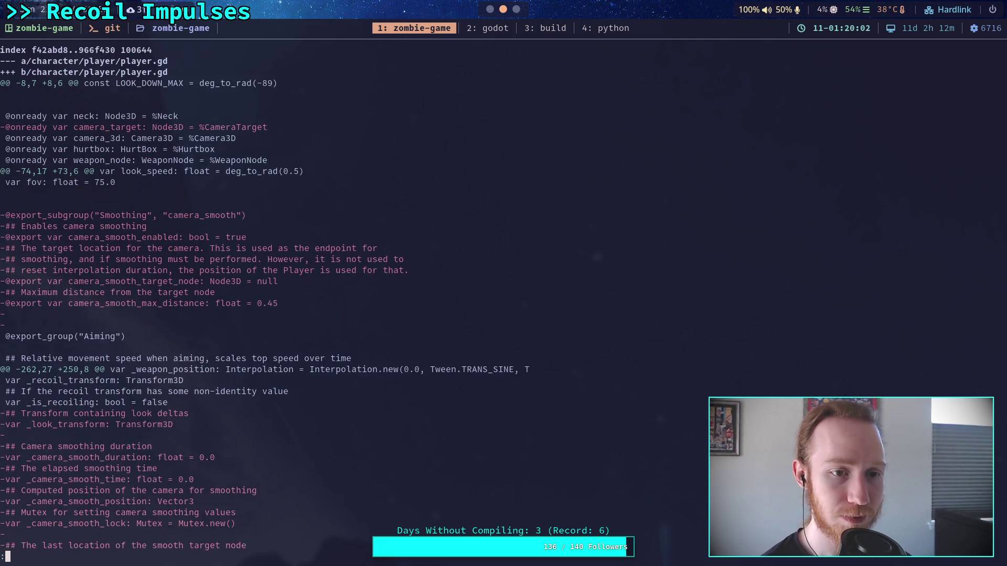
{"action": "key", "text": "j"}
{"action": "key", "text": "j"}
{"action": "key", "text": "j"}
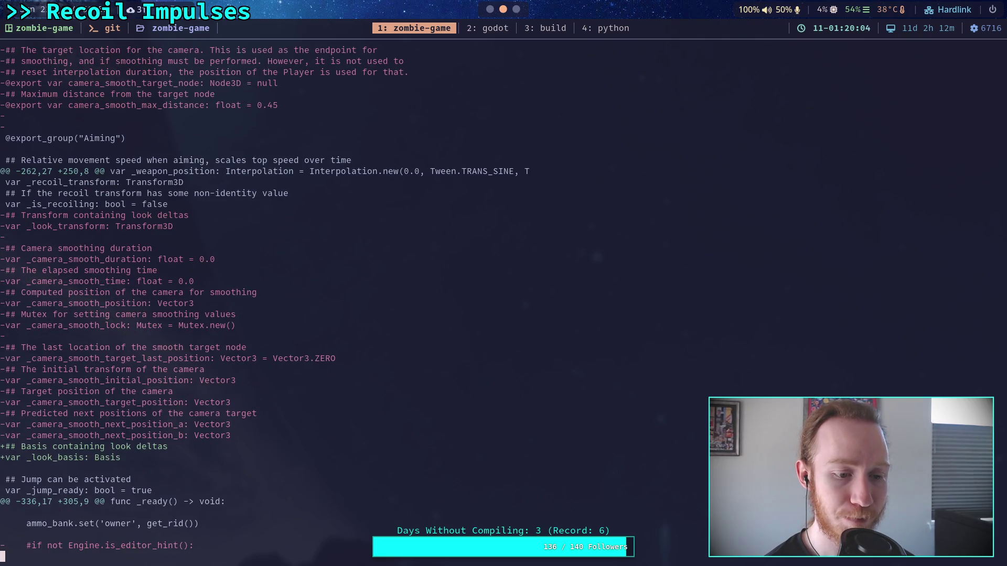
{"action": "key", "text": "j"}
{"action": "key", "text": "j"}
{"action": "key", "text": "j"}
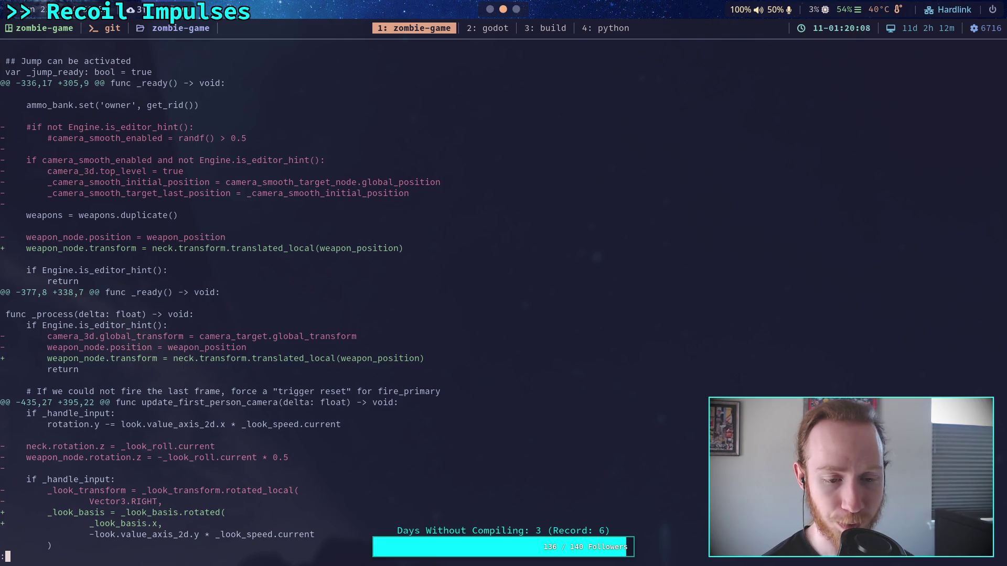
{"action": "key", "text": "j"}
{"action": "key", "text": "j"}
{"action": "key", "text": "j"}
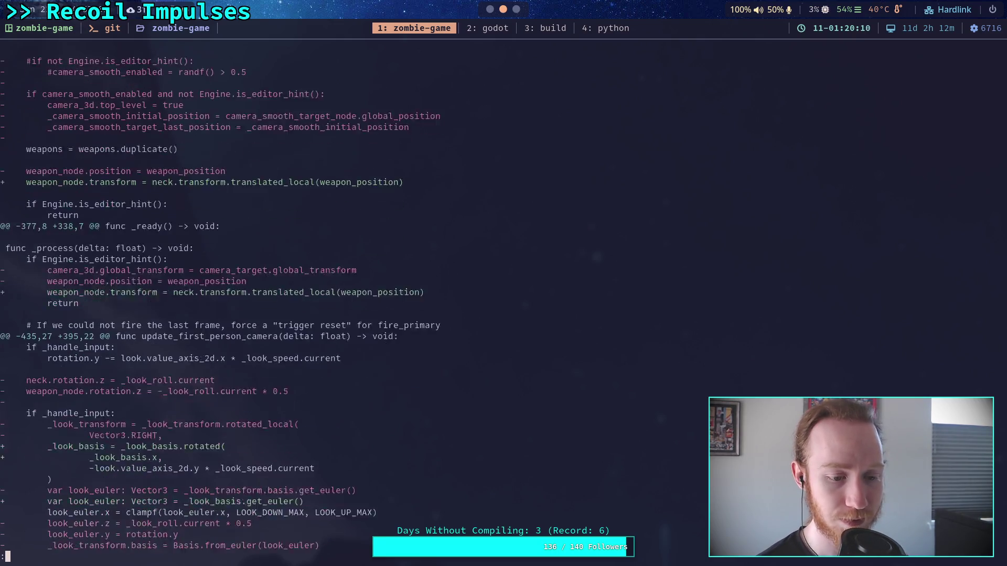
{"action": "key", "text": "j"}
{"action": "key", "text": "j"}
{"action": "key", "text": "j"}
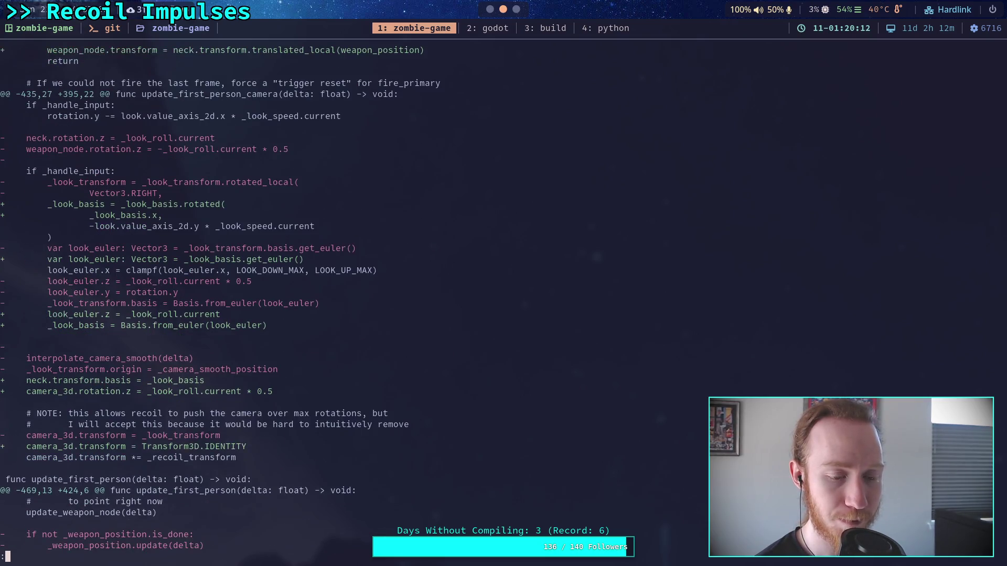
{"action": "key", "text": "j"}
{"action": "key", "text": "j"}
{"action": "key", "text": "j"}
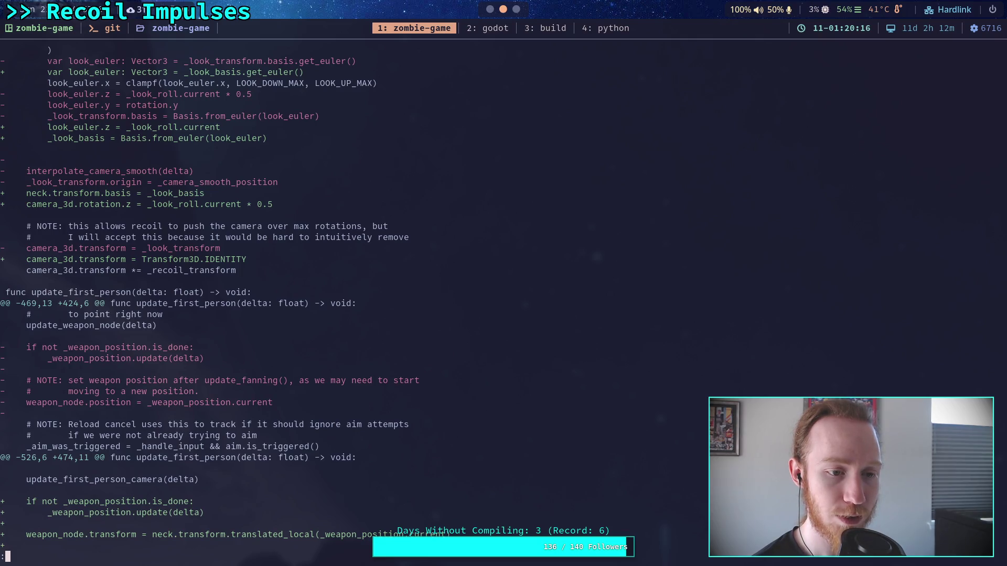
{"action": "key", "text": "j"}
{"action": "key", "text": "j"}
{"action": "key", "text": "j"}
{"action": "key", "text": "j"}
{"action": "key", "text": "j"}
{"action": "key", "text": "j"}
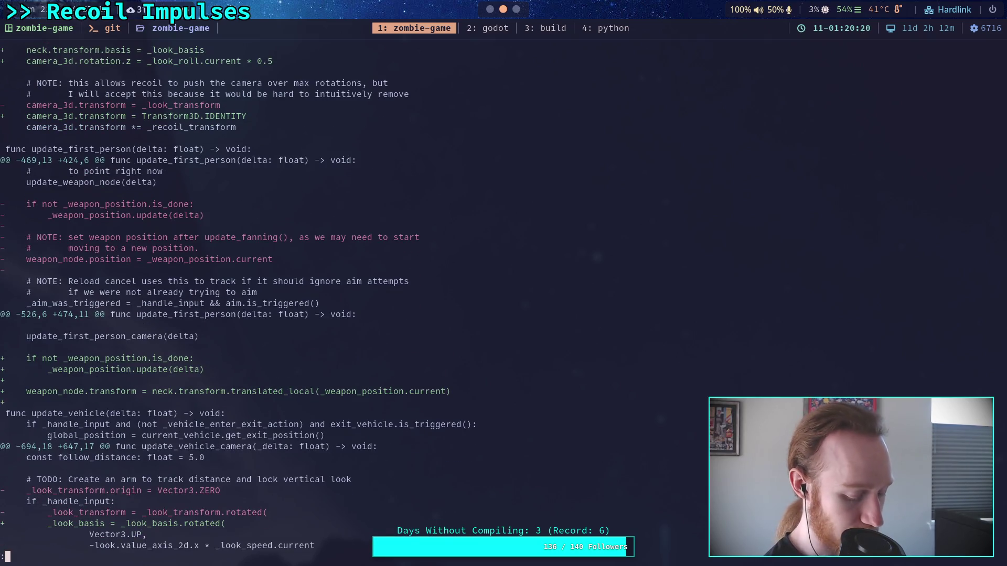
{"action": "key", "text": "super+2"}
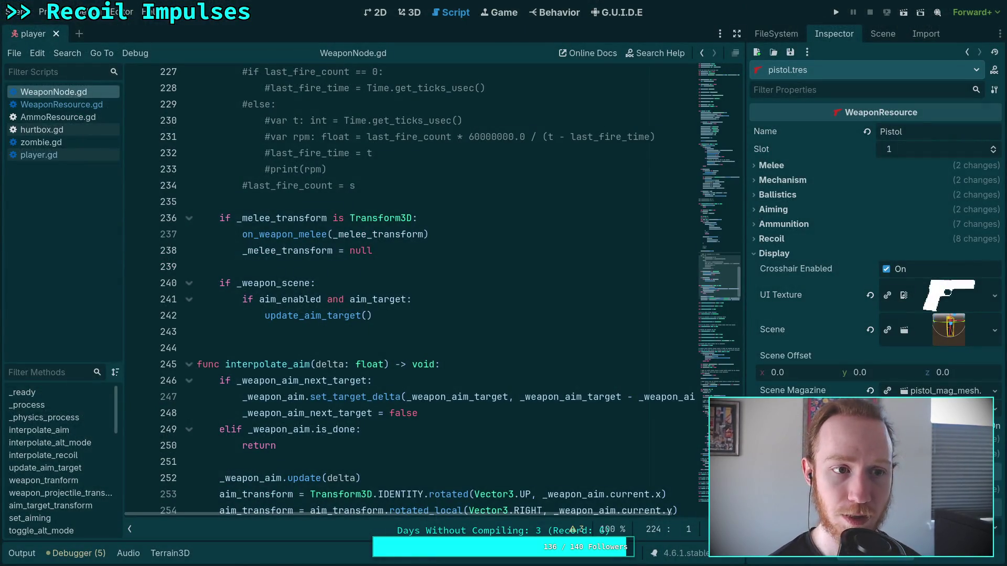
Step: Select the player root node, save the player scene, and run the project
{"action": "left_click", "coordinate": [872, 34]}
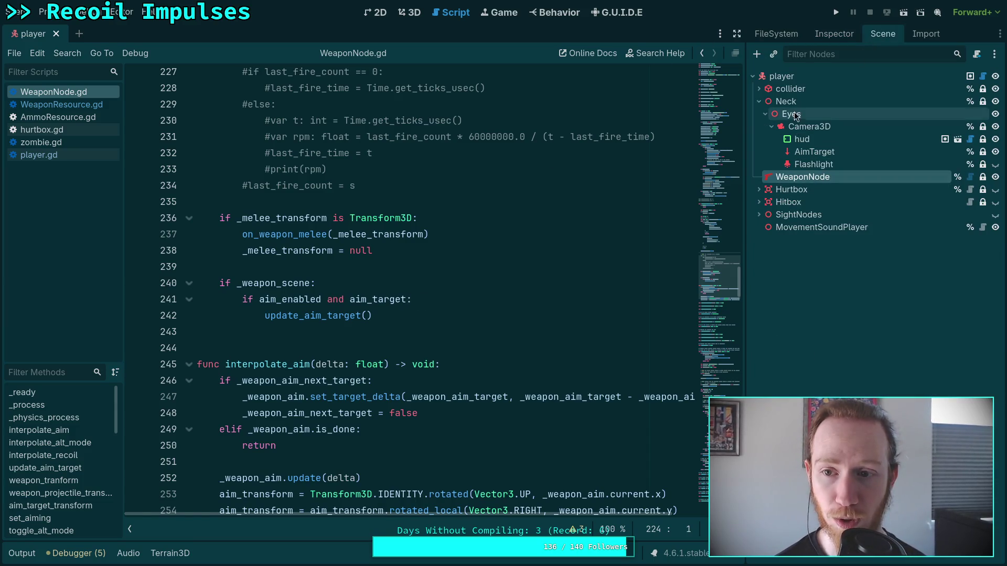
{"action": "left_click", "coordinate": [797, 79]}
{"action": "left_click", "coordinate": [823, 33]}
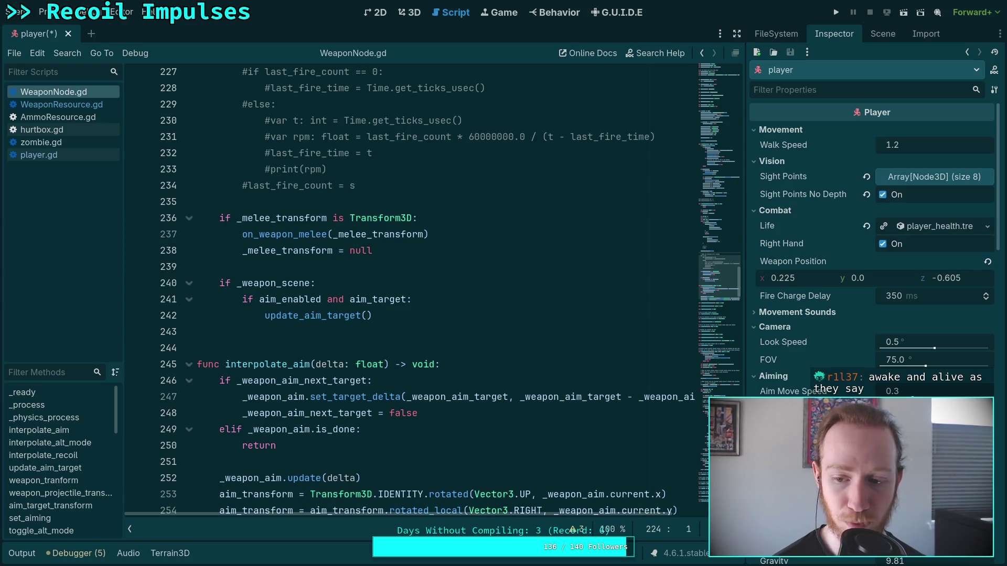
{"action": "key", "text": "ctrl+s"}
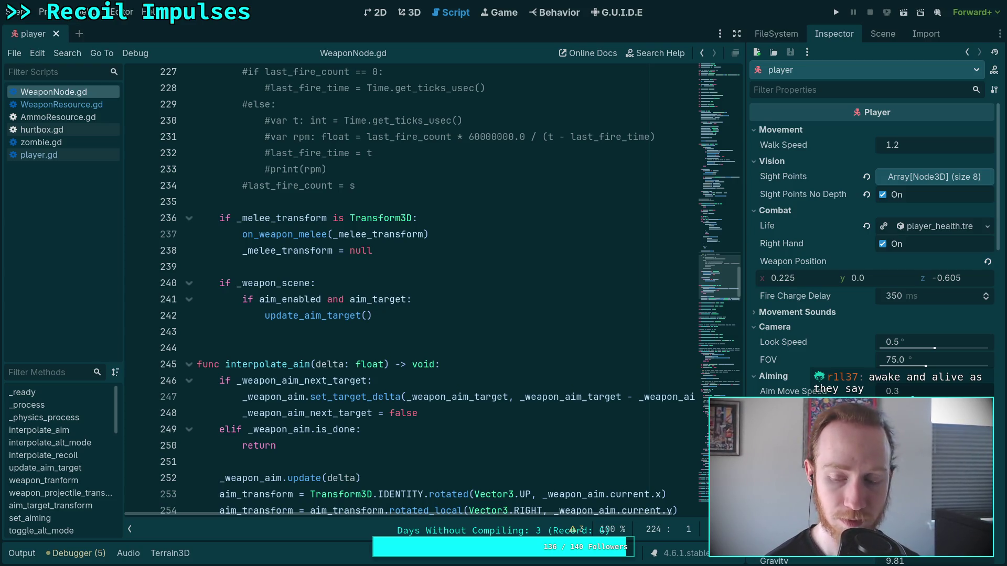
{"action": "left_click", "coordinate": [840, 13]}
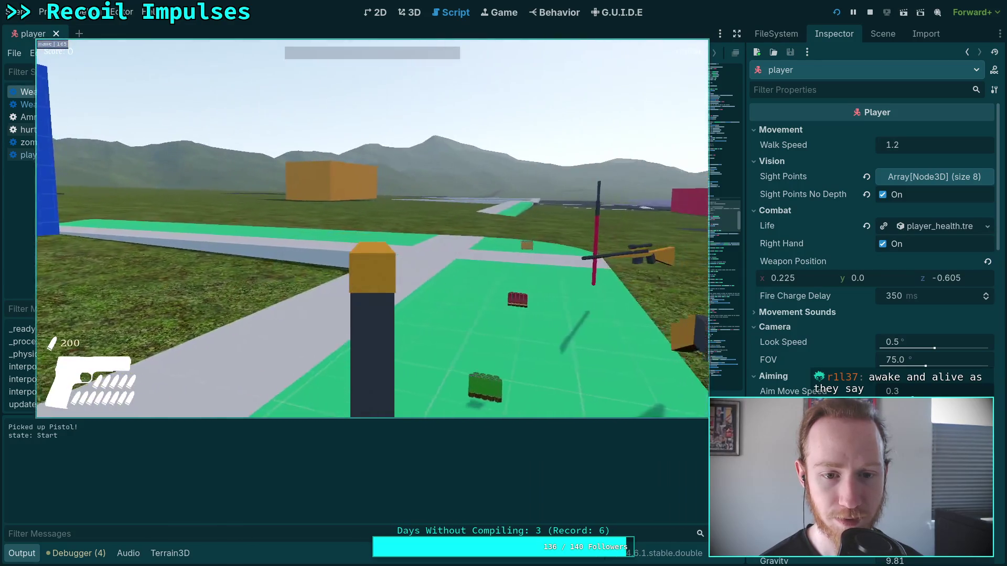
Step: Pick up the shotgun and bolt rifle in-game, exit to the editor, and edit Weapon Position y
{"action": "key", "text": "w"}
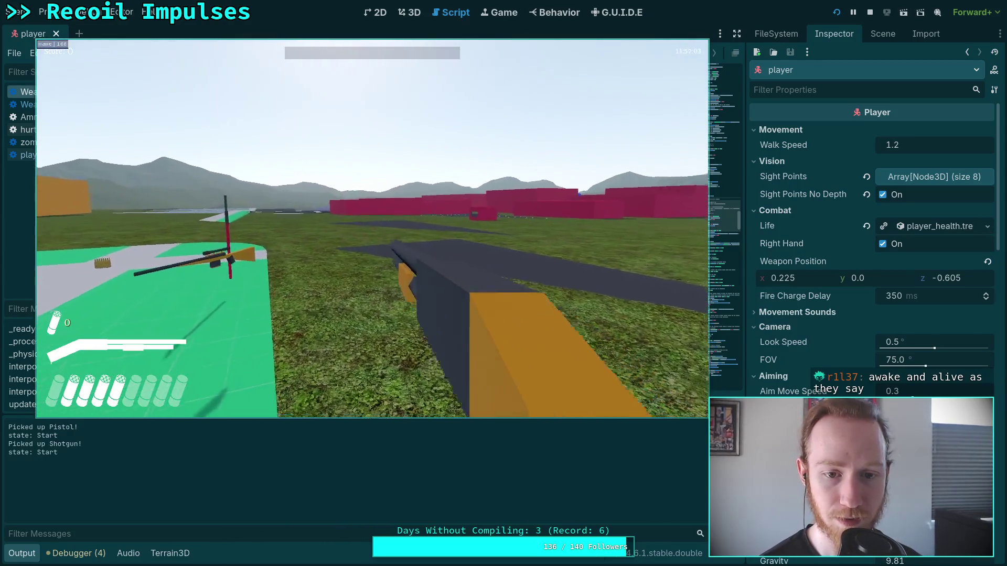
{"action": "scroll", "coordinate": [373, 229], "scroll_direction": "down", "scroll_amount": 1}
{"action": "scroll", "coordinate": [372, 230], "scroll_direction": "up", "scroll_amount": 1}
{"action": "key", "text": "w"}
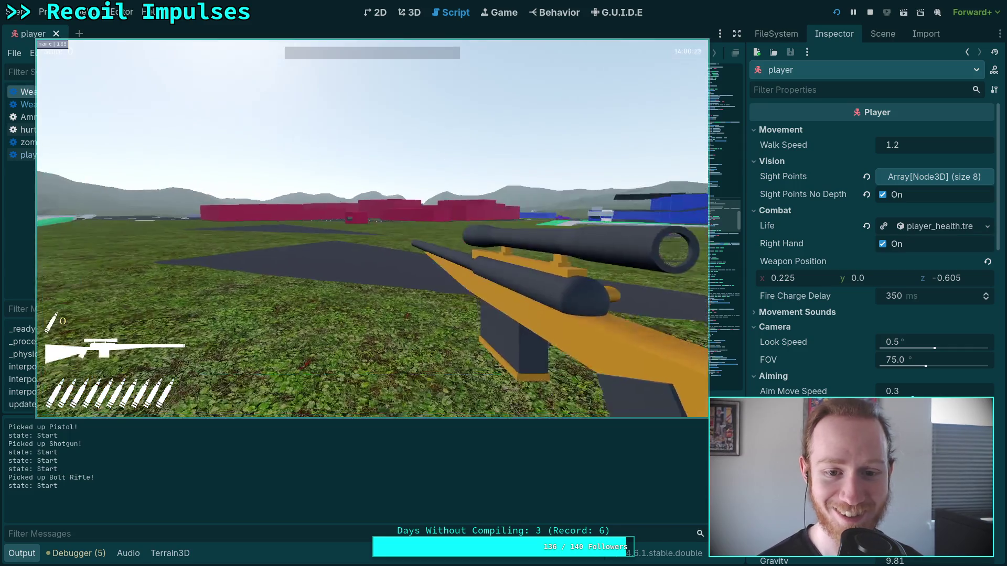
{"action": "key", "text": "Escape"}
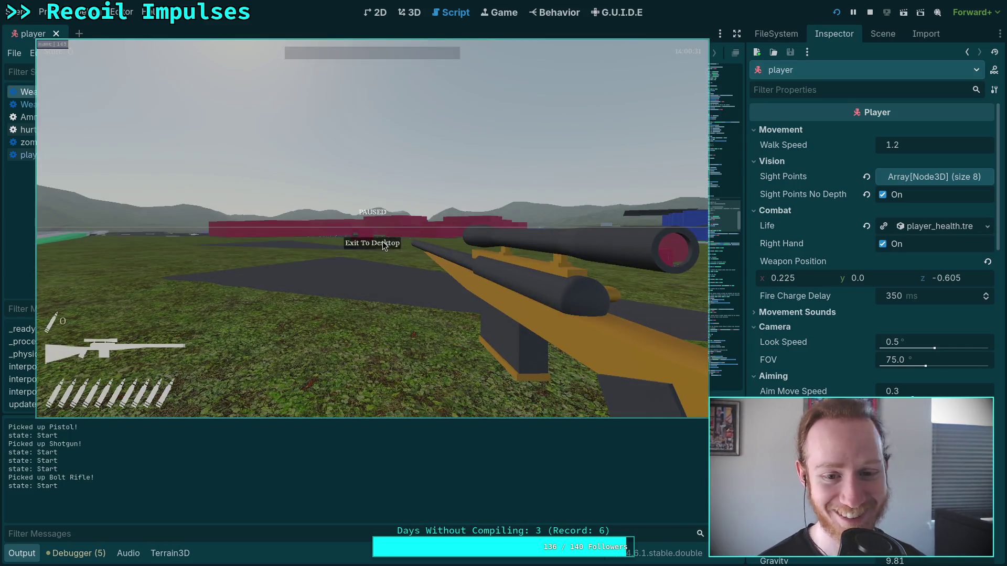
{"action": "left_click", "coordinate": [382, 243]}
{"action": "left_click", "coordinate": [899, 278]}
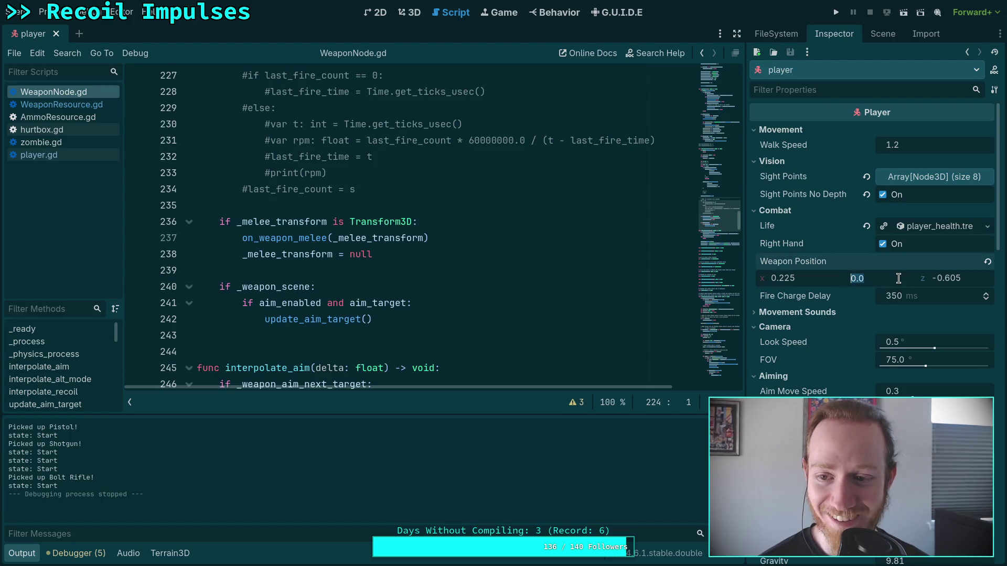
{"action": "type", "text": "-.1"}
{"action": "type", "text": "-0.1"}
Step: Set the player's Weapon Position to x 0.225, y 0.0, z -0.605, save, and rerun the game
{"action": "key", "text": "Return"}
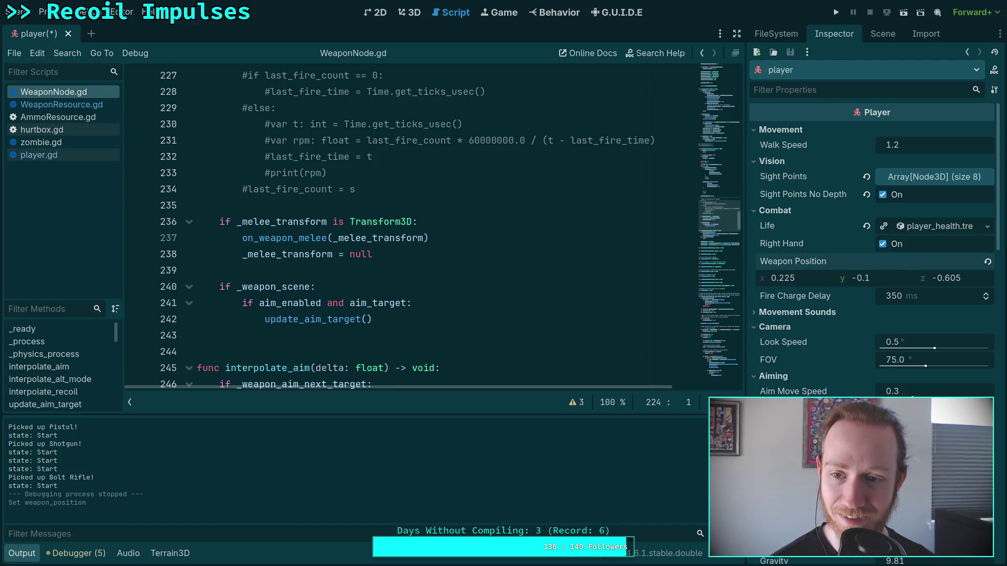
{"action": "key", "text": "ctrl+z"}
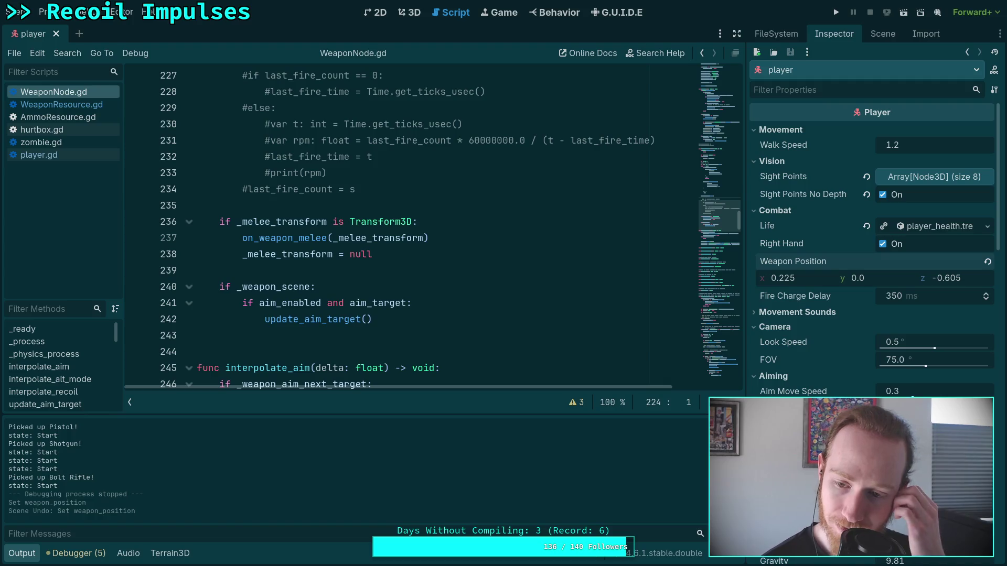
{"action": "key", "text": "Return"}
{"action": "key", "text": "ctrl+s"}
{"action": "key", "text": "F5"}
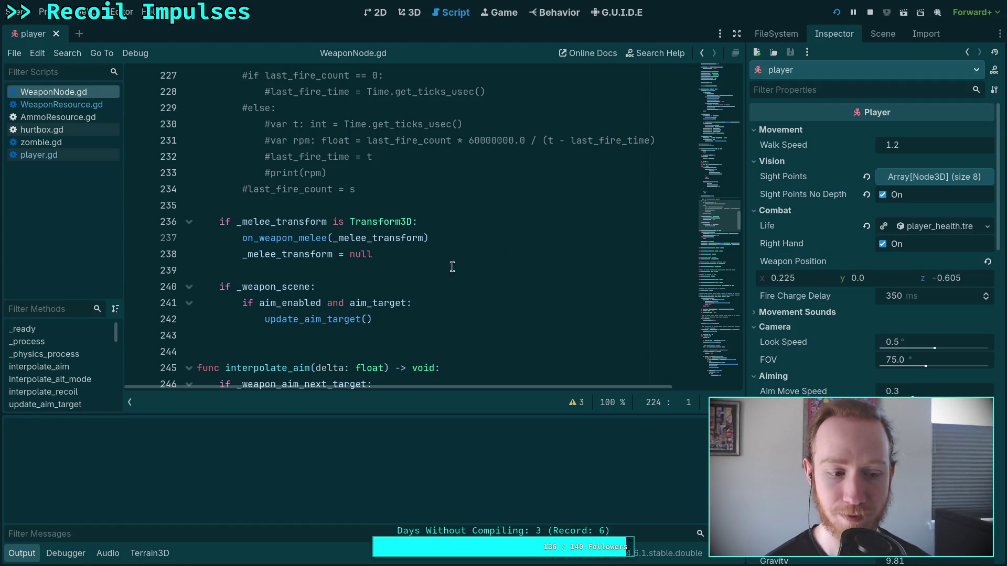
Step: Pick up the Bolt Rifle to check its position, rerun the game, and save the player scene
{"action": "left_click_drag", "start_coordinate": [473, 298], "coordinate": [388, 266]}
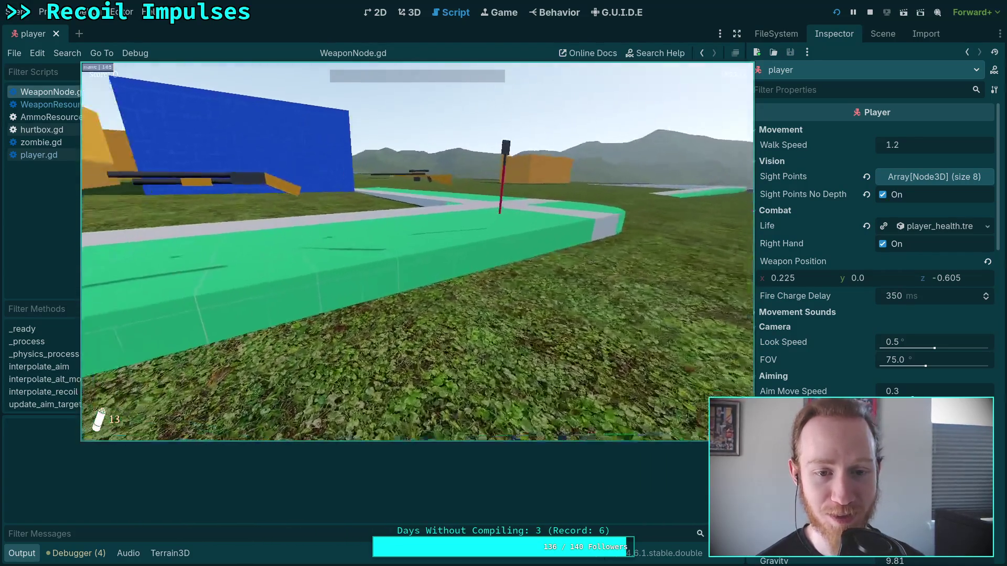
{"action": "key", "text": "e"}
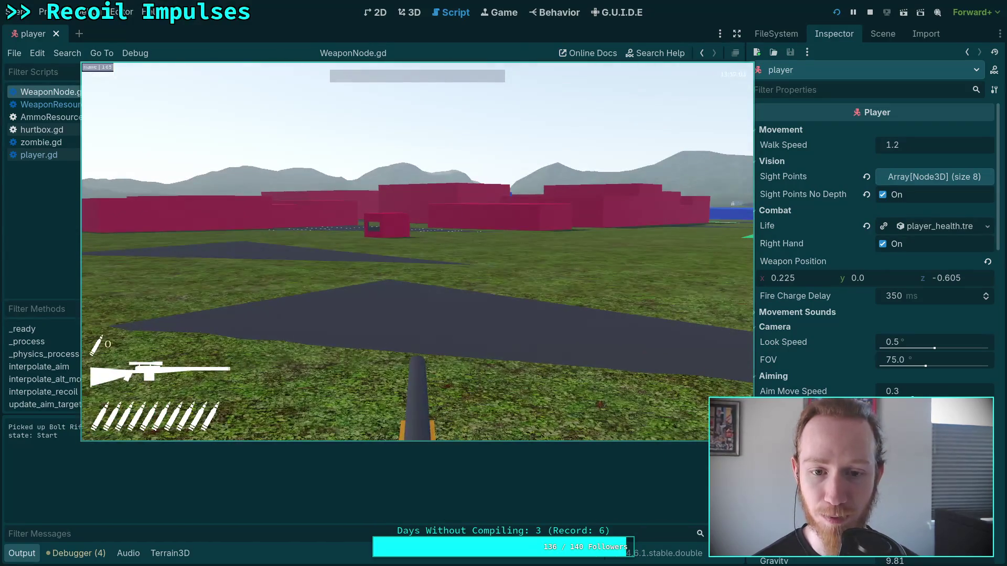
{"action": "key", "text": "Escape"}
{"action": "left_click", "coordinate": [419, 266]}
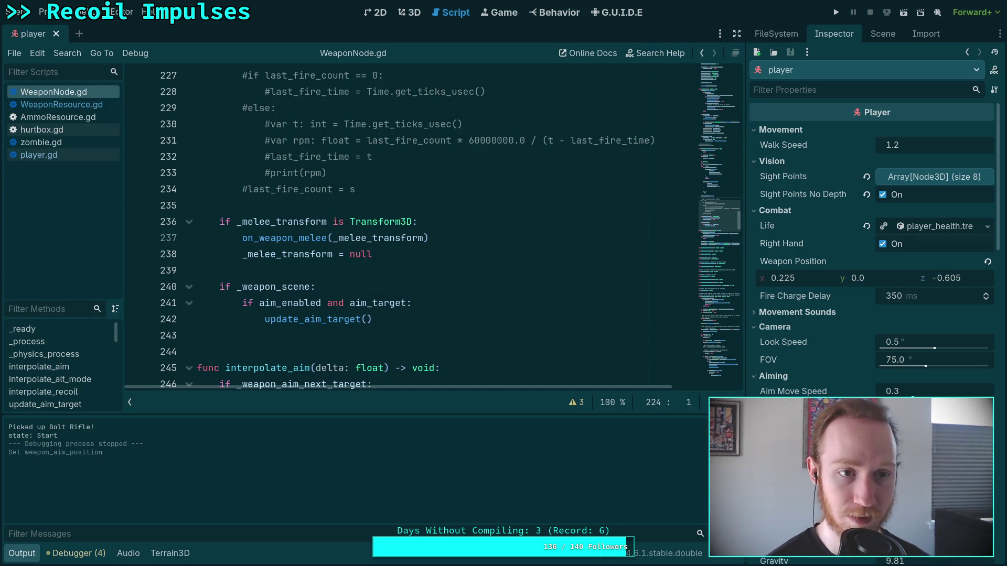
{"action": "left_click", "coordinate": [832, 13]}
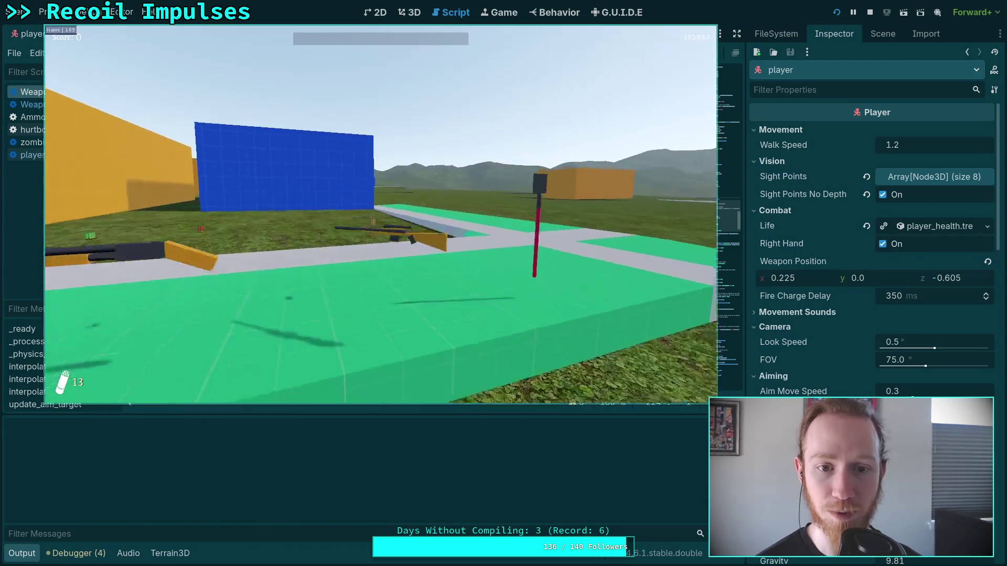
{"action": "key", "text": "w"}
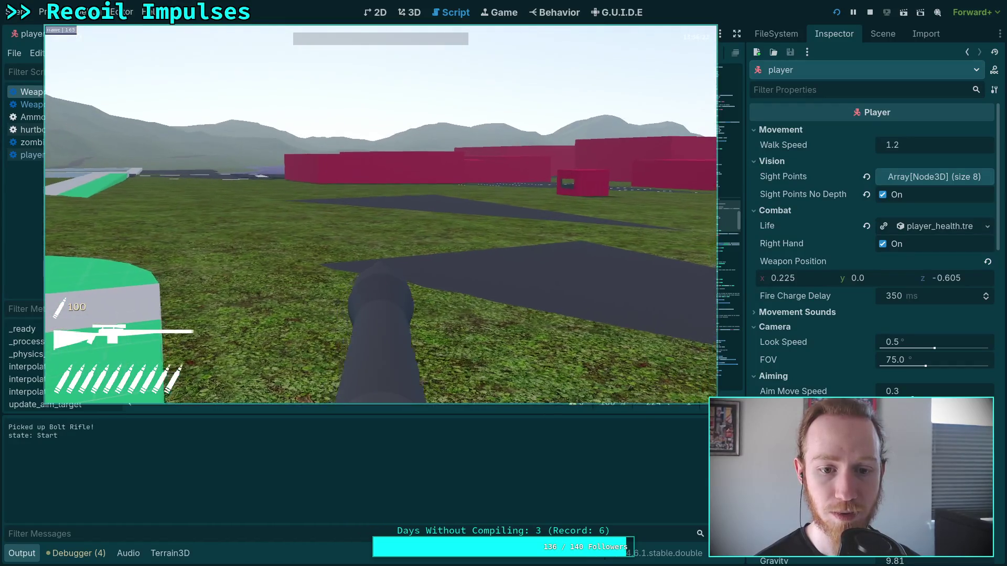
{"action": "key", "text": "Escape"}
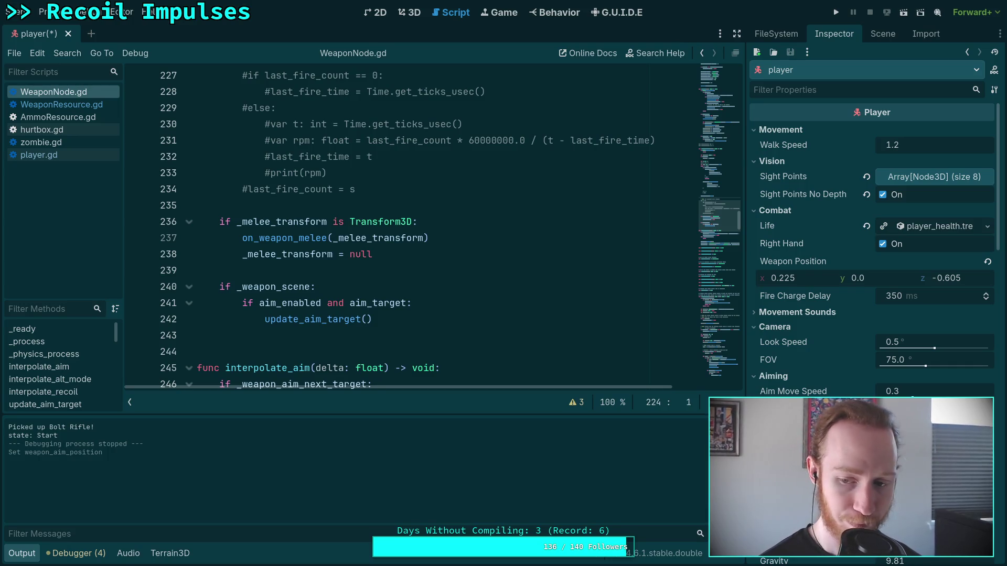
{"action": "key", "text": "ctrl+s"}
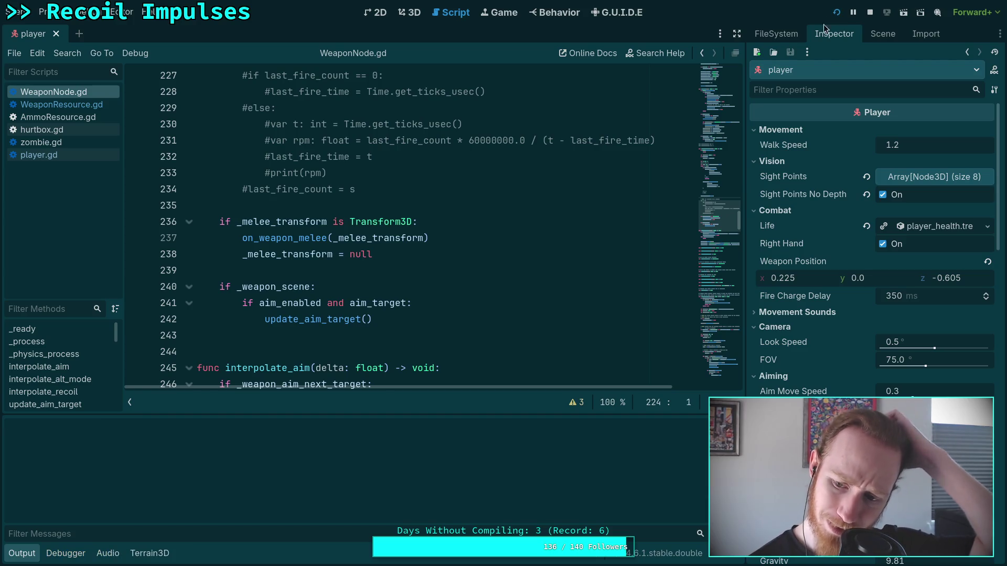
Step: Relaunch the game, aim down the bolt rifle's scope, then pick up the shotgun and pistol
{"action": "left_click", "coordinate": [836, 12]}
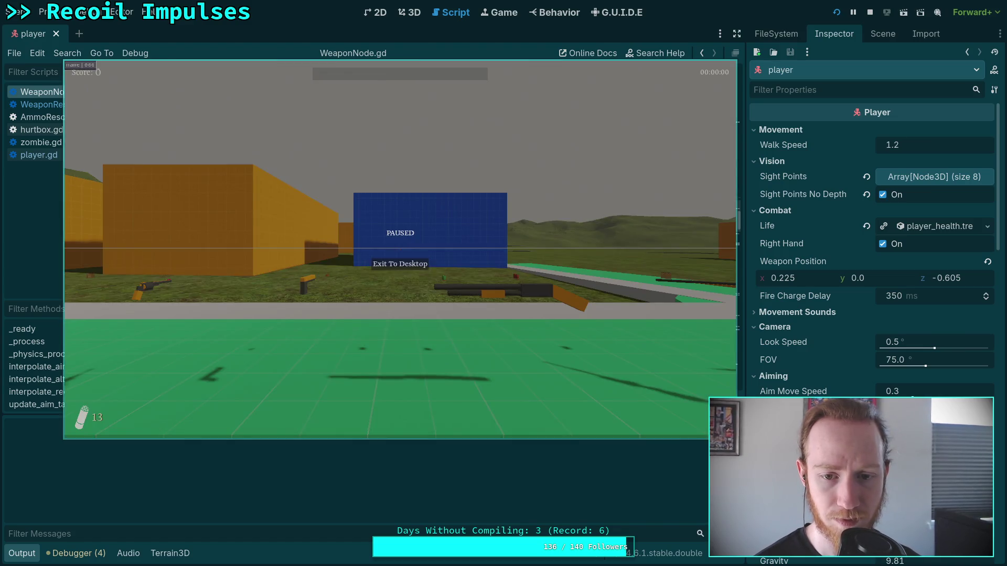
{"action": "left_click", "coordinate": [436, 266]}
{"action": "key", "text": "w"}
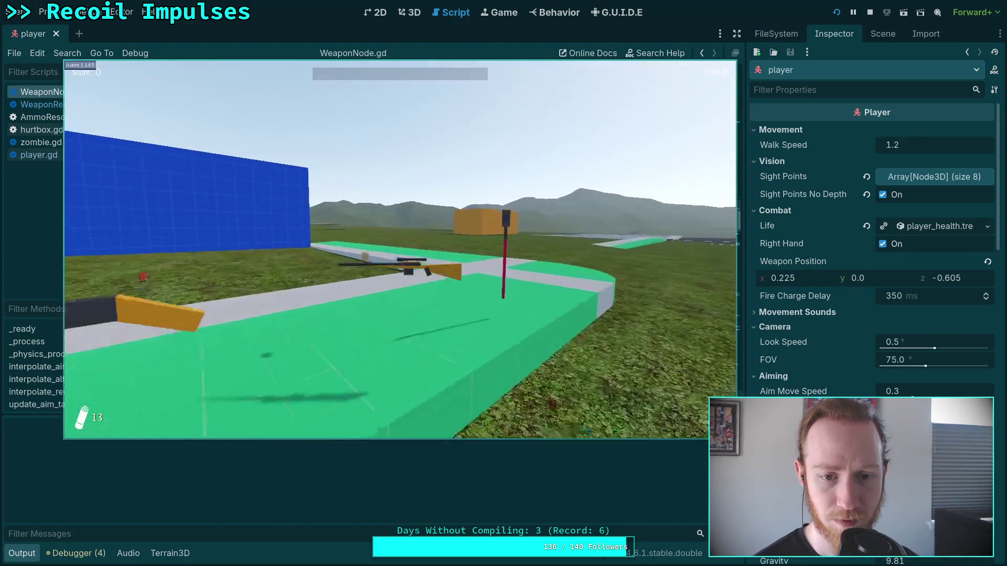
{"action": "right_click", "coordinate": [400, 256]}
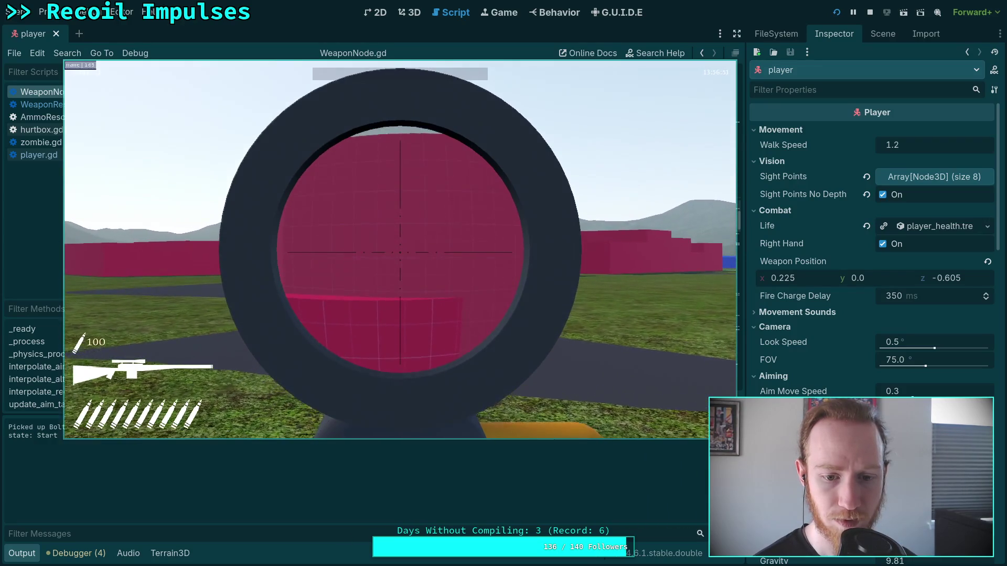
{"action": "right_click", "coordinate": [400, 256]}
{"action": "key", "text": "w"}
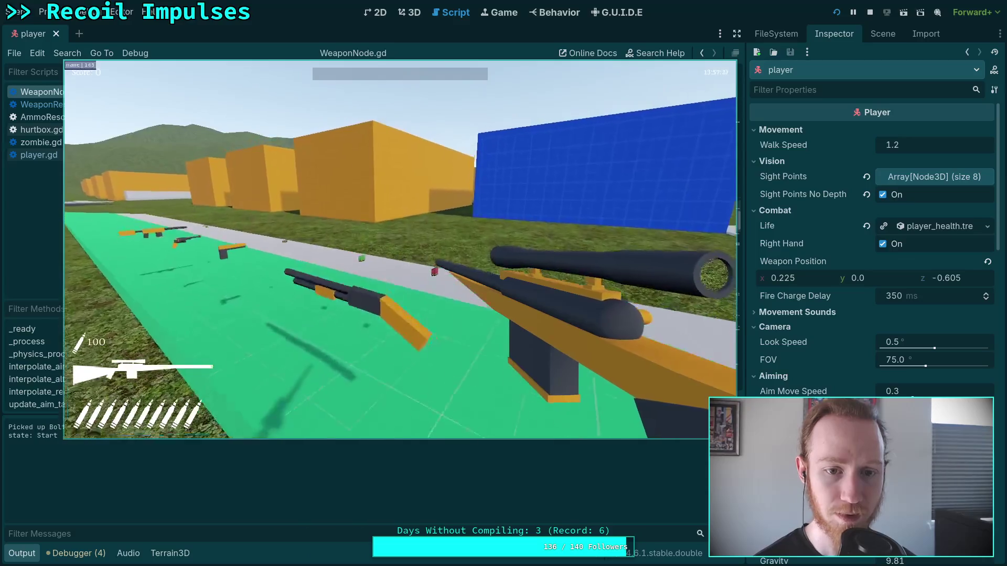
{"action": "key", "text": "w"}
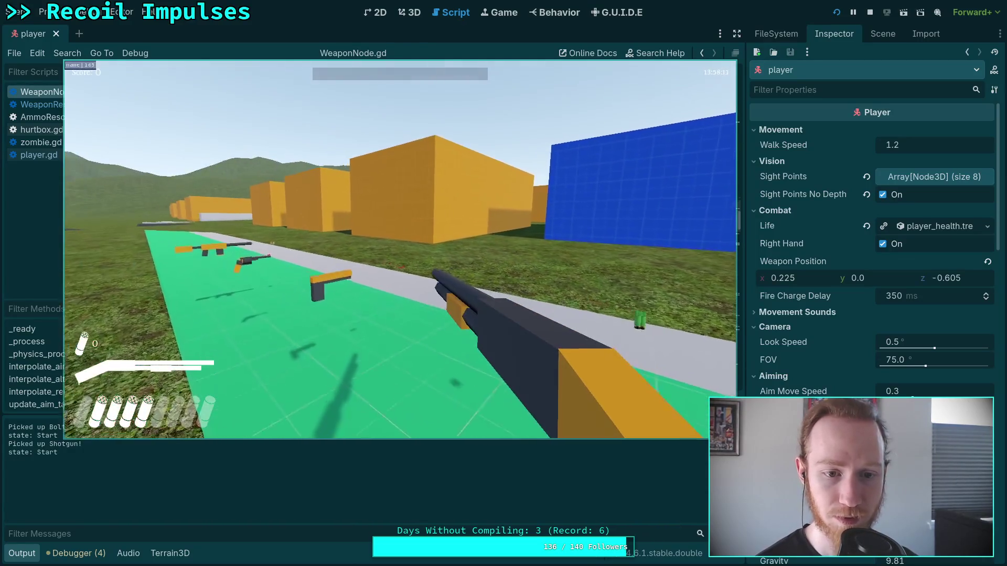
Step: Pick up the revolver and fire it to check recoil, then quit and hide the output log
{"action": "key", "text": "w"}
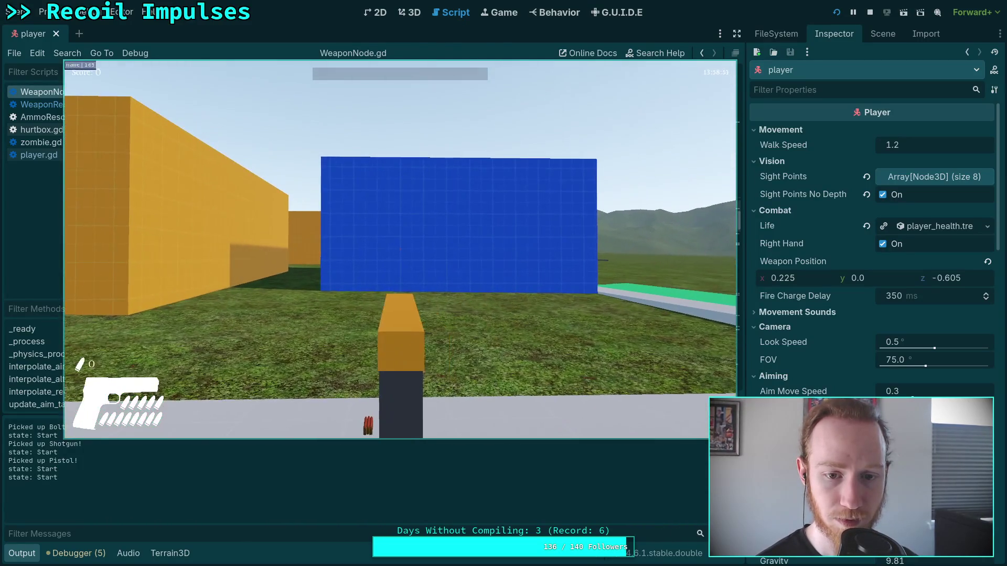
{"action": "key", "text": "w"}
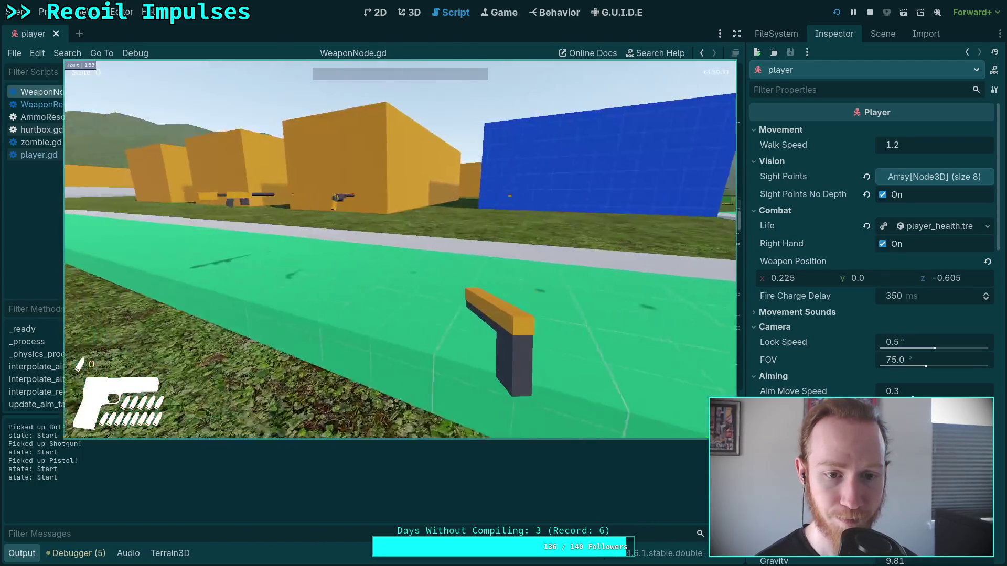
{"action": "scroll", "coordinate": [400, 249], "scroll_direction": "down", "scroll_amount": 4}
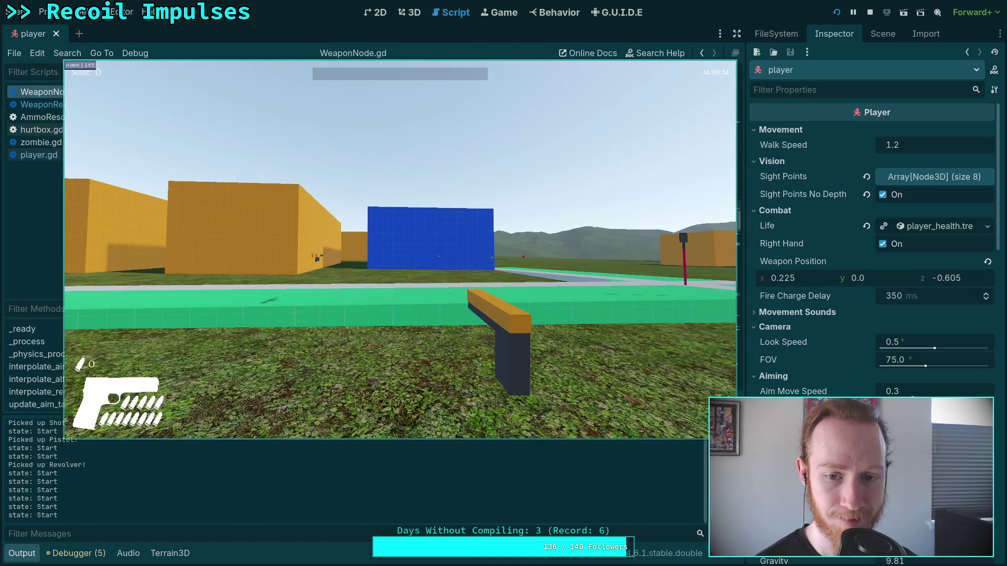
{"action": "scroll", "coordinate": [400, 250], "scroll_direction": "down", "scroll_amount": 2}
{"action": "left_click", "coordinate": [400, 250]}
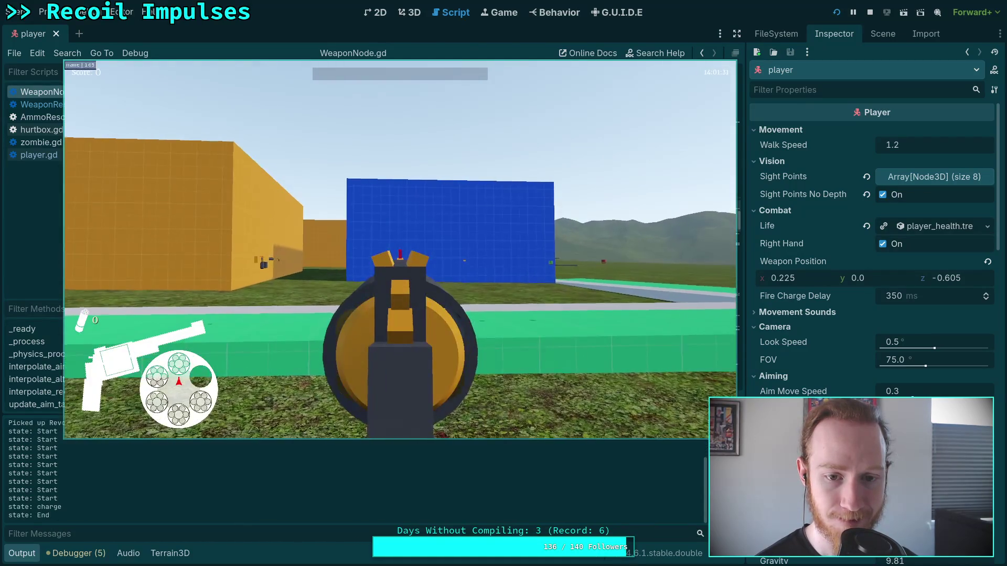
{"action": "key", "text": "Escape"}
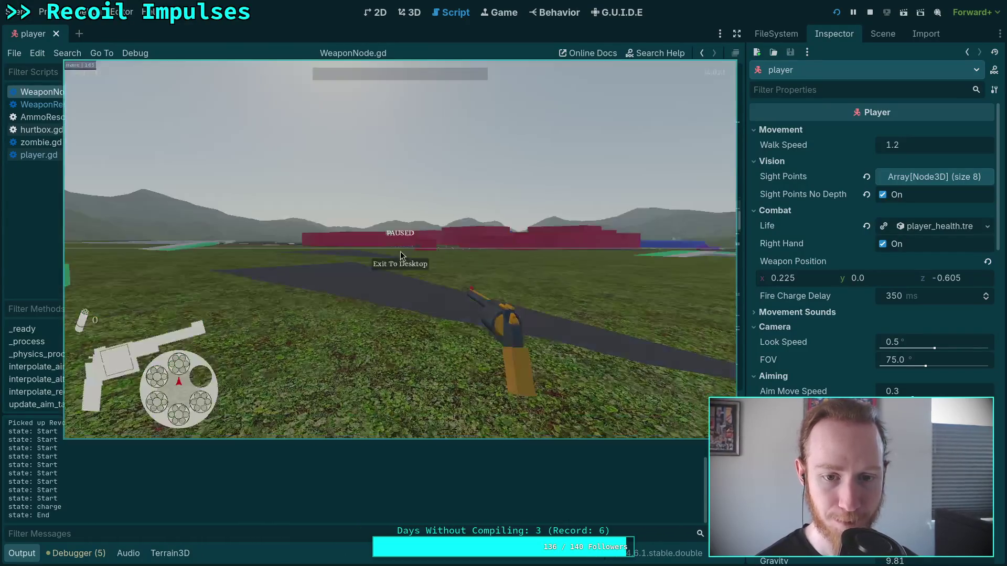
{"action": "left_click", "coordinate": [401, 262]}
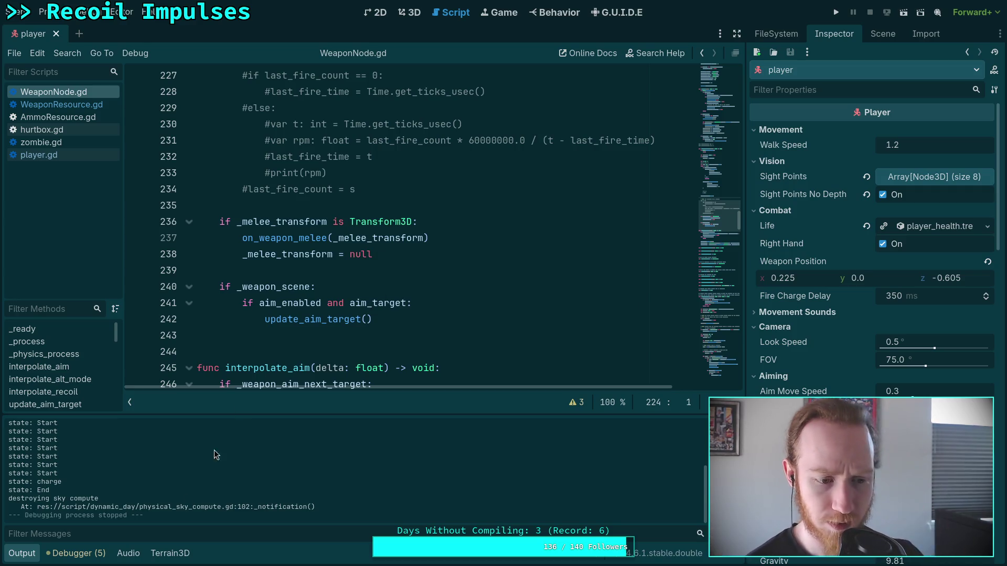
{"action": "left_click", "coordinate": [29, 559]}
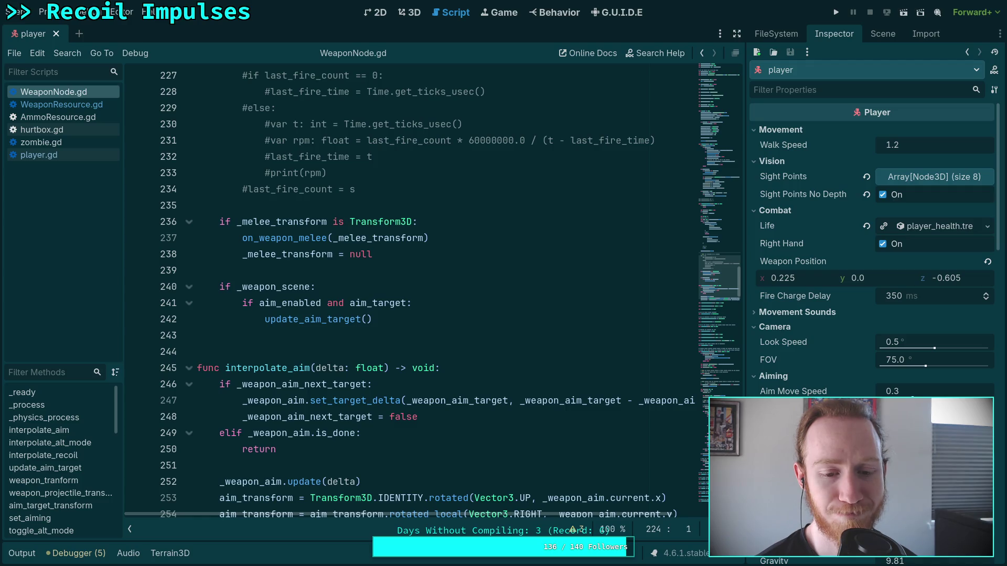
Step: Look up the interpolate_recoil definition in WeaponNode.gd and place the caret at its body's start
{"action": "scroll", "coordinate": [303, 468], "scroll_direction": "up", "scroll_amount": 4}
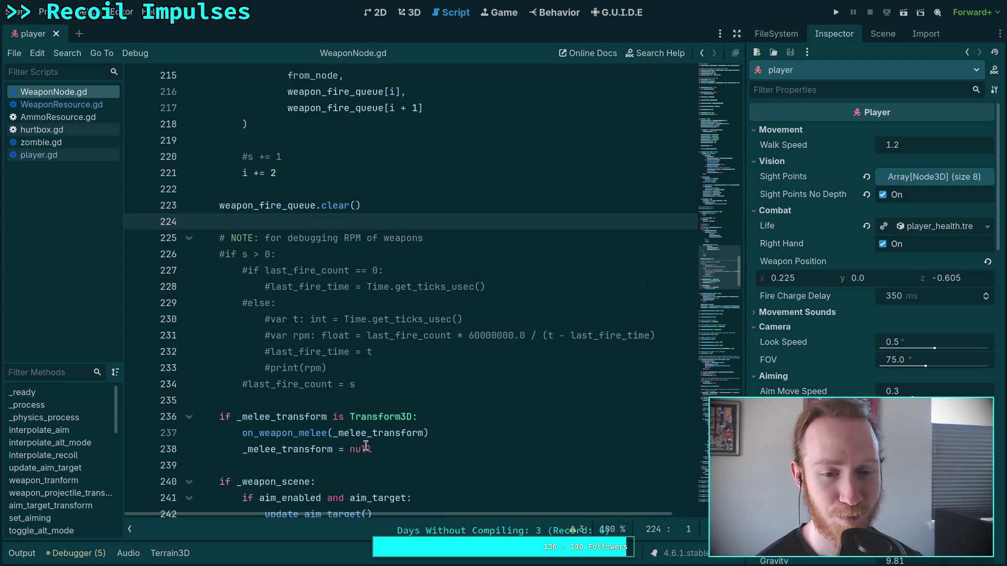
{"action": "scroll", "coordinate": [375, 401], "scroll_direction": "up", "scroll_amount": 9}
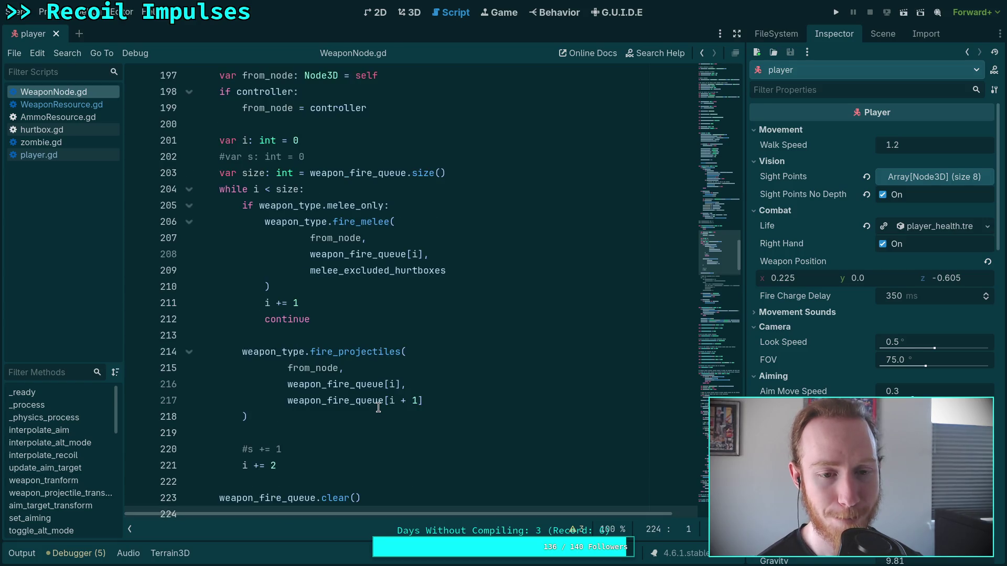
{"action": "scroll", "coordinate": [378, 408], "scroll_direction": "up", "scroll_amount": 12}
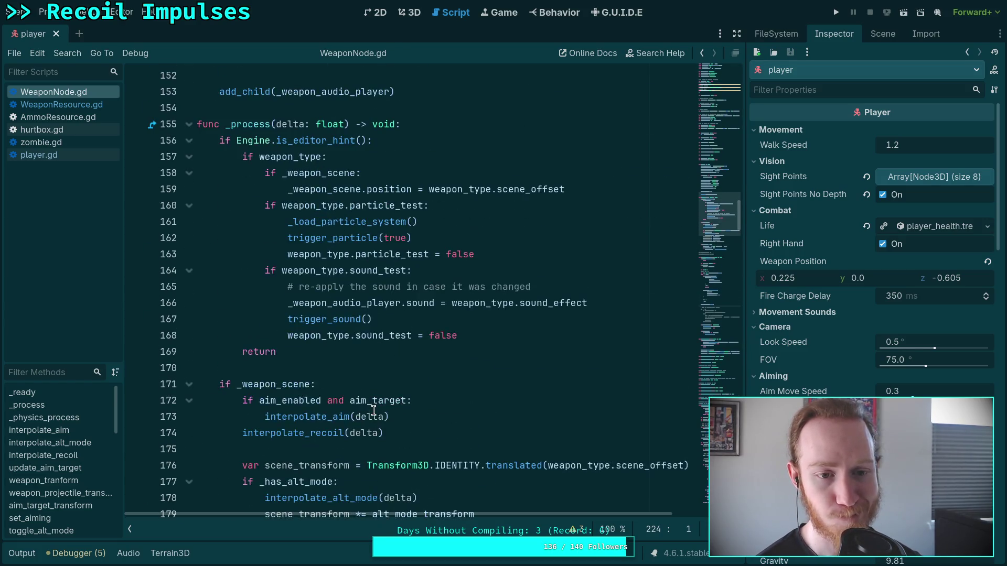
{"action": "right_click", "coordinate": [301, 429]}
{"action": "left_click", "coordinate": [356, 556]}
{"action": "scroll", "coordinate": [383, 426], "scroll_direction": "down", "scroll_amount": 3}
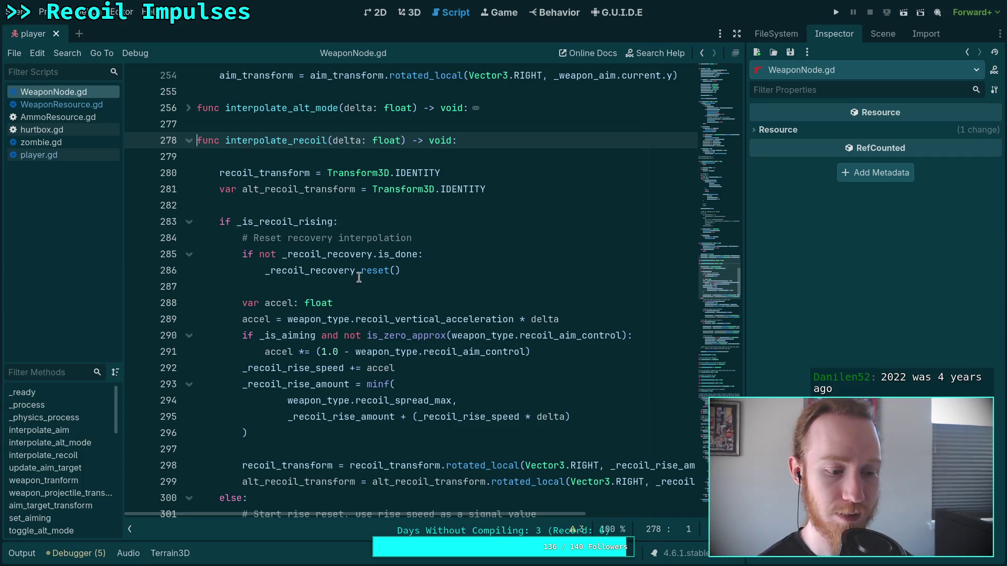
{"action": "left_click", "coordinate": [365, 153]}
Step: Insert a bare return at the top of interpolate_recoil, save WeaponNode.gd, and run the project
{"action": "key", "text": "Return"}
{"action": "key", "text": "Return"}
{"action": "key", "text": "Up"}
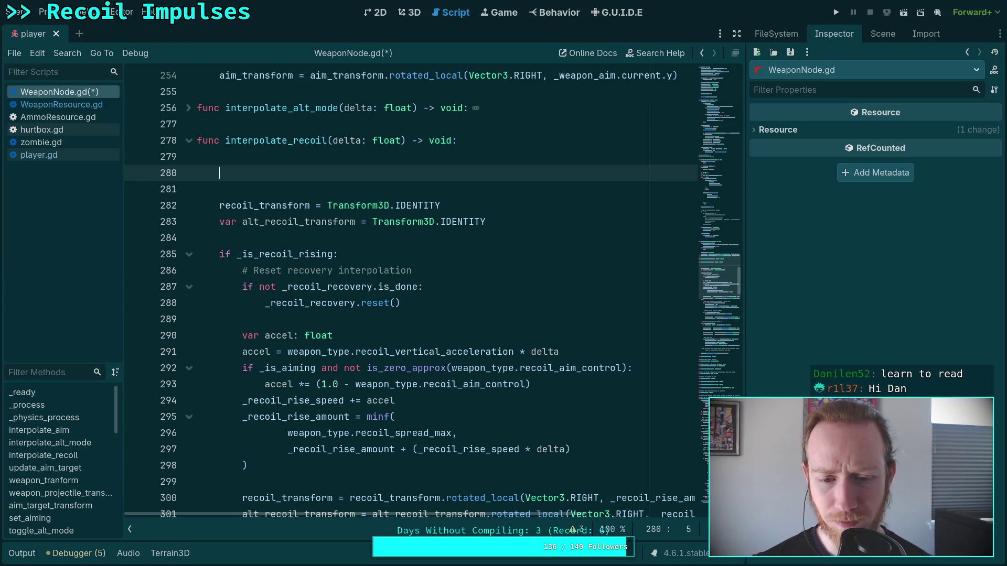
{"action": "type", "text": "return"}
{"action": "key", "text": "ctrl+s"}
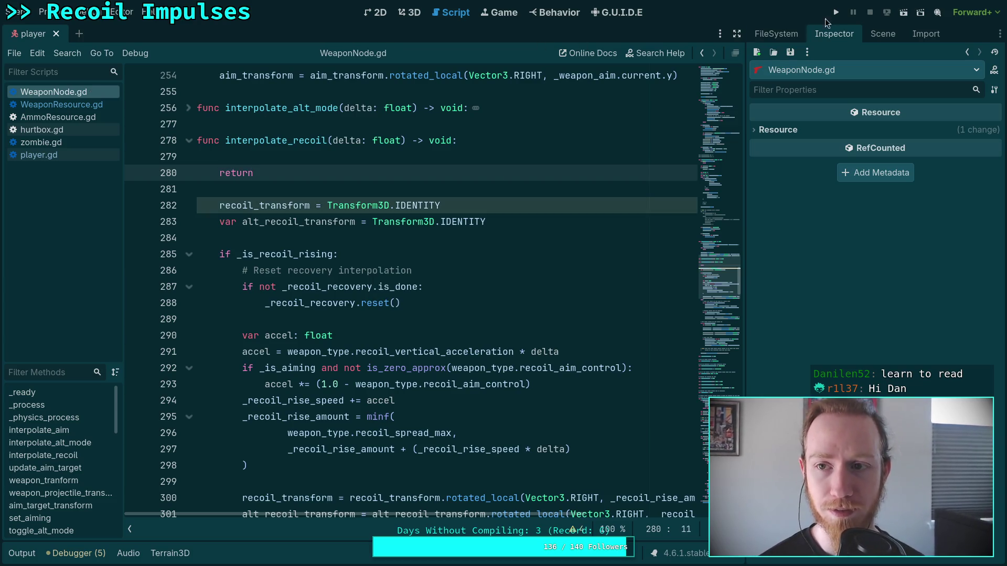
{"action": "left_click", "coordinate": [836, 12]}
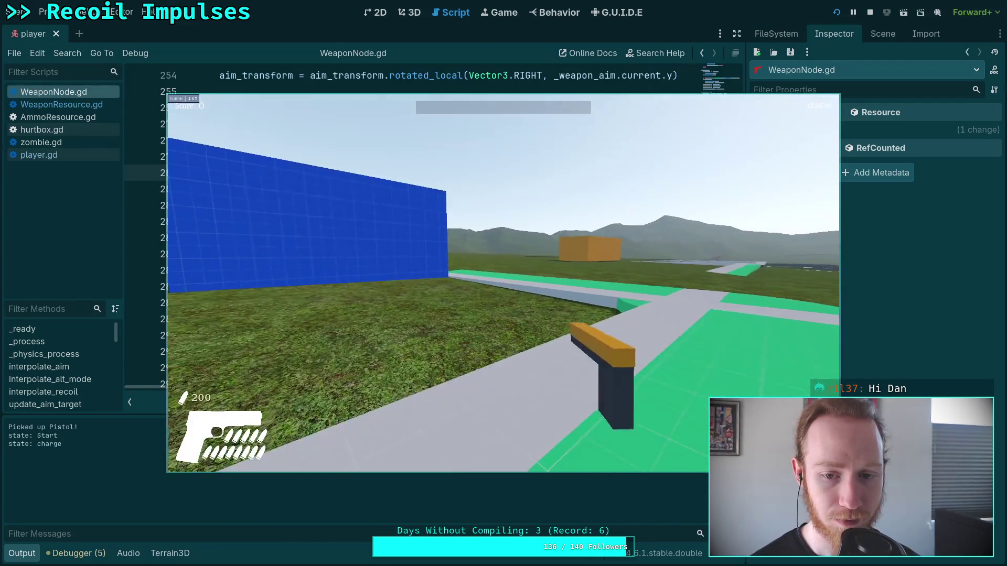
Step: Fire the pistol three times with recoil disabled, then pause and exit back to the editor
{"action": "left_click", "coordinate": [503, 284]}
{"action": "left_click", "coordinate": [503, 283]}
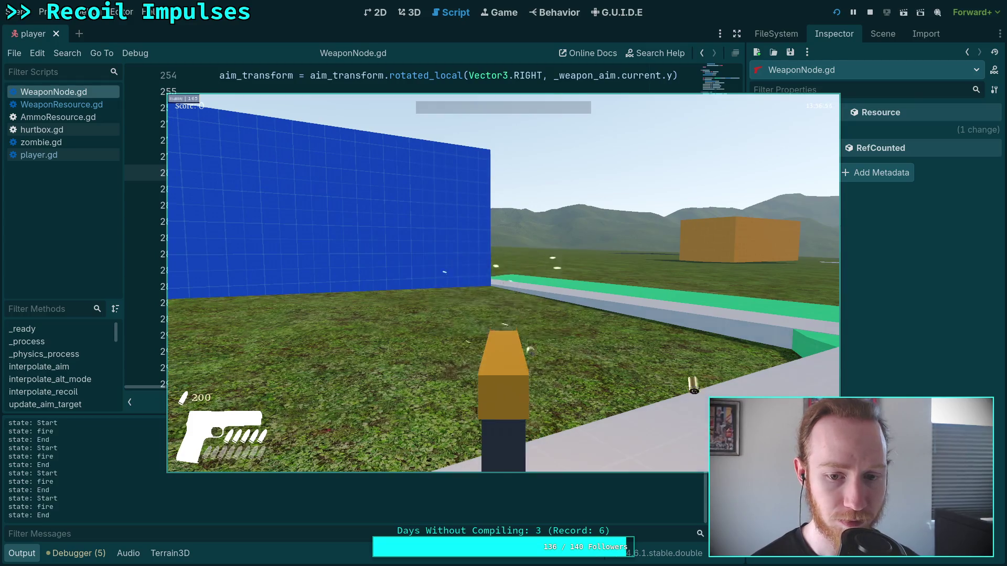
{"action": "left_click", "coordinate": [503, 283]}
{"action": "key", "text": "Escape"}
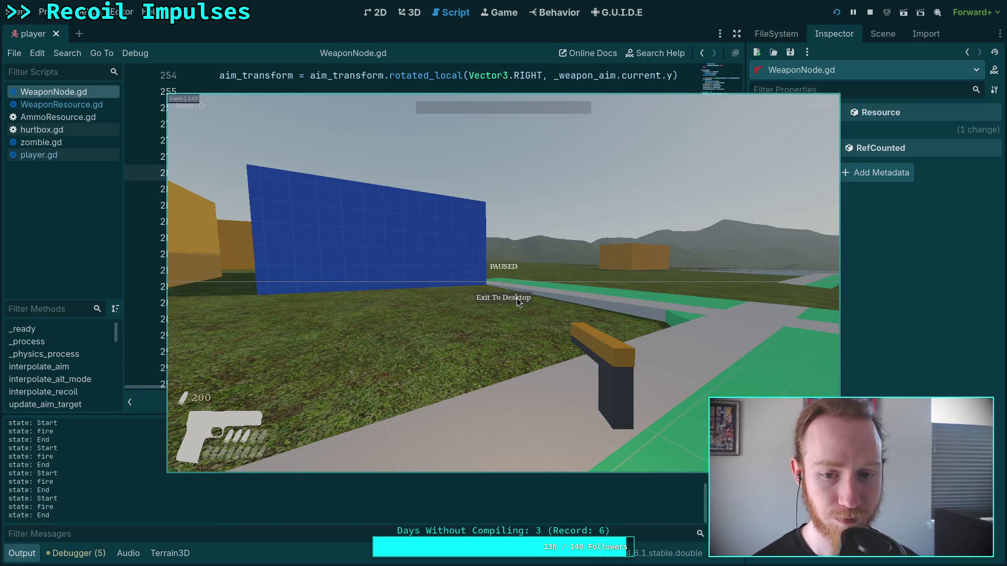
{"action": "key", "text": "F8"}
Step: Delete the early return on line 280, save the script, and relaunch the game
{"action": "left_click_drag", "start_coordinate": [218, 175], "coordinate": [272, 180]}
{"action": "key", "text": "BackSpace"}
{"action": "key", "text": "ctrl+s"}
{"action": "key", "text": "F5"}
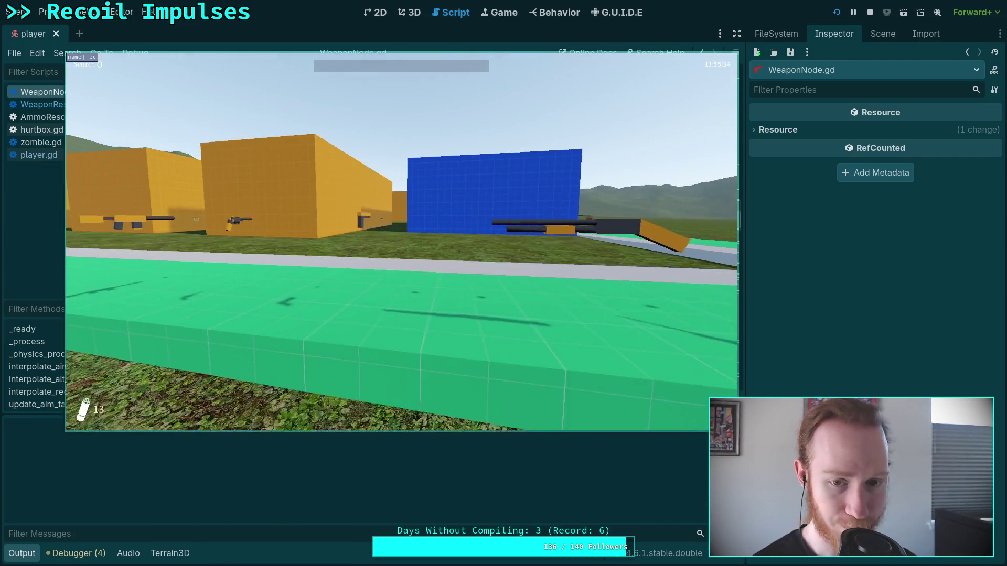
Step: Fire four shots to check the recoil kick, stop the game, and hide the output log
{"action": "left_click", "coordinate": [402, 241]}
{"action": "left_click", "coordinate": [402, 241]}
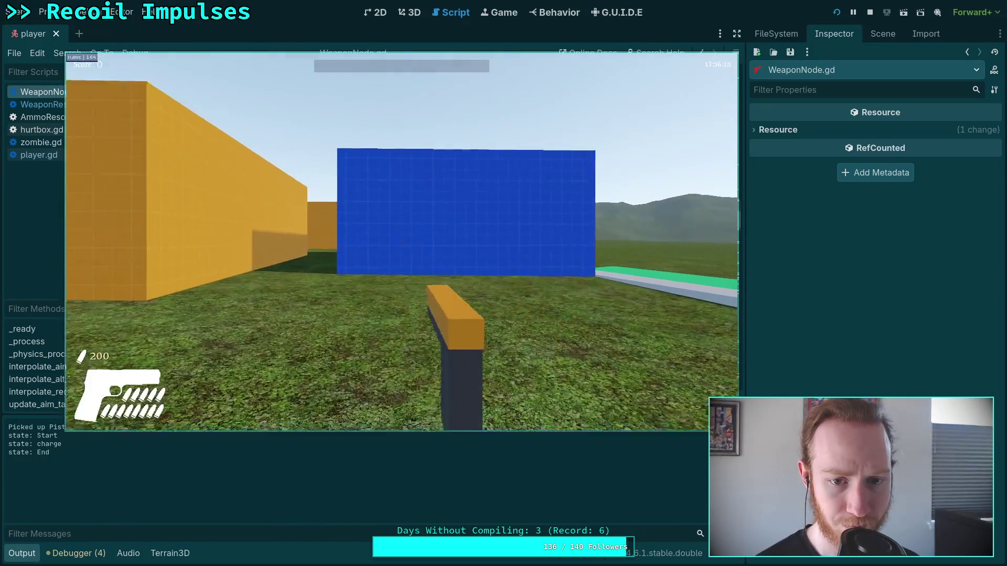
{"action": "left_click", "coordinate": [402, 241]}
{"action": "left_click", "coordinate": [402, 241]}
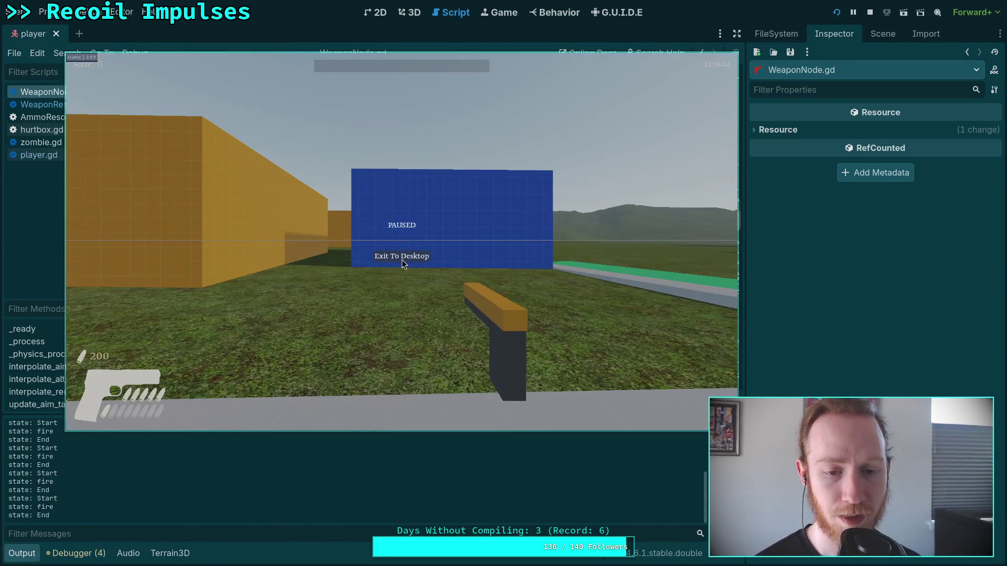
{"action": "key", "text": "F8"}
{"action": "left_click", "coordinate": [16, 555]}
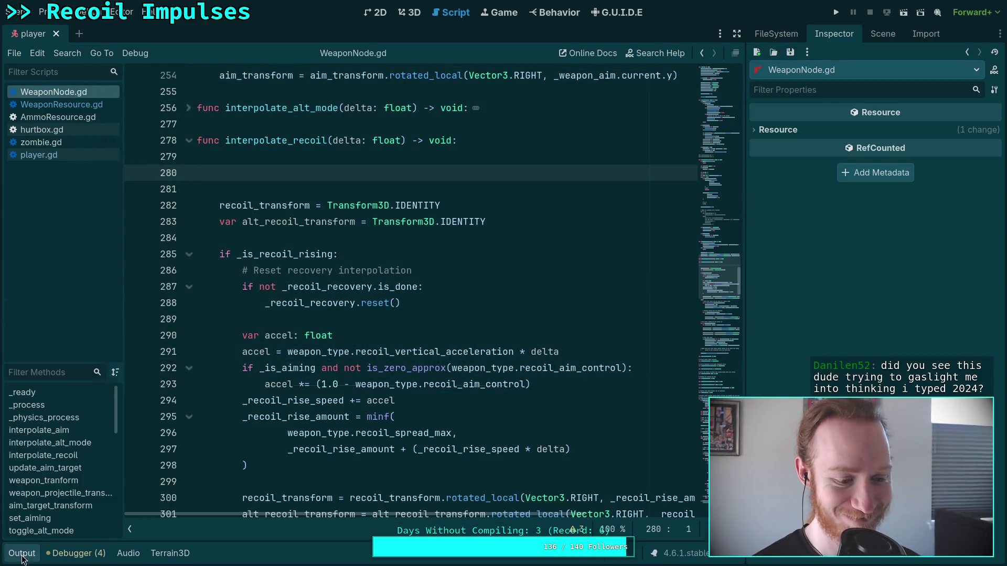
Step: Scroll down through WeaponNode.gd and unfold the on_weapon_fire function
{"action": "scroll", "coordinate": [369, 409], "scroll_direction": "up", "scroll_amount": 3}
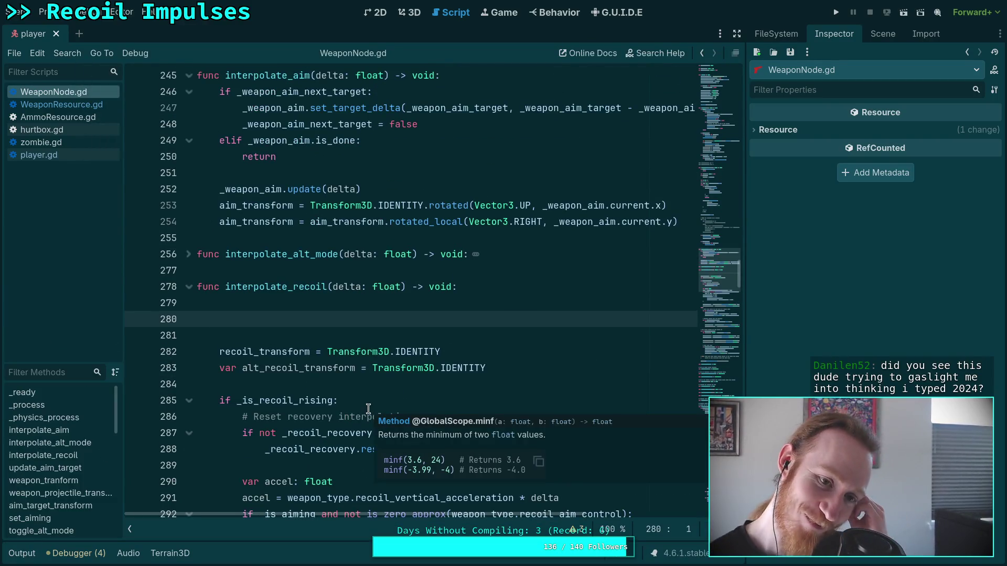
{"action": "left_click", "coordinate": [348, 384]}
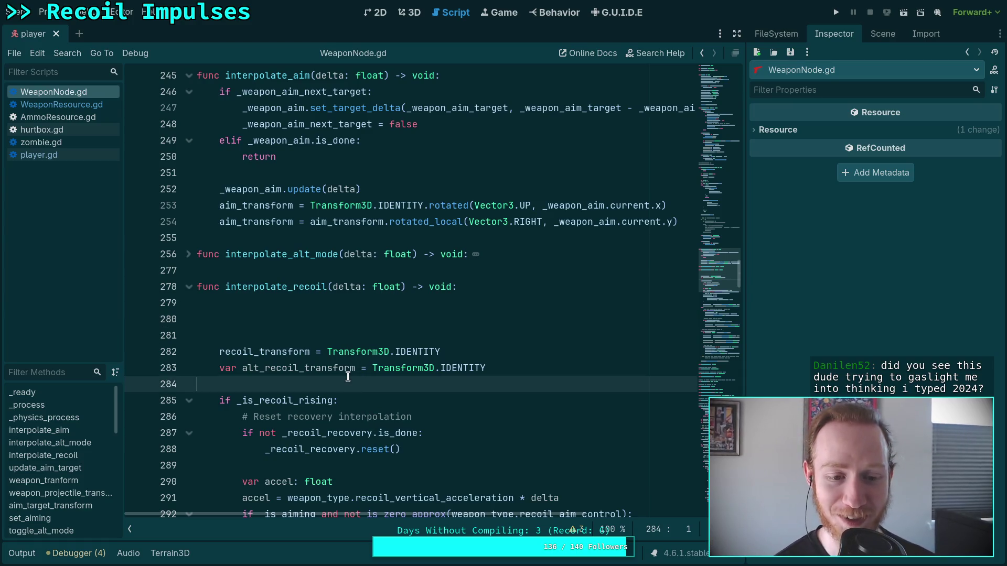
{"action": "scroll", "coordinate": [356, 369], "scroll_direction": "down", "scroll_amount": 12}
{"action": "scroll", "coordinate": [356, 368], "scroll_direction": "down", "scroll_amount": 14}
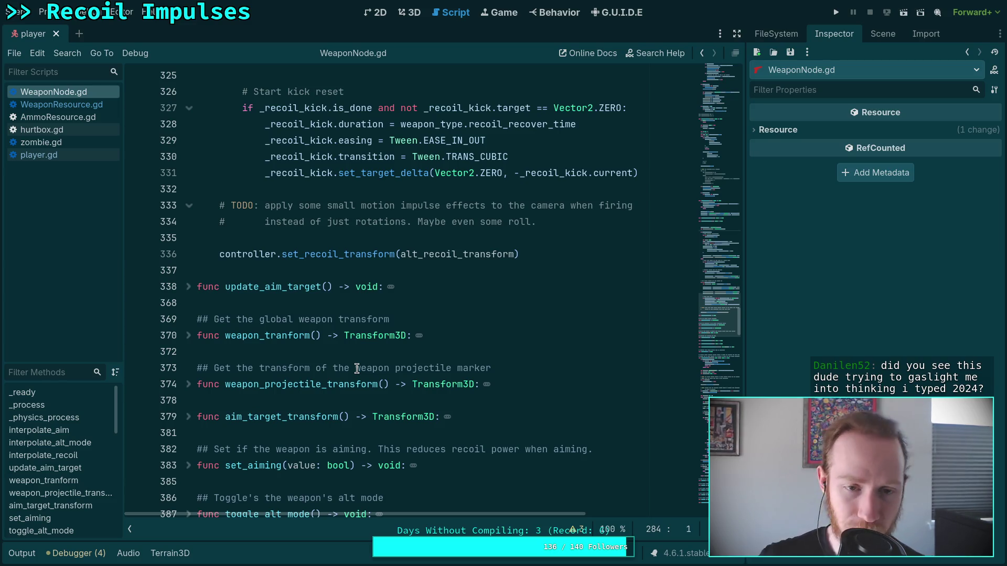
{"action": "scroll", "coordinate": [356, 369], "scroll_direction": "down", "scroll_amount": 10}
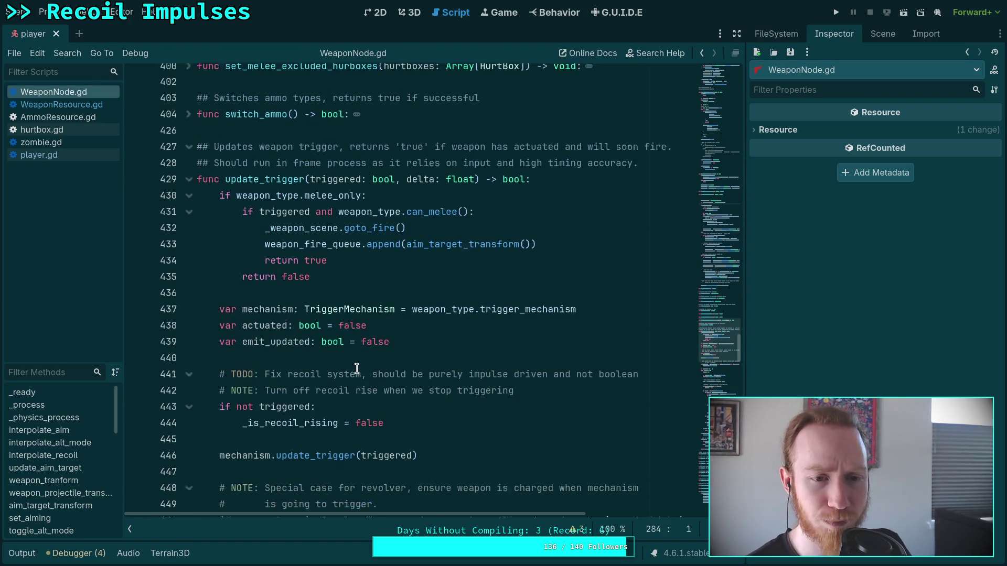
{"action": "scroll", "coordinate": [357, 369], "scroll_direction": "down", "scroll_amount": 5}
{"action": "scroll", "coordinate": [377, 372], "scroll_direction": "down", "scroll_amount": 6}
{"action": "scroll", "coordinate": [386, 377], "scroll_direction": "down", "scroll_amount": 10}
{"action": "scroll", "coordinate": [387, 376], "scroll_direction": "down", "scroll_amount": 7}
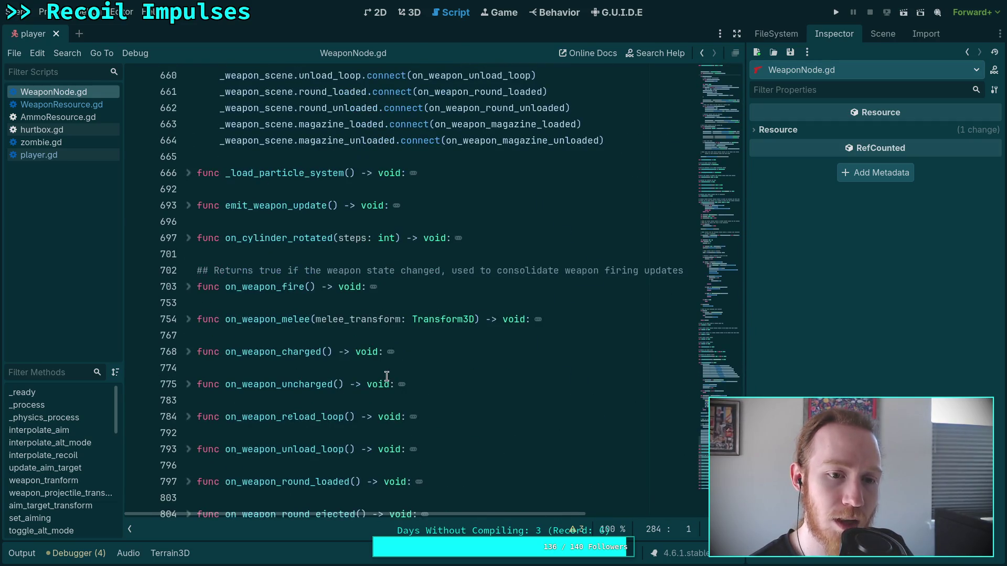
{"action": "left_click", "coordinate": [188, 286]}
Step: Highlight every use of target in on_weapon_fire, then select the function's lines
{"action": "scroll", "coordinate": [319, 359], "scroll_direction": "down", "scroll_amount": 5}
{"action": "scroll", "coordinate": [319, 360], "scroll_direction": "down", "scroll_amount": 5}
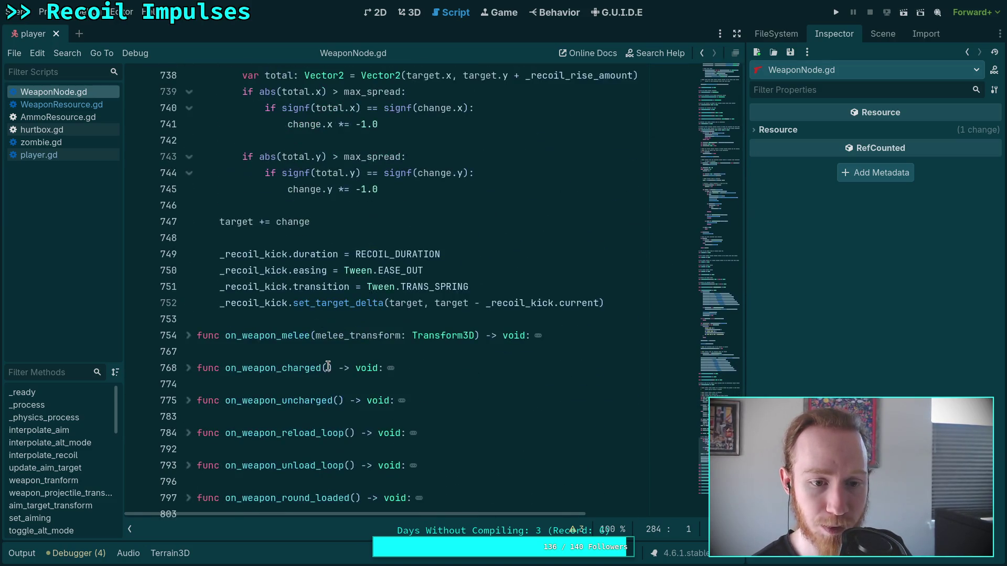
{"action": "scroll", "coordinate": [327, 367], "scroll_direction": "up", "scroll_amount": 2}
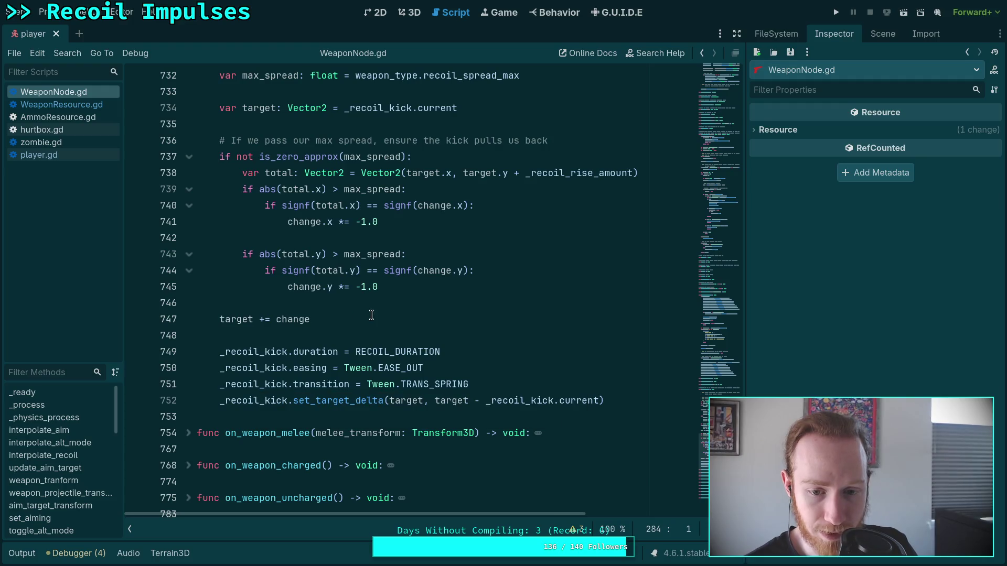
{"action": "double_click", "coordinate": [413, 404]}
{"action": "scroll", "coordinate": [367, 383], "scroll_direction": "up", "scroll_amount": 2}
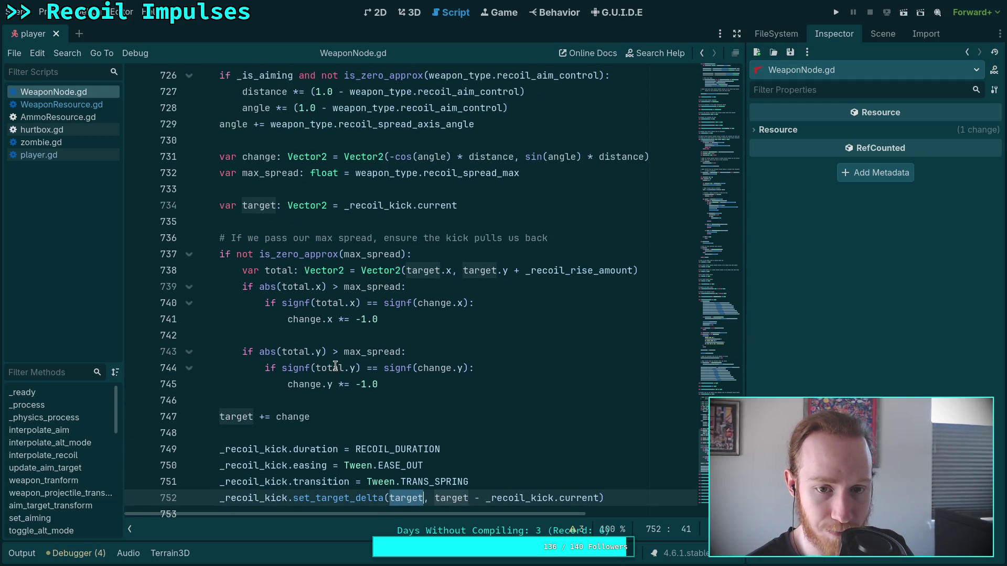
{"action": "scroll", "coordinate": [336, 366], "scroll_direction": "down", "scroll_amount": 1}
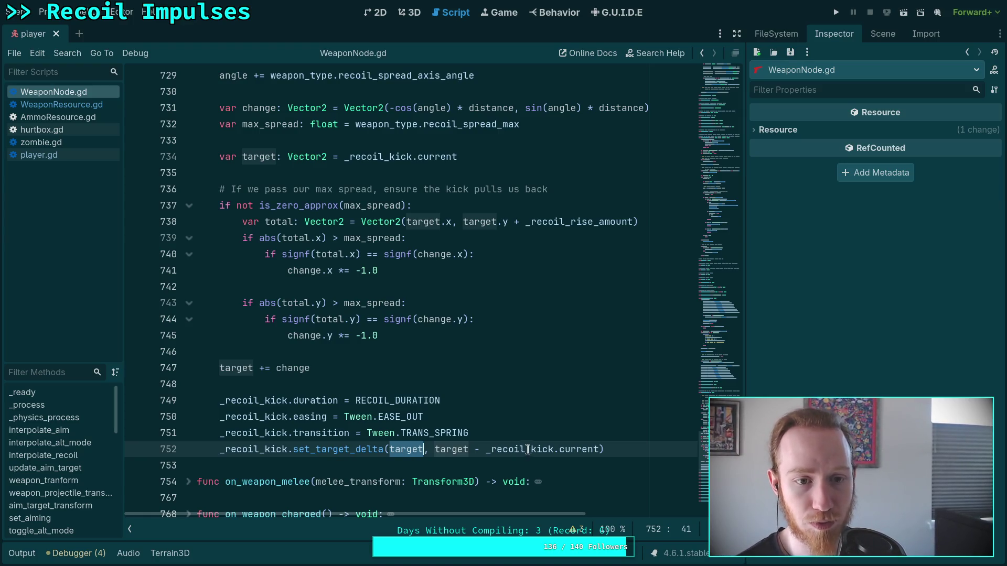
{"action": "mouse_move", "coordinate": [636, 447]}
{"action": "left_mouse_down"}
{"action": "mouse_move", "coordinate": [441, 401]}
{"action": "mouse_move", "coordinate": [466, 389]}
{"action": "mouse_move", "coordinate": [457, 416]}
{"action": "mouse_move", "coordinate": [213, 415]}
{"action": "mouse_move", "coordinate": [168, 313]}
{"action": "left_mouse_up"}
Step: Delete the selected on_weapon_fire function and its leftover blank line, then save WeaponNode.gd
{"action": "scroll", "coordinate": [466, 389], "scroll_direction": "up", "scroll_amount": 10}
{"action": "scroll", "coordinate": [458, 415], "scroll_direction": "up", "scroll_amount": 5}
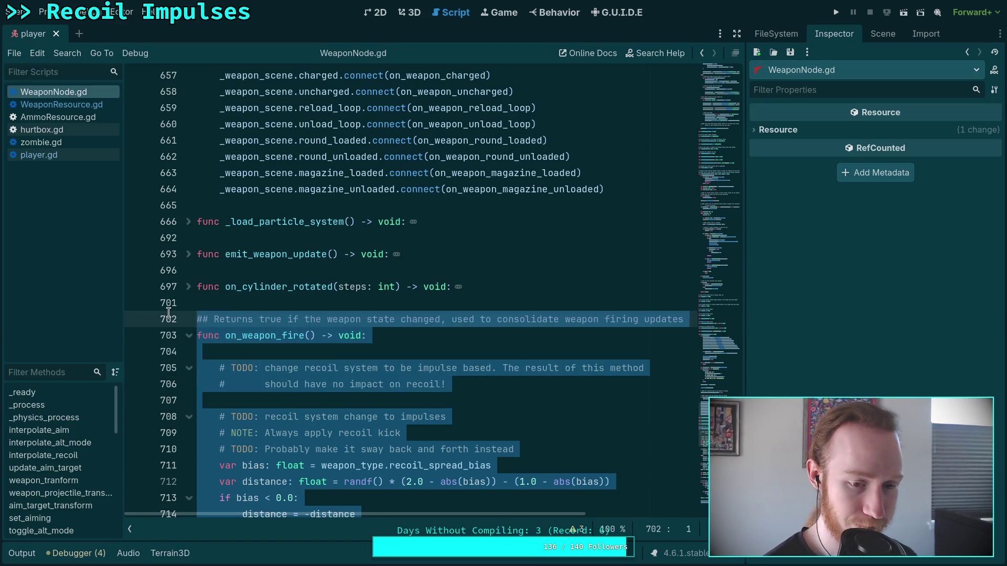
{"action": "key", "text": "BackSpace"}
{"action": "key", "text": "BackSpace"}
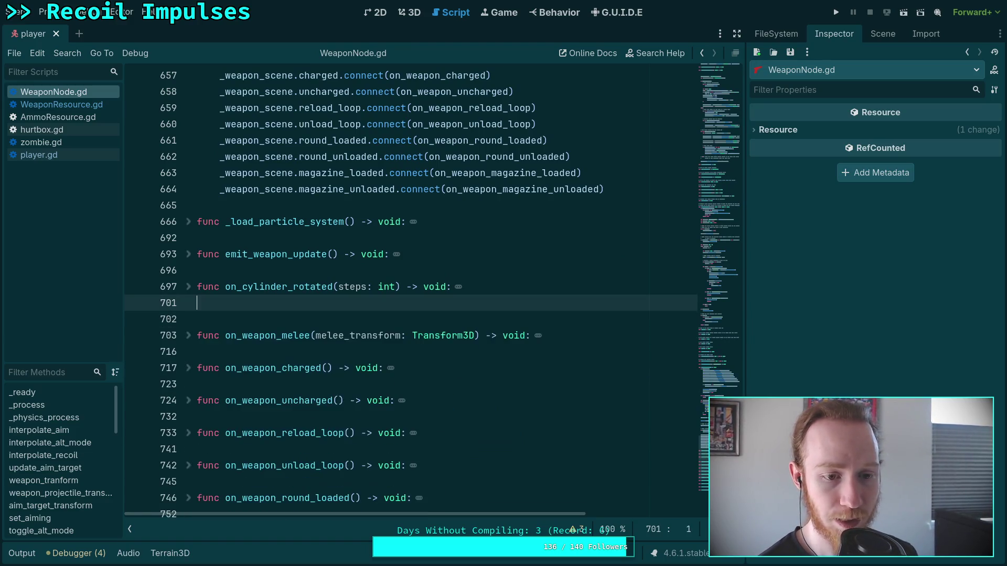
{"action": "key", "text": "Delete"}
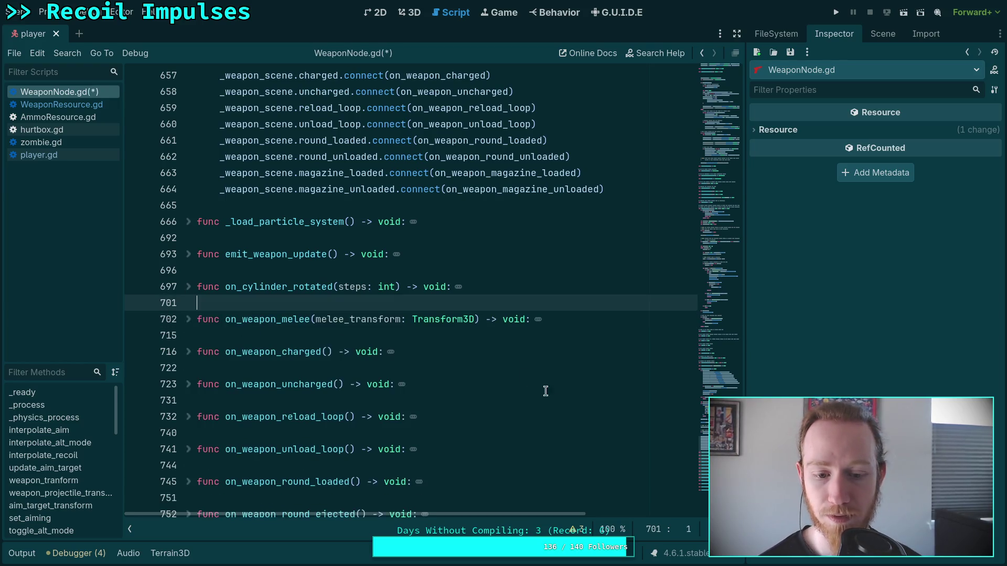
{"action": "key", "text": "ctrl+s"}
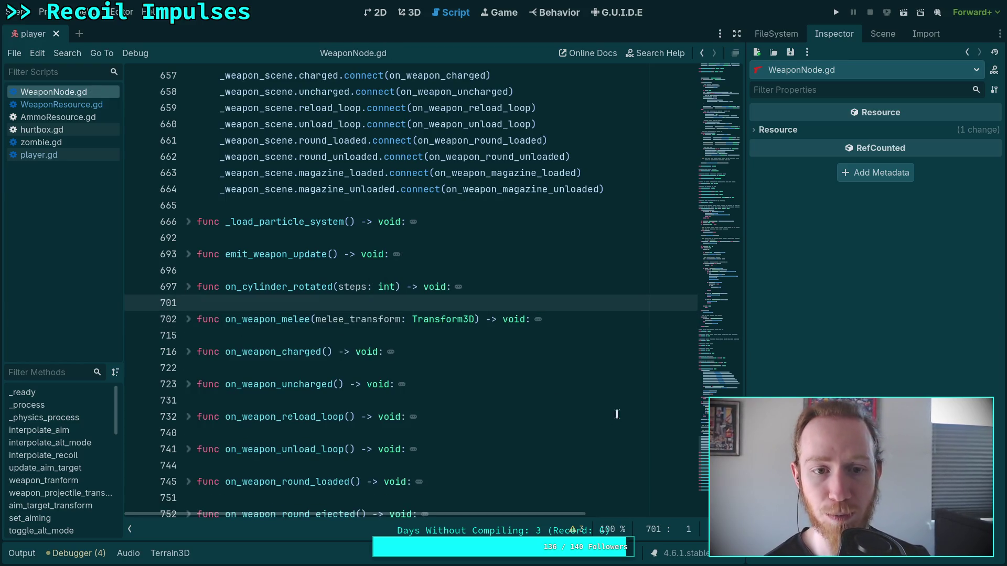
{"action": "scroll", "coordinate": [618, 415], "scroll_direction": "up", "scroll_amount": 5}
{"action": "scroll", "coordinate": [627, 374], "scroll_direction": "up", "scroll_amount": 15}
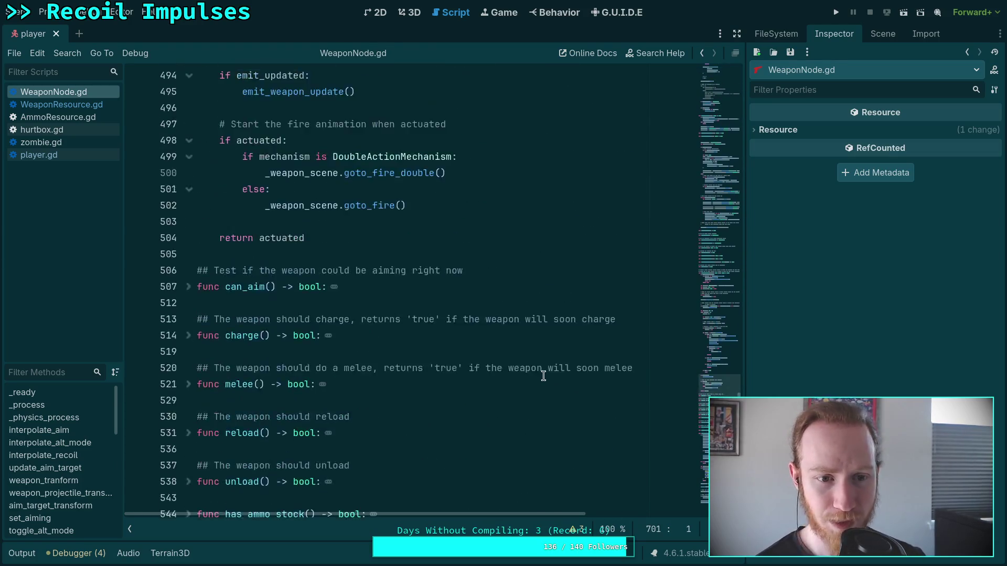
{"action": "scroll", "coordinate": [512, 350], "scroll_direction": "down", "scroll_amount": 5}
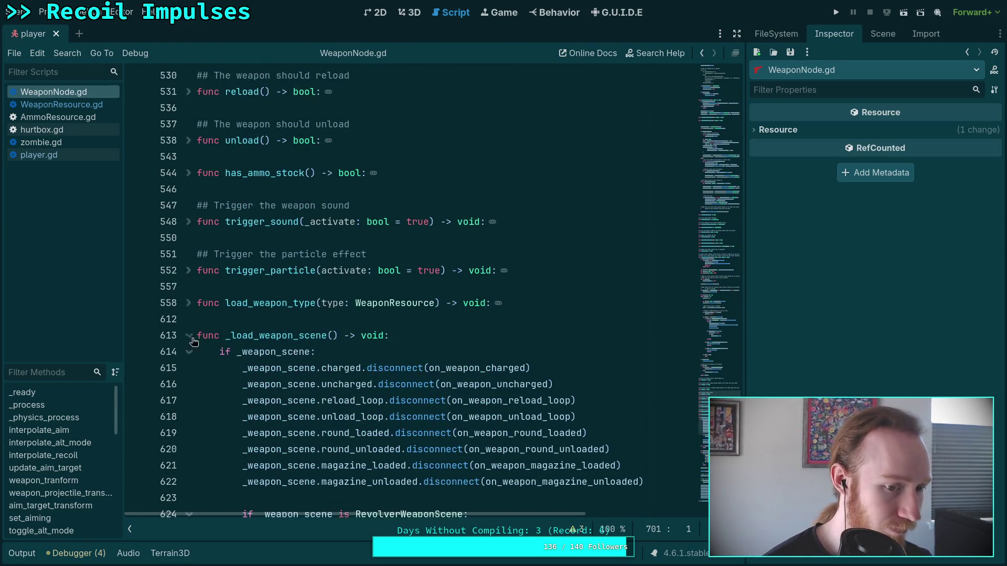
Step: Fold _load_weapon_scene and update_trigger, then type return at the top of interpolate_recoil
{"action": "left_click", "coordinate": [190, 341]}
{"action": "scroll", "coordinate": [274, 333], "scroll_direction": "up", "scroll_amount": 6}
{"action": "scroll", "coordinate": [274, 334], "scroll_direction": "up", "scroll_amount": 10}
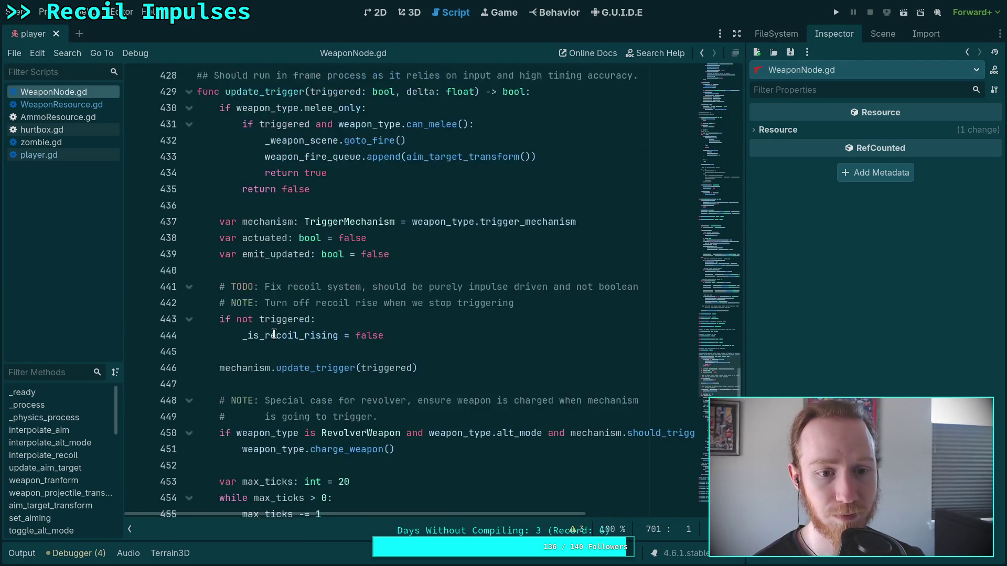
{"action": "left_click", "coordinate": [190, 388]}
{"action": "scroll", "coordinate": [241, 368], "scroll_direction": "up", "scroll_amount": 8}
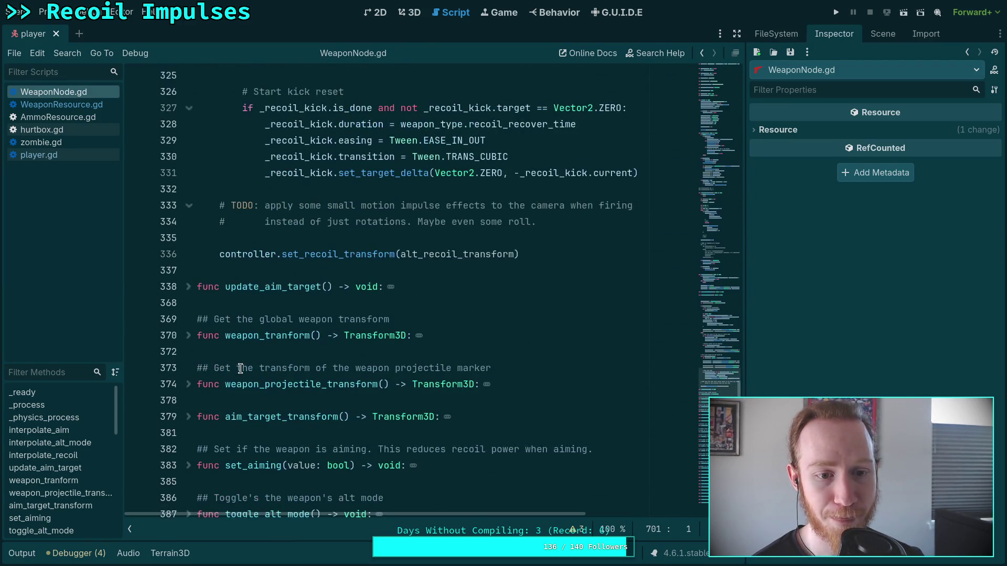
{"action": "scroll", "coordinate": [240, 368], "scroll_direction": "up", "scroll_amount": 6}
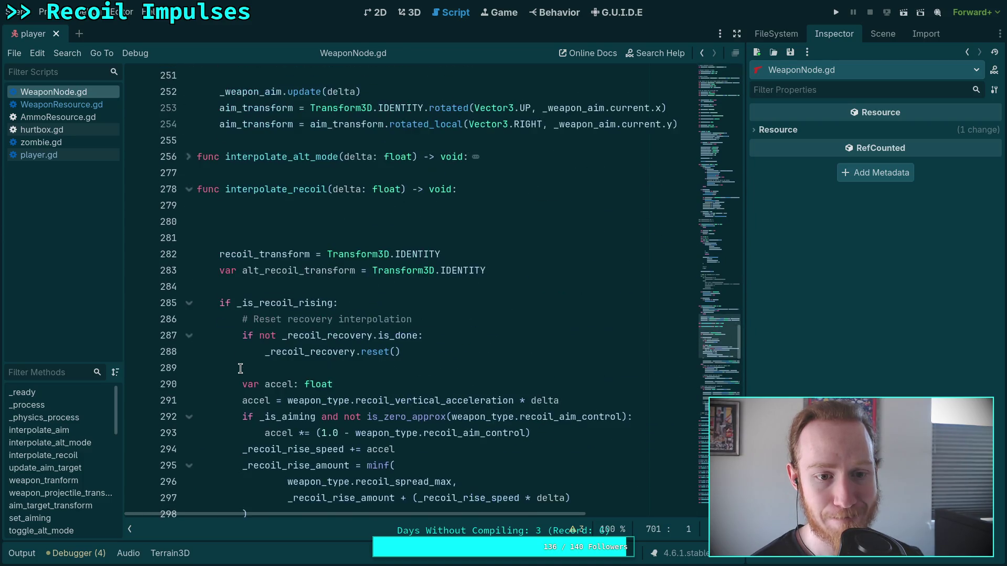
{"action": "left_click", "coordinate": [364, 219]}
{"action": "type", "text": "return"}
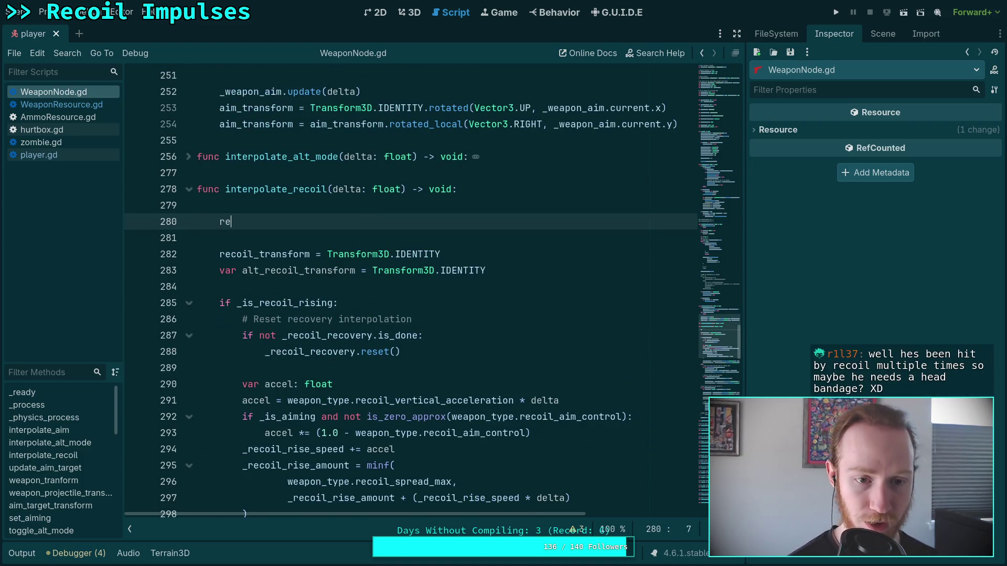
Step: Open blank lines above the return, starting and then discarding a recoil_transform line
{"action": "left_click", "coordinate": [487, 197]}
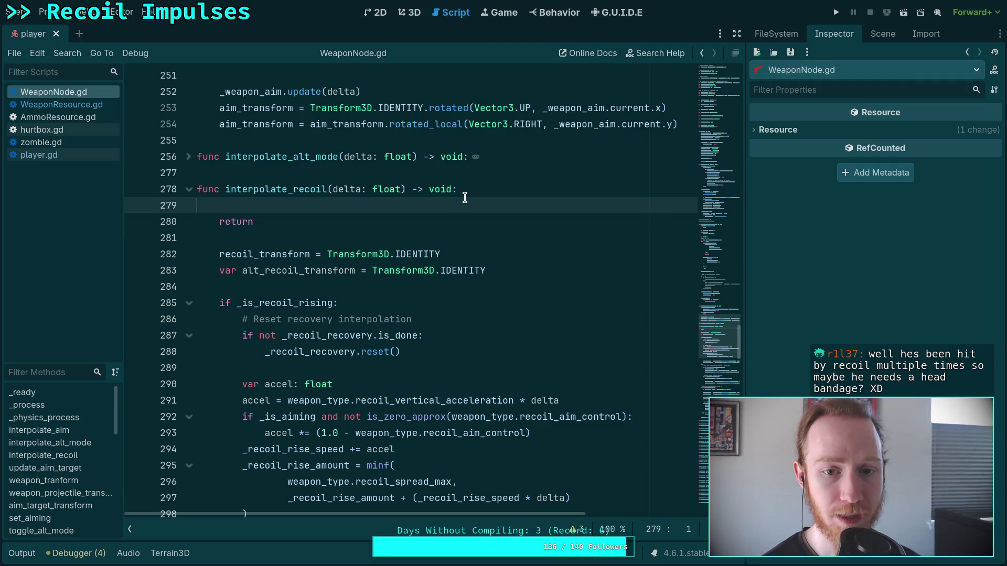
{"action": "key", "text": "Return"}
{"action": "key", "text": "Return"}
{"action": "key", "text": "Up"}
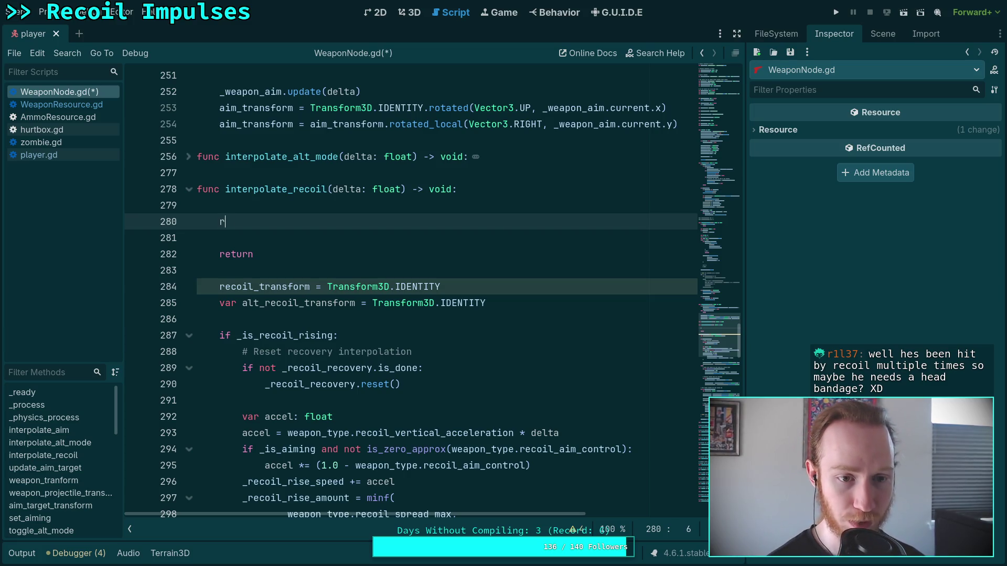
{"action": "type", "text": "e"}
{"action": "key", "text": "Down"}
{"action": "key", "text": "Down"}
{"action": "key", "text": "Down"}
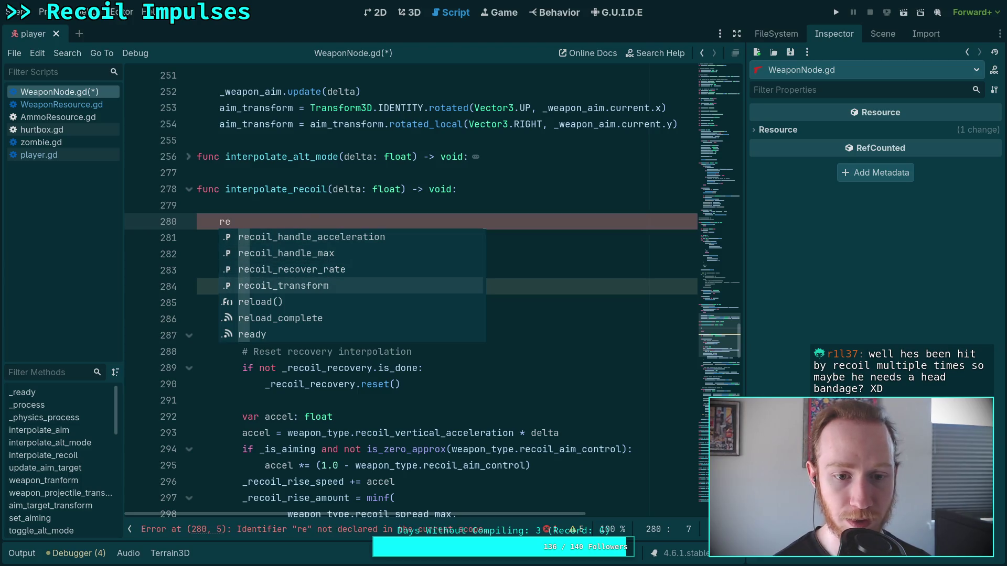
{"action": "key", "text": "Return"}
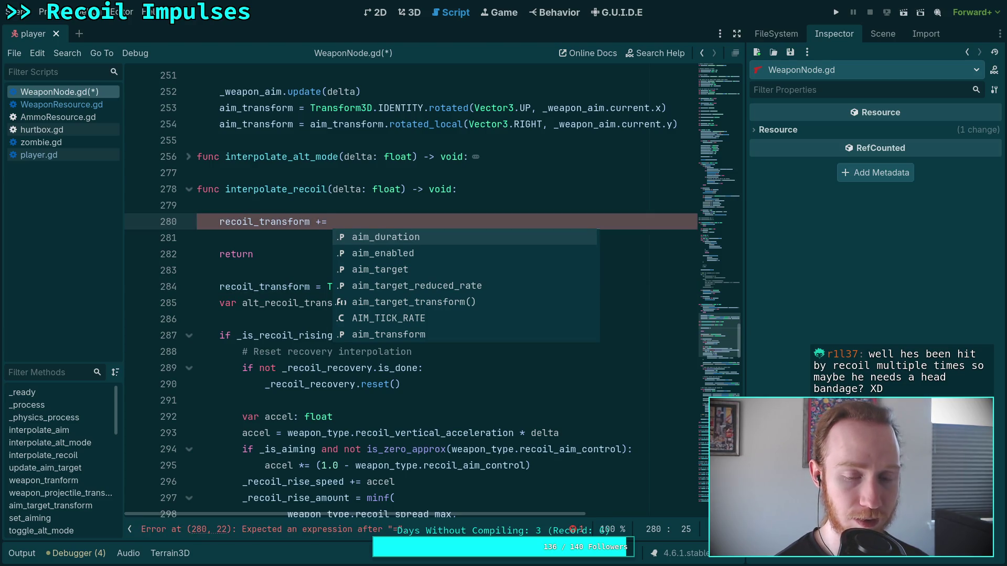
{"action": "key", "text": "ctrl+BackSpace"}
{"action": "key", "text": "ctrl+BackSpace"}
{"action": "key", "text": "ctrl+BackSpace"}
Step: Write the condition 'if _recoil_force > 0.0:' above the return and open its indented body
{"action": "type", "text": "if re"}
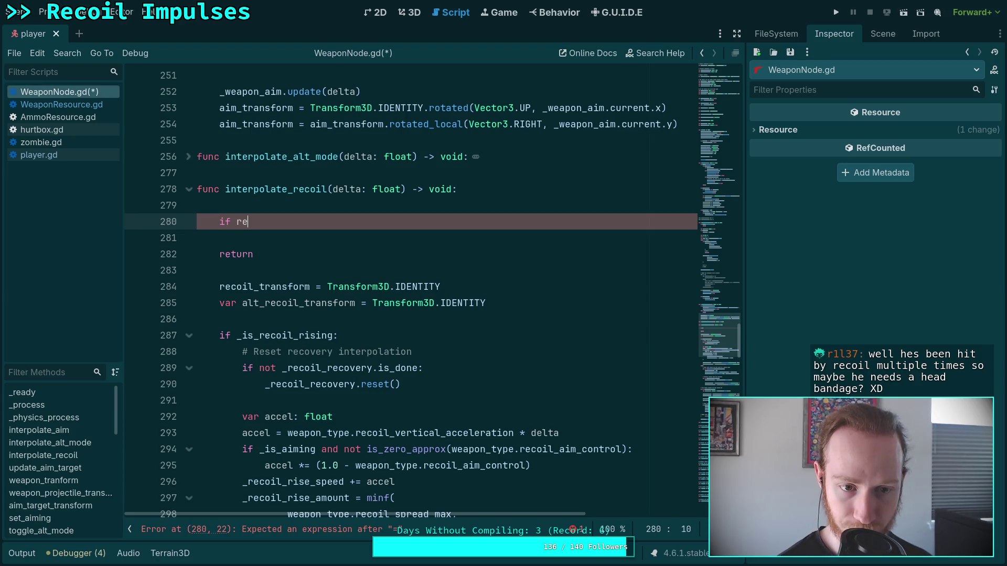
{"action": "type", "text": "coil"}
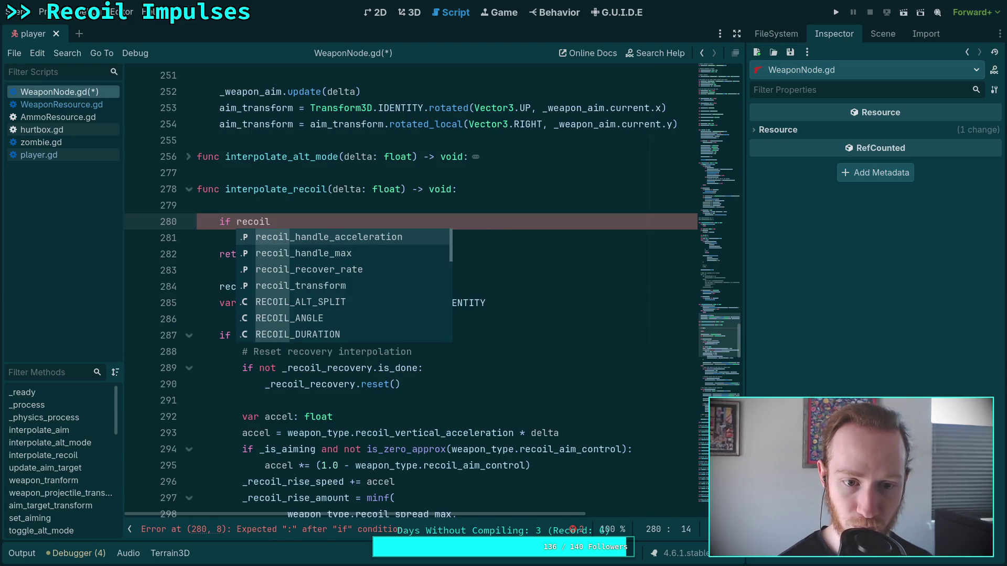
{"action": "type", "text": "_p"}
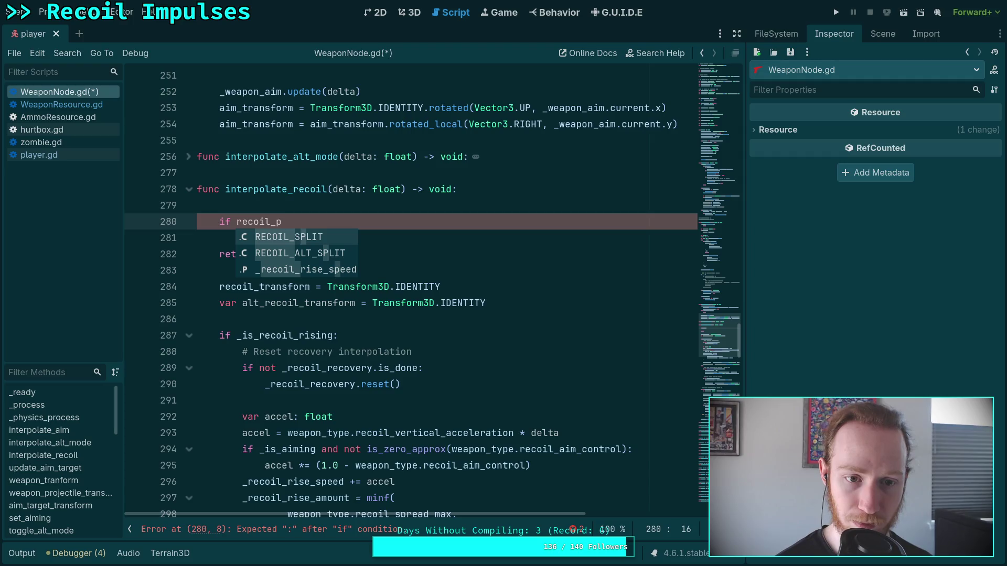
{"action": "key", "text": "BackSpace"}
{"action": "type", "text": "f"}
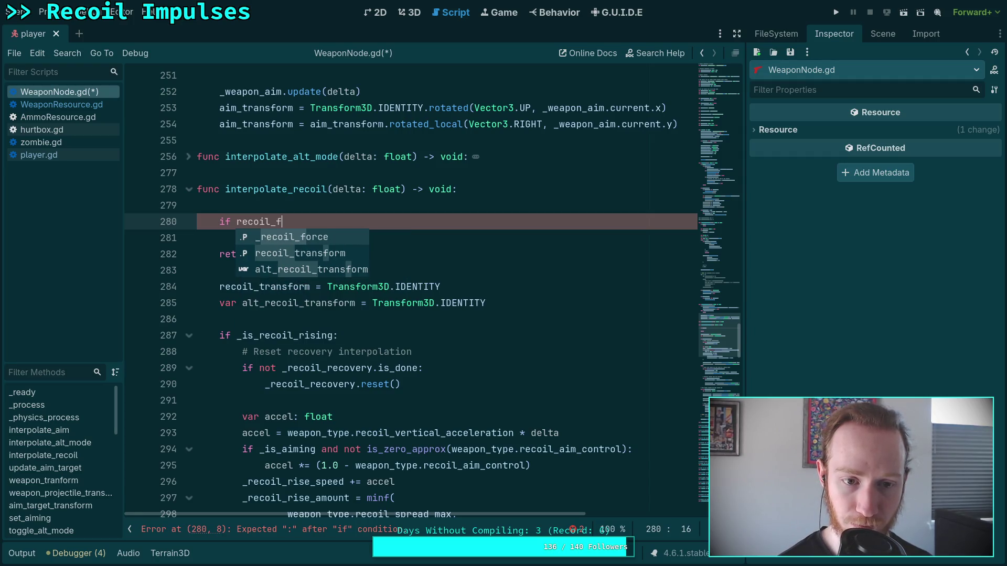
{"action": "key", "text": "Return"}
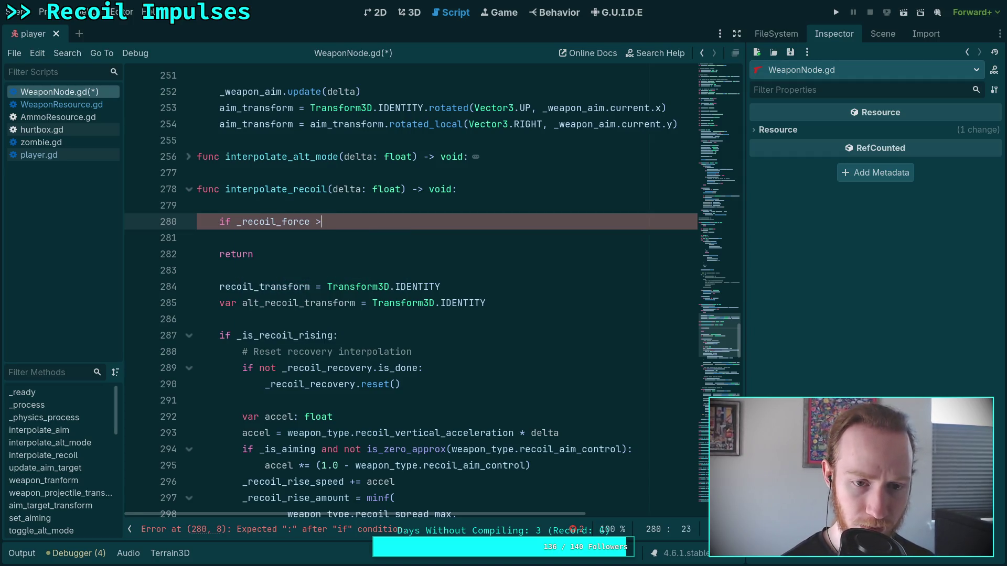
{"action": "type", "text": ">"}
{"action": "key", "text": "BackSpace"}
{"action": "key", "text": "BackSpace"}
{"action": "type", "text": "0.0:"}
{"action": "key", "text": "Return"}
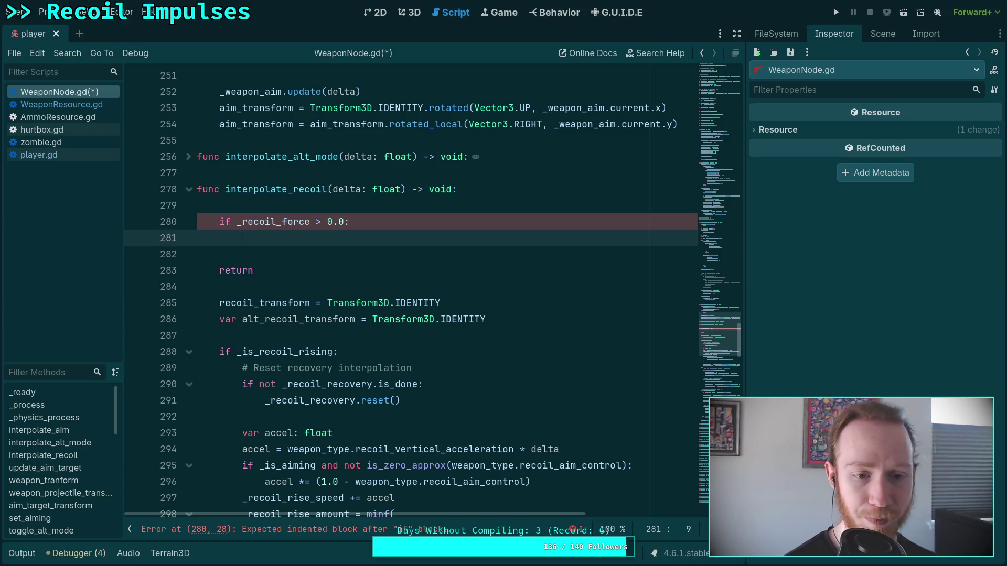
Step: Inside the if, start recoil_transform.rotated_local( with Vector3.RIGHT as its first argument
{"action": "type", "text": "rec"}
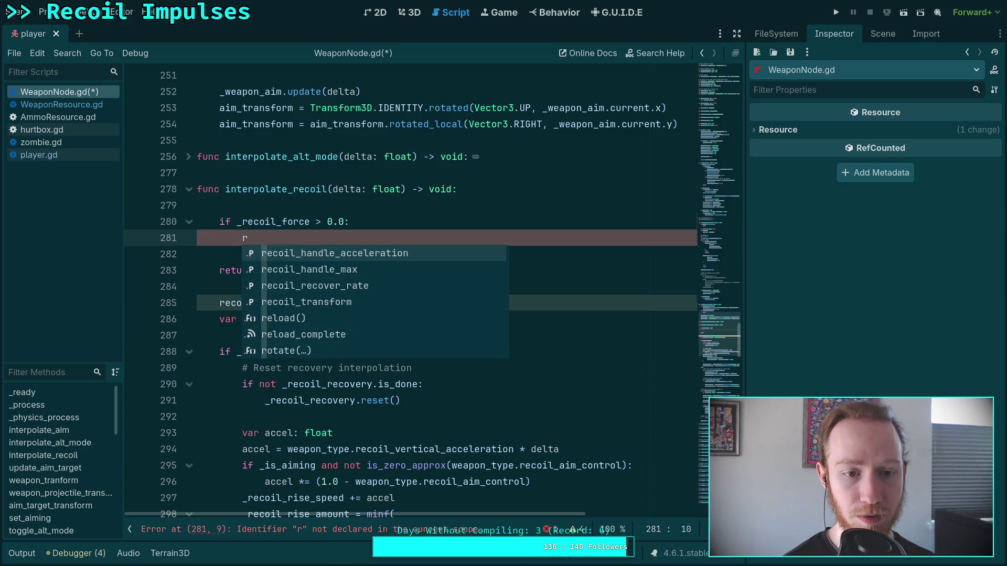
{"action": "key", "text": "Down"}
{"action": "key", "text": "Down"}
{"action": "key", "text": "Down"}
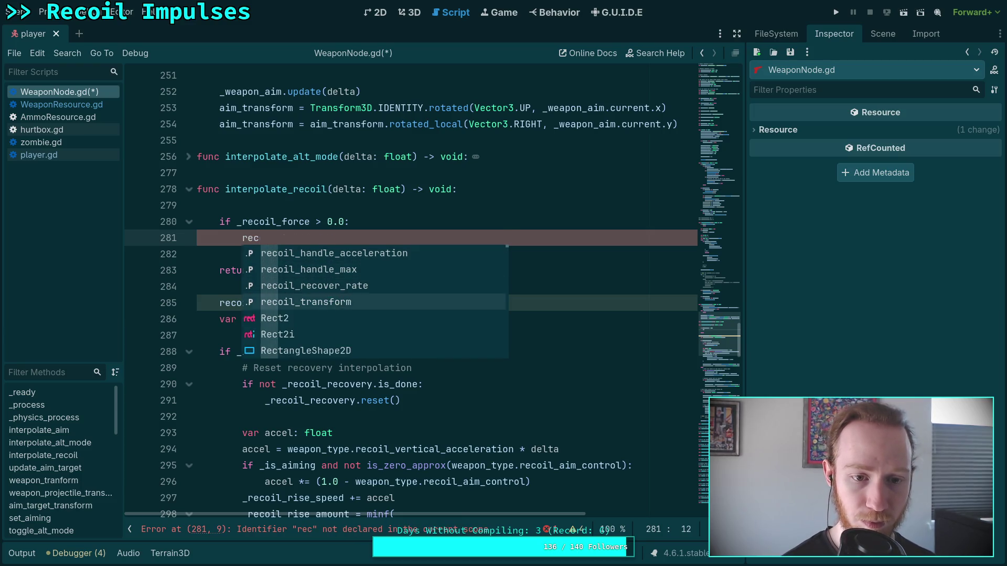
{"action": "key", "text": "Return"}
{"action": "type", "text": "."}
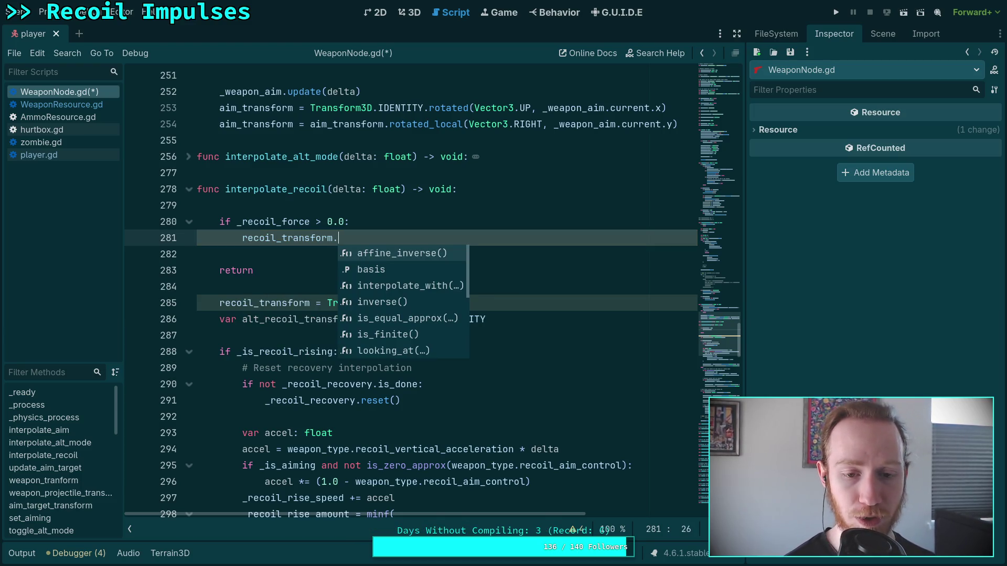
{"action": "type", "text": "rot"}
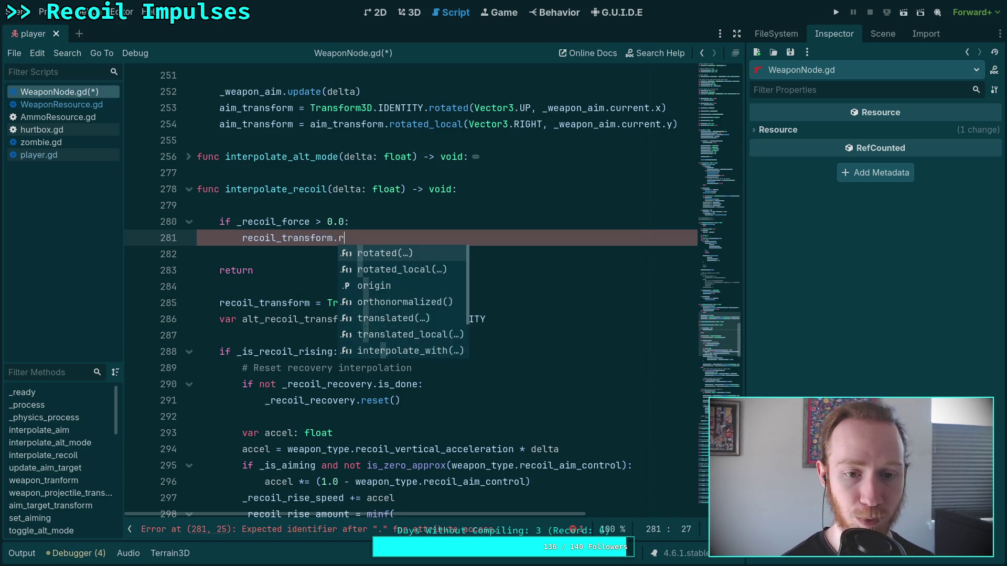
{"action": "key", "text": "Down"}
{"action": "key", "text": "Return"}
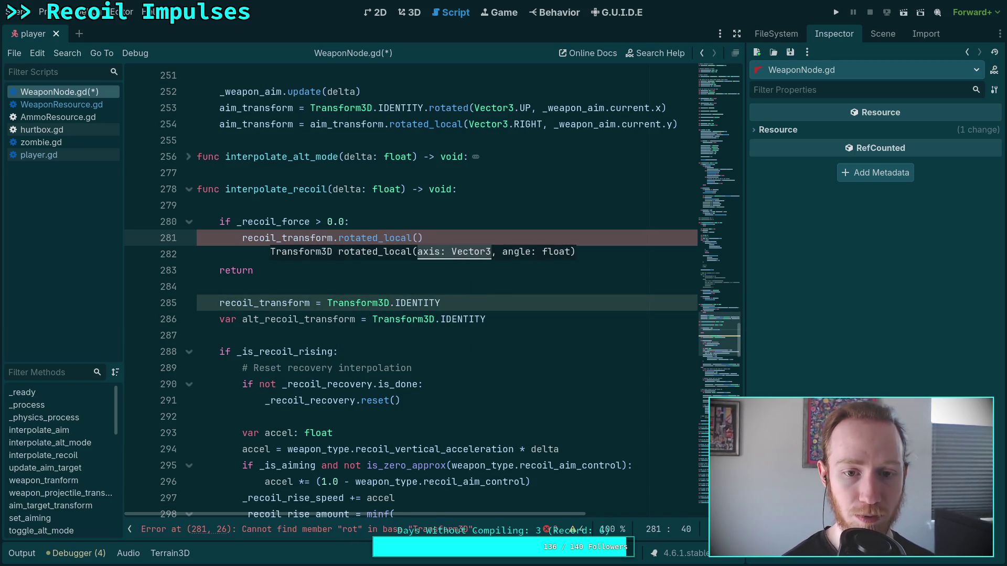
{"action": "key", "text": "Return"}
{"action": "type", "text": "Vecto"}
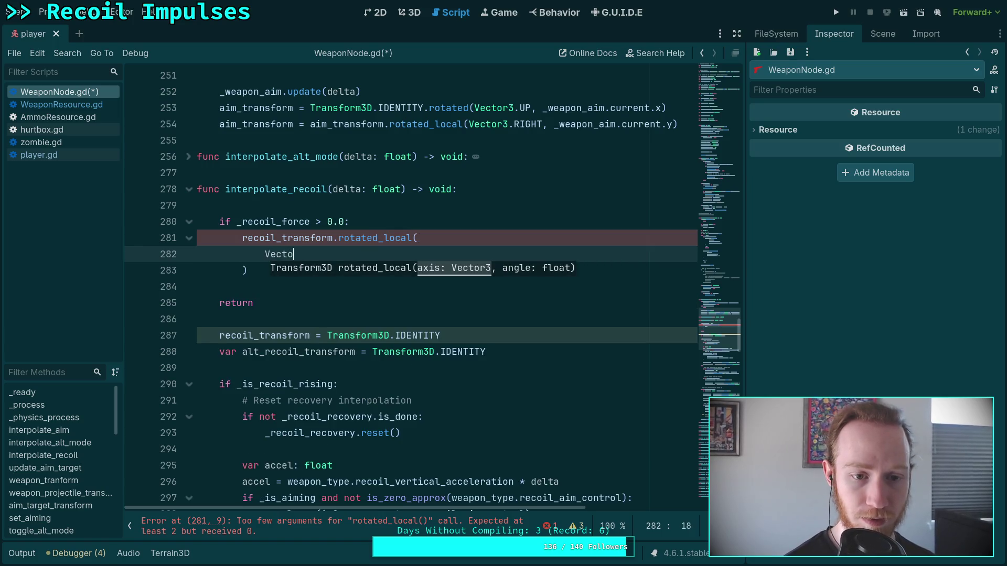
{"action": "type", "text": "r3.RIGHT,"}
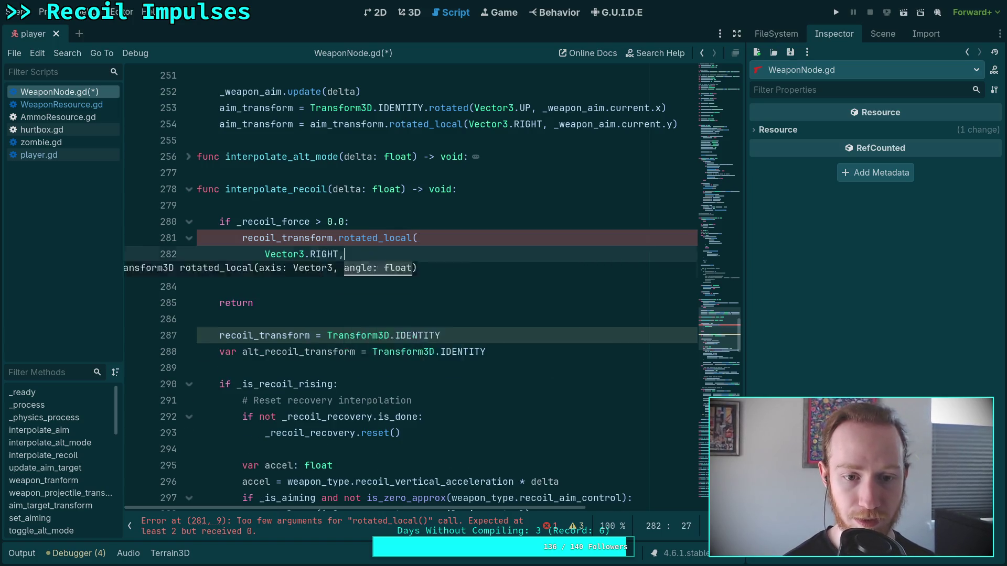
{"action": "key", "text": "Return"}
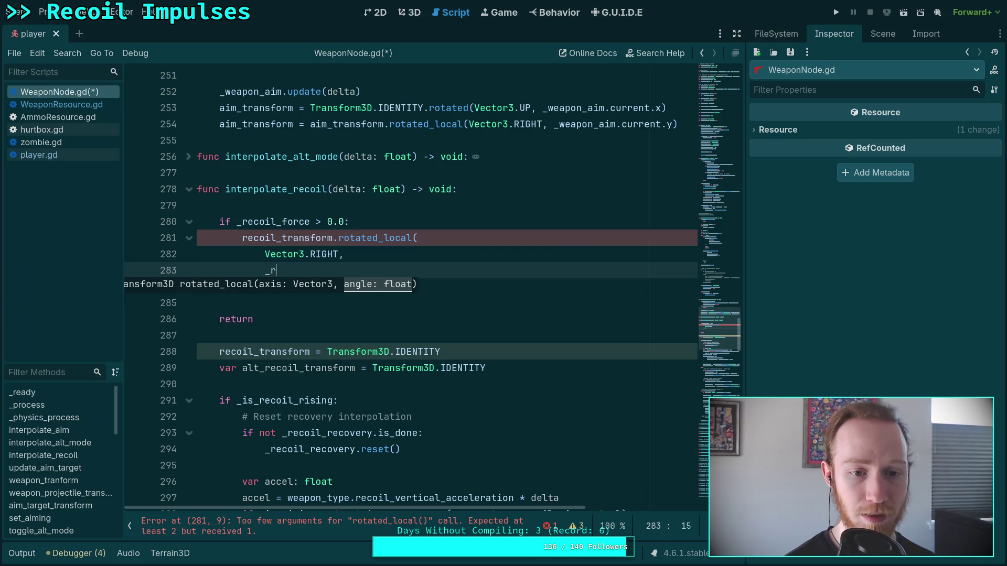
Step: Pass _recoil_force * (PI / 180) as the angle, add '_recoil_force = 0.0', and save
{"action": "type", "text": "e"}
{"action": "key", "text": "Down"}
{"action": "key", "text": "Return"}
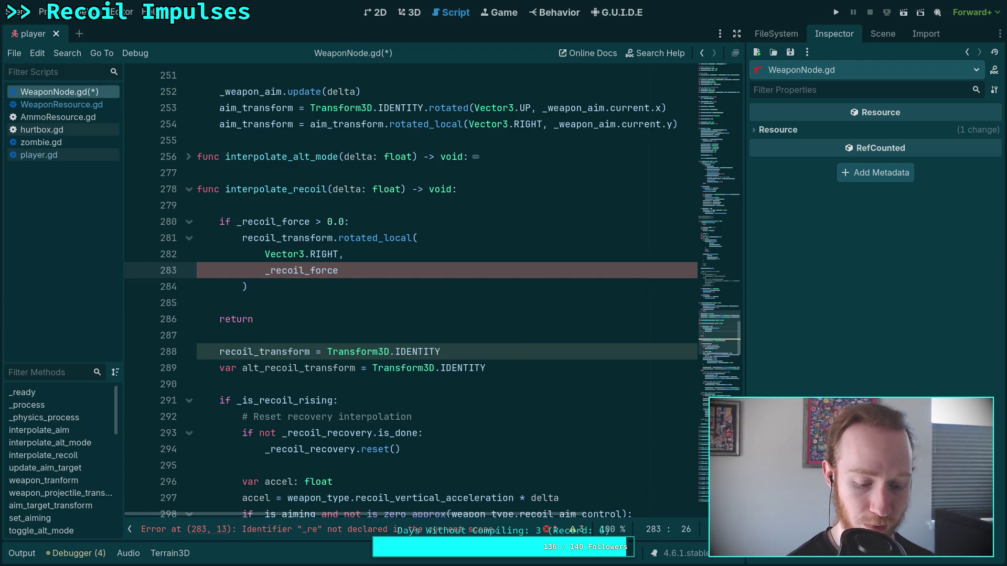
{"action": "key", "text": "BackSpace"}
{"action": "type", "text": "^"}
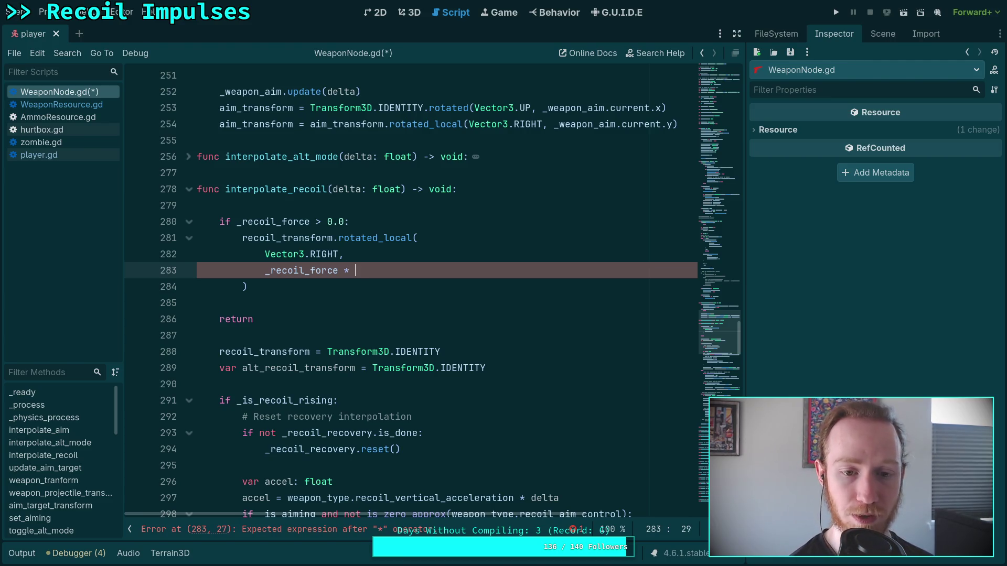
{"action": "type", "text": "("}
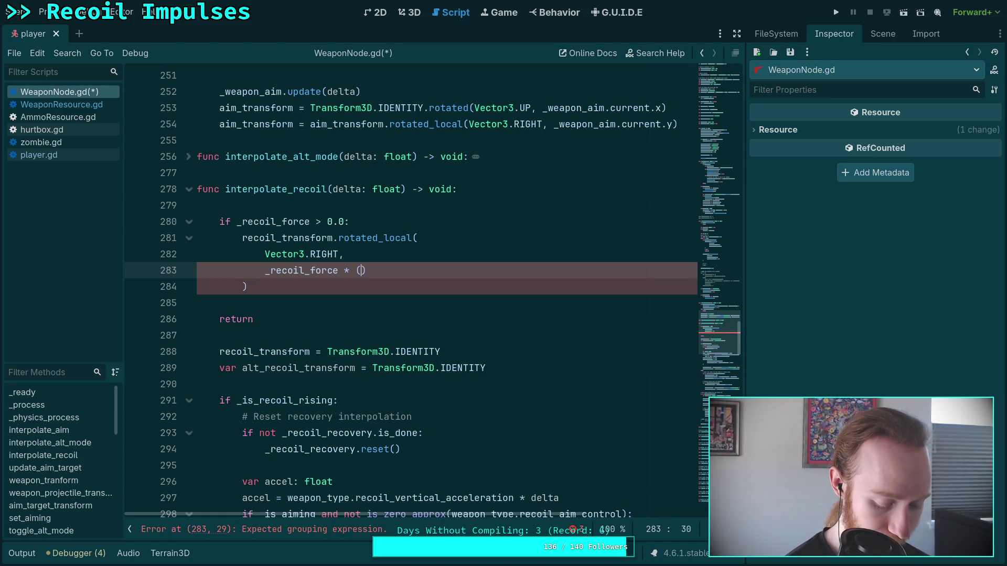
{"action": "type", "text": "PI /"}
{"action": "key", "text": "BackSpace"}
{"action": "key", "text": "BackSpace"}
{"action": "type", "text": "/ 1"}
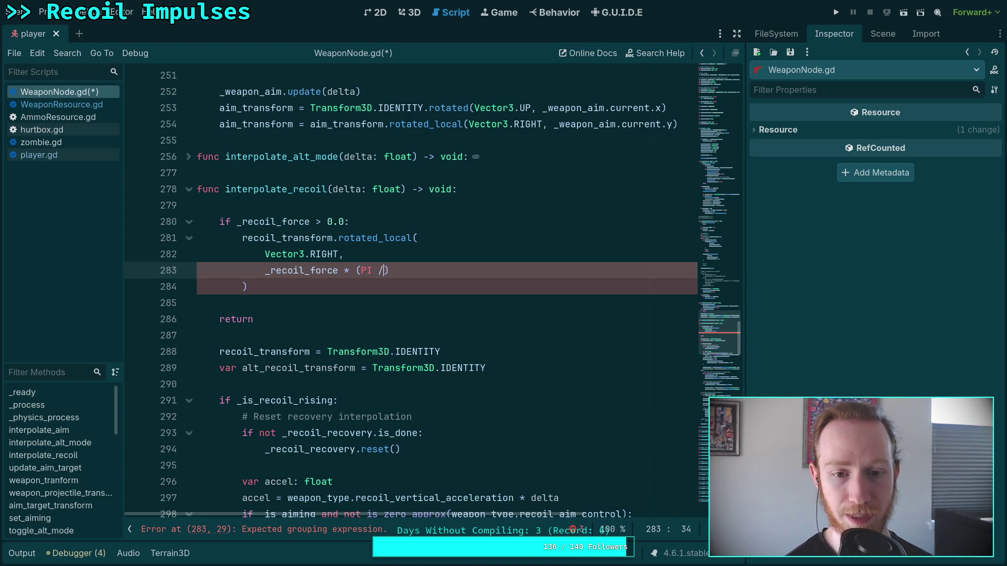
{"action": "type", "text": "80)"}
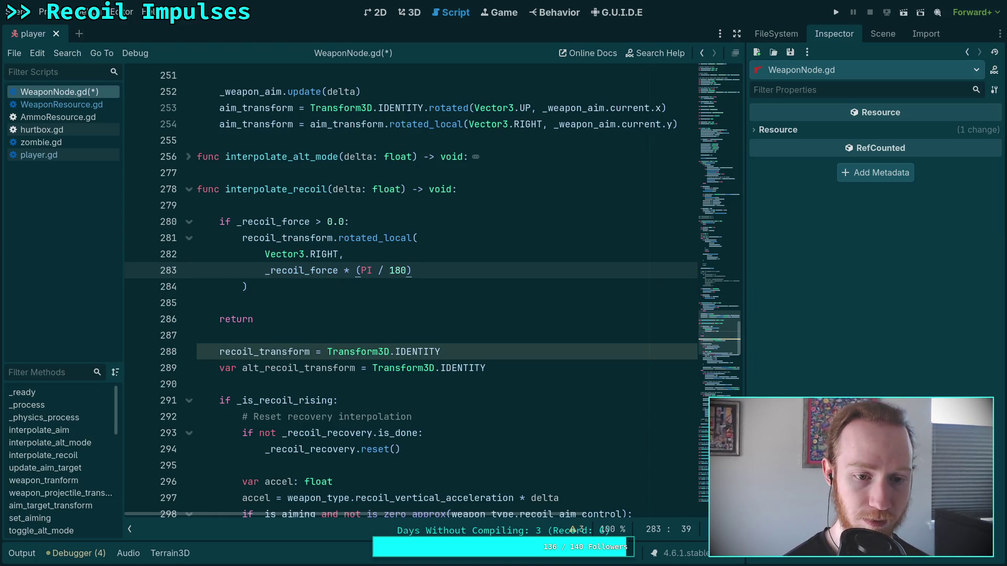
{"action": "left_click", "coordinate": [247, 286]}
{"action": "key", "text": "Return"}
{"action": "type", "text": "_re"}
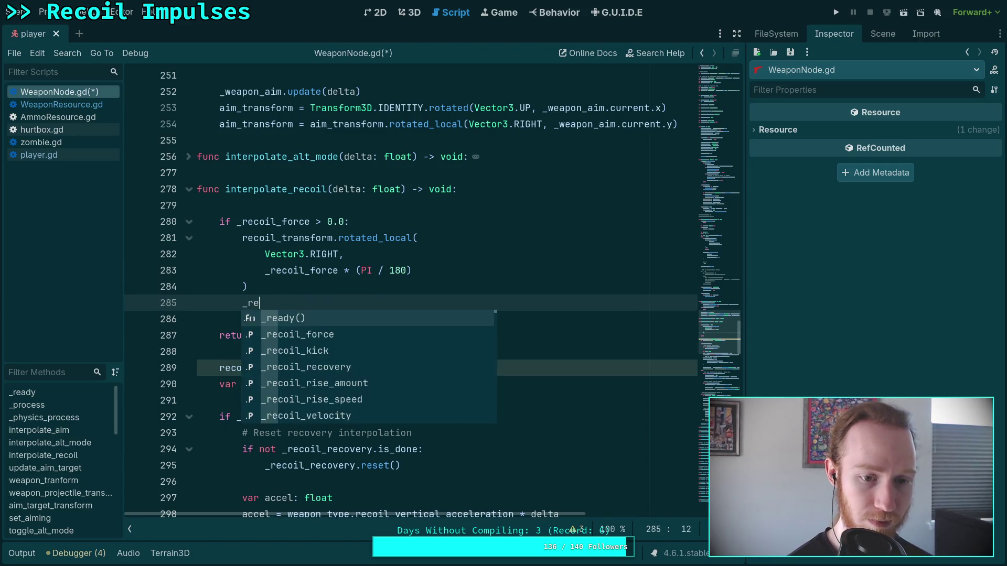
{"action": "type", "text": "coil_force = 0.0"}
{"action": "key", "text": "ctrl+s"}
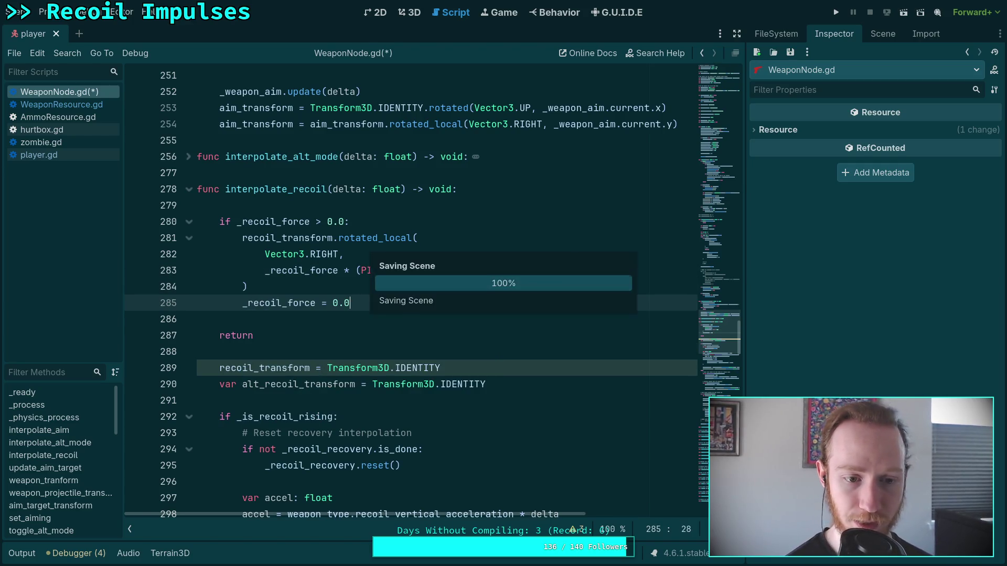
Step: Run the game, walk forward, fire the pistol twice, then pause and exit to the editor
{"action": "left_click", "coordinate": [835, 13]}
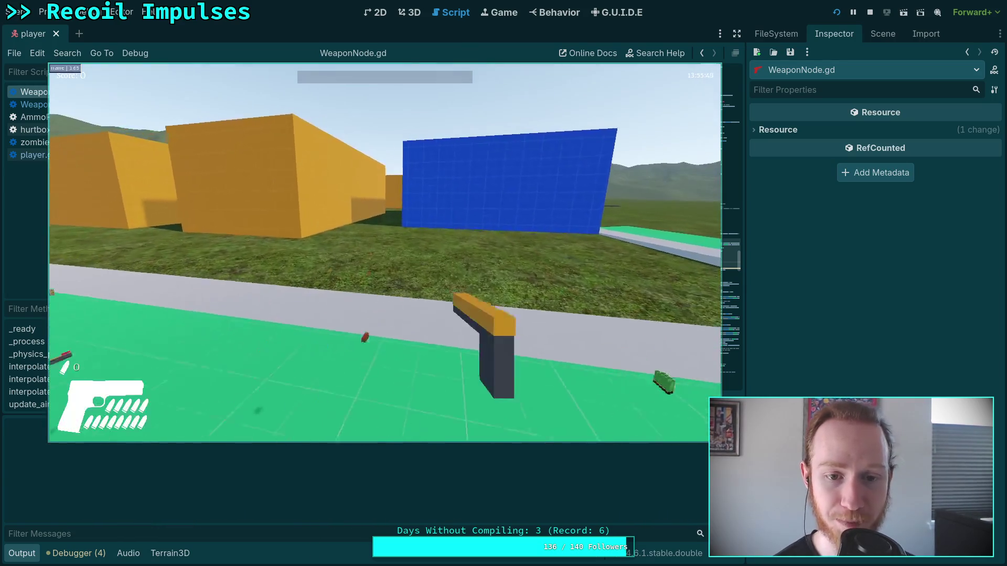
{"action": "key", "text": "w"}
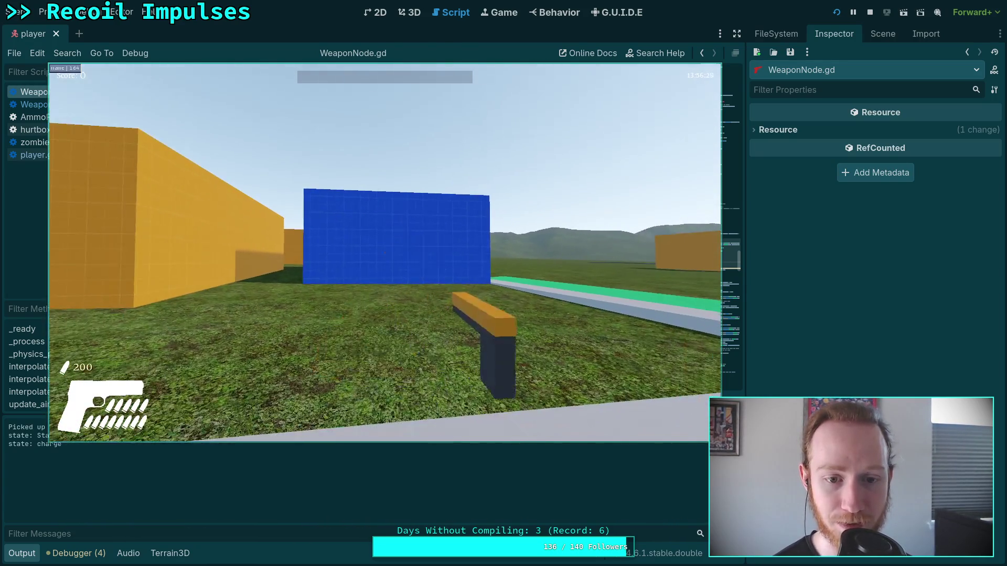
{"action": "left_click", "coordinate": [385, 256]}
{"action": "left_click", "coordinate": [385, 256]}
{"action": "key", "text": "Escape"}
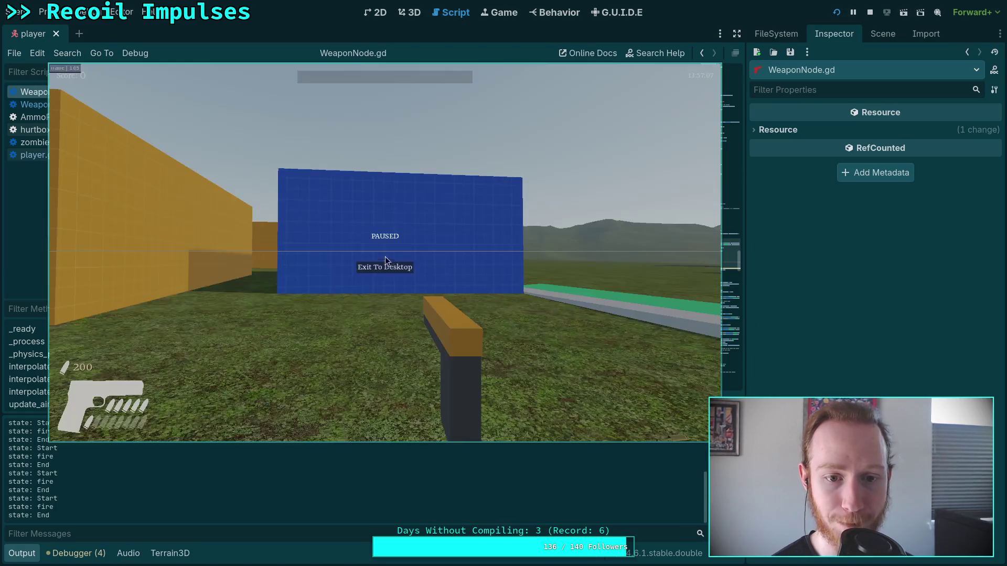
{"action": "left_click", "coordinate": [389, 269]}
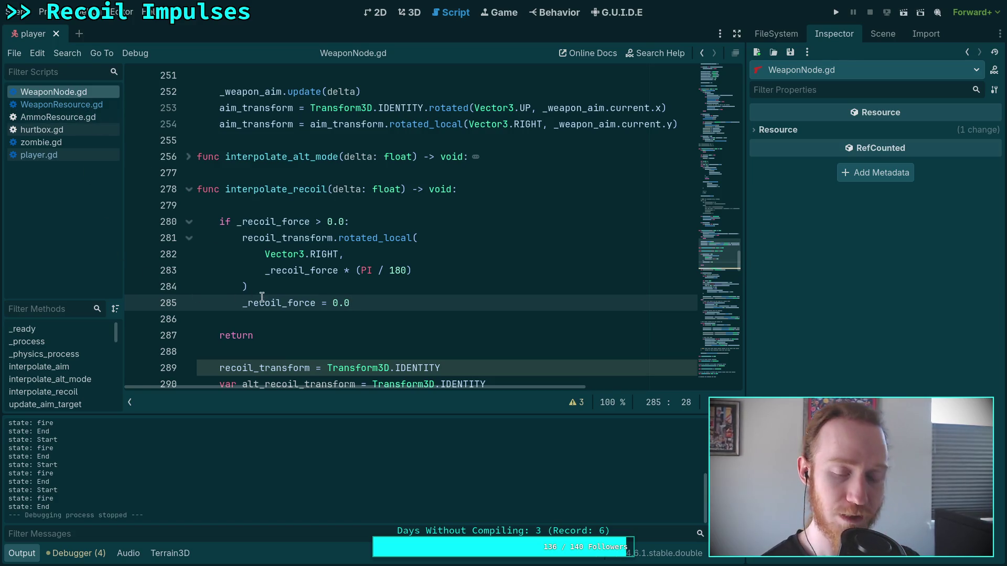
Step: Select recoil_transform on line 281, search the script for it, and step through its matches
{"action": "scroll", "coordinate": [321, 301], "scroll_direction": "down", "scroll_amount": 10}
{"action": "scroll", "coordinate": [321, 303], "scroll_direction": "up", "scroll_amount": 10}
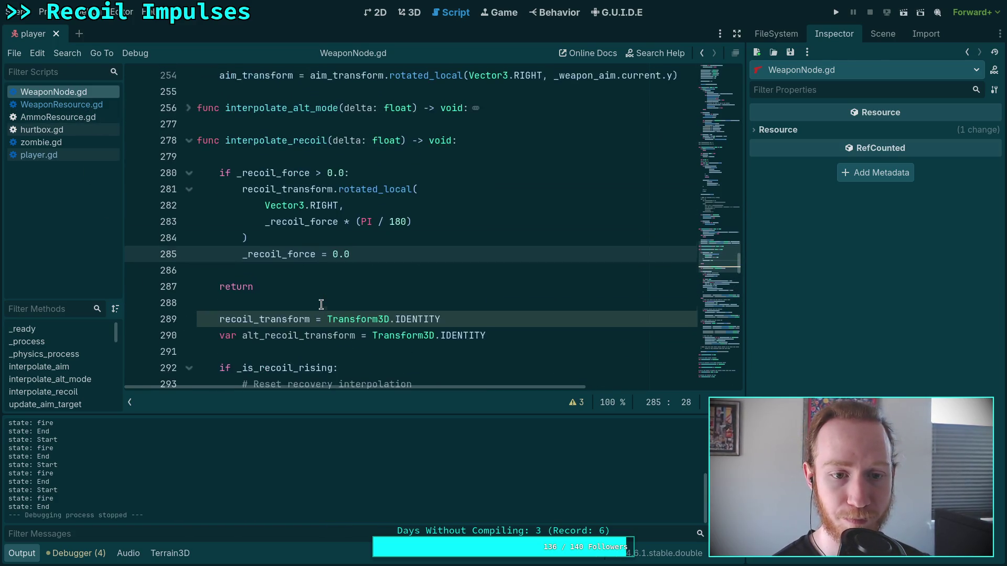
{"action": "double_click", "coordinate": [283, 243]}
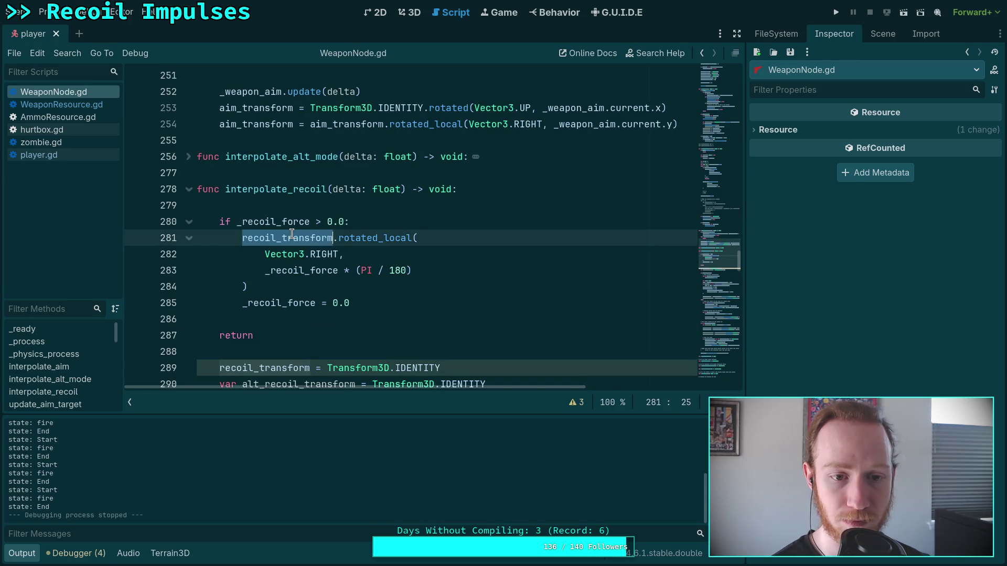
{"action": "key", "text": "ctrl+f"}
{"action": "scroll", "coordinate": [333, 248], "scroll_direction": "down", "scroll_amount": 20}
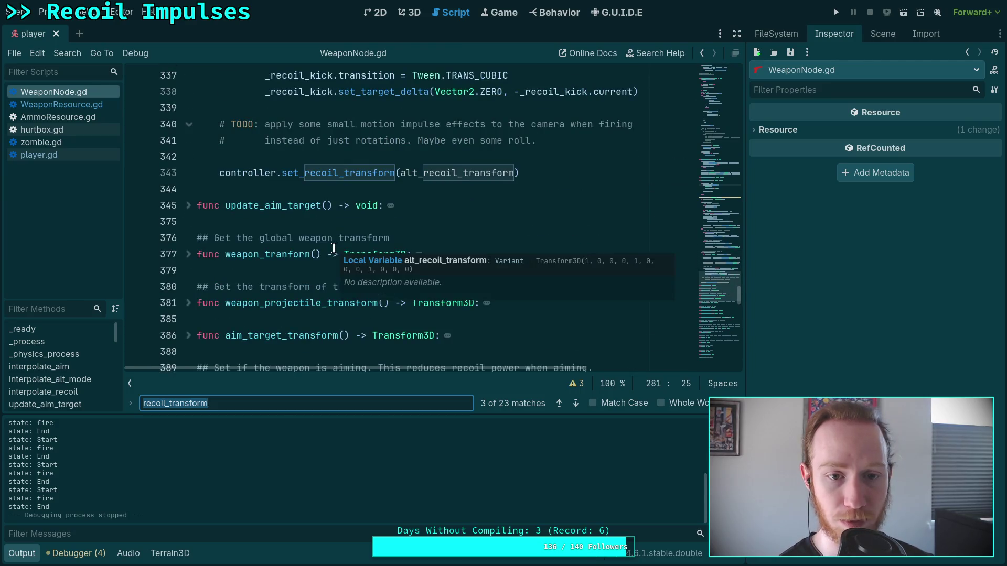
{"action": "scroll", "coordinate": [333, 248], "scroll_direction": "up", "scroll_amount": 2}
{"action": "left_click", "coordinate": [582, 404]}
{"action": "left_click", "coordinate": [583, 404]}
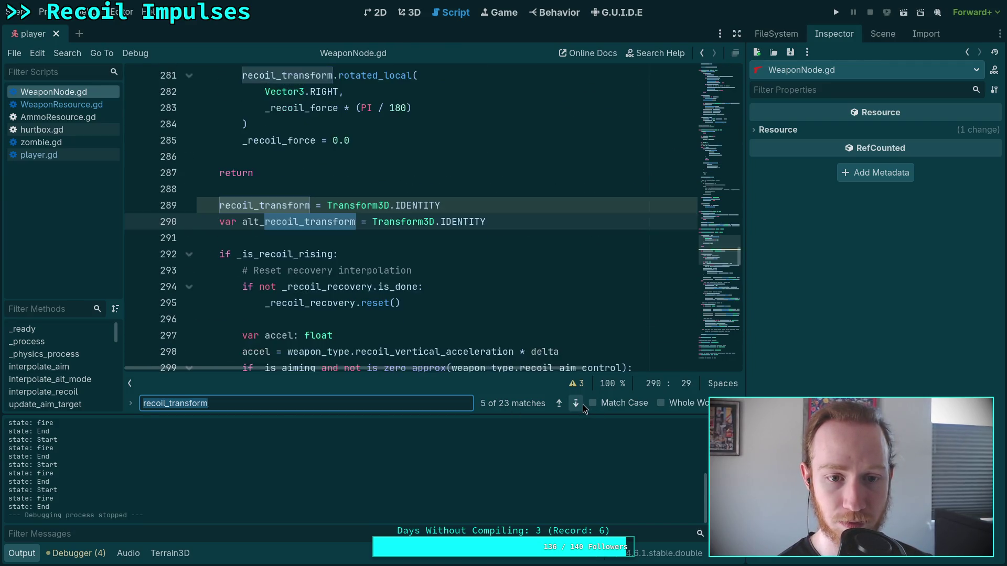
{"action": "left_click", "coordinate": [584, 404]}
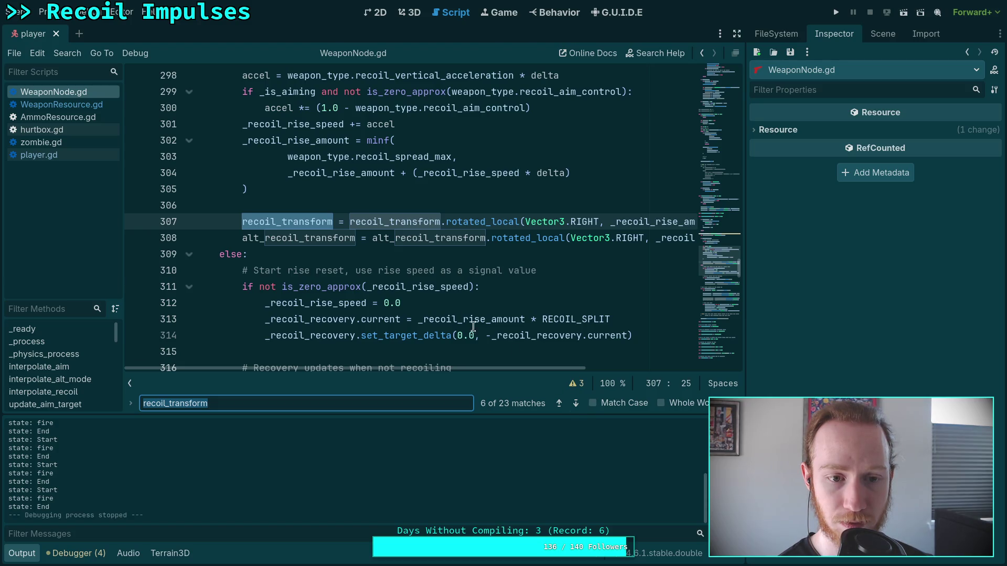
{"action": "scroll", "coordinate": [395, 299], "scroll_direction": "up", "scroll_amount": 4}
{"action": "left_click", "coordinate": [576, 403]}
{"action": "left_click", "coordinate": [575, 404]}
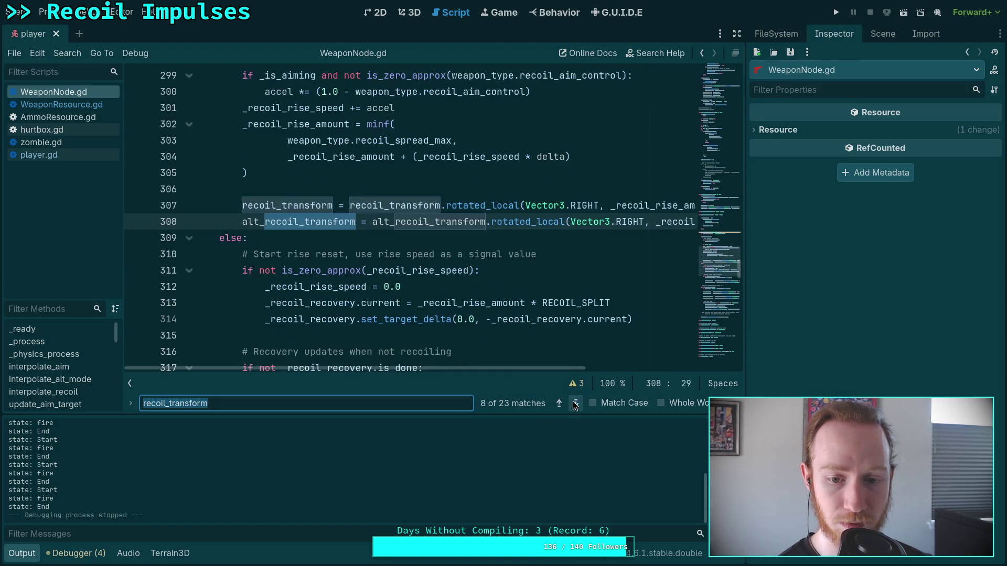
{"action": "left_click", "coordinate": [575, 403]}
{"action": "left_click", "coordinate": [576, 403]}
{"action": "left_click", "coordinate": [575, 403]}
{"action": "left_click", "coordinate": [576, 404]}
{"action": "left_click", "coordinate": [575, 403]}
{"action": "left_click", "coordinate": [575, 403]}
{"action": "left_click", "coordinate": [576, 404]}
{"action": "left_click", "coordinate": [576, 404]}
{"action": "left_click", "coordinate": [575, 403]}
{"action": "left_click", "coordinate": [576, 404]}
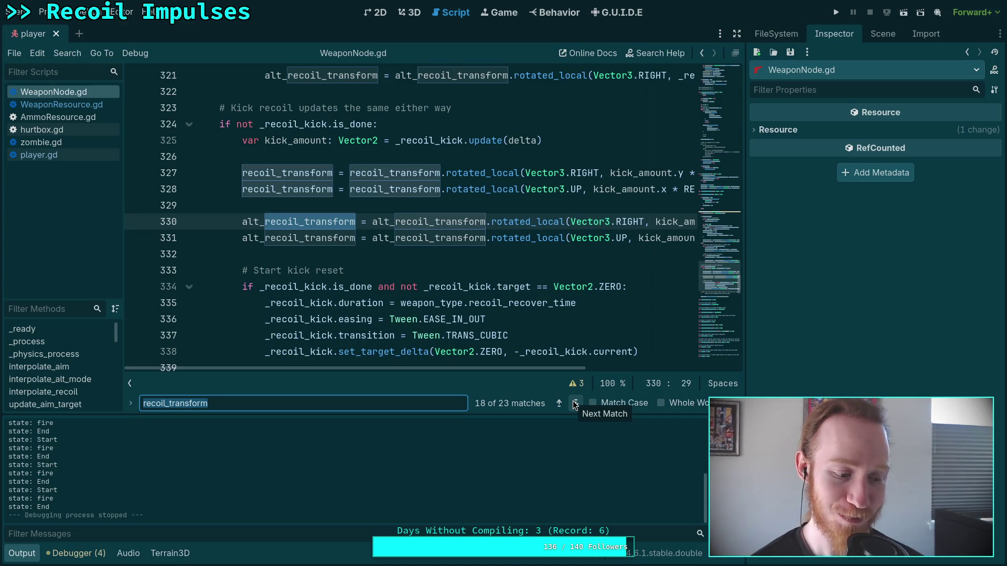
Step: Cycle the remaining matches back to line 281, then change the search text to _rec
{"action": "left_click", "coordinate": [575, 405]}
{"action": "left_click", "coordinate": [575, 405]}
{"action": "left_click", "coordinate": [575, 405]}
{"action": "left_click", "coordinate": [575, 404]}
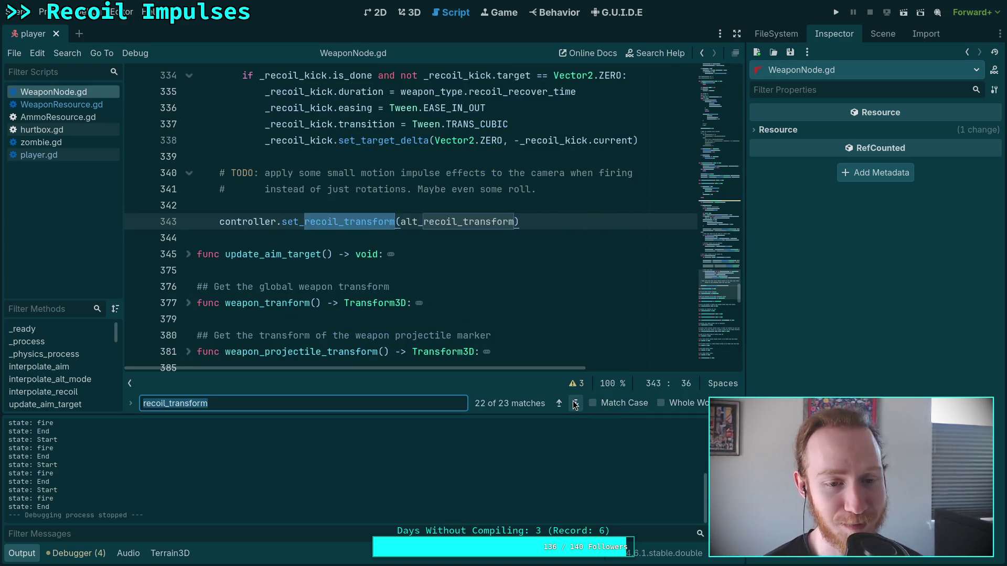
{"action": "left_click", "coordinate": [575, 405]}
{"action": "left_click", "coordinate": [575, 404]}
{"action": "left_click", "coordinate": [575, 405]}
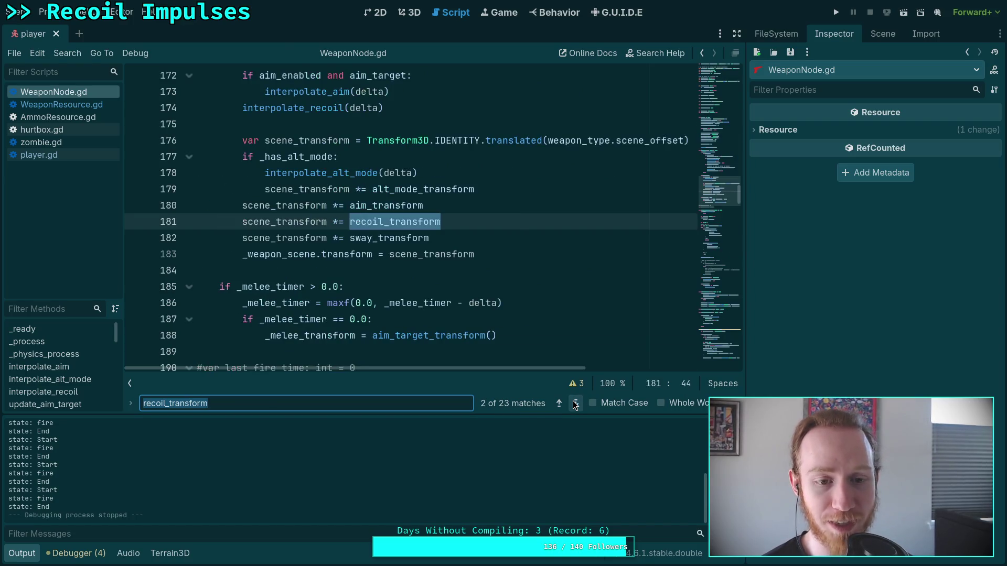
{"action": "scroll", "coordinate": [451, 320], "scroll_direction": "up", "scroll_amount": 3}
{"action": "scroll", "coordinate": [446, 325], "scroll_direction": "down", "scroll_amount": 2}
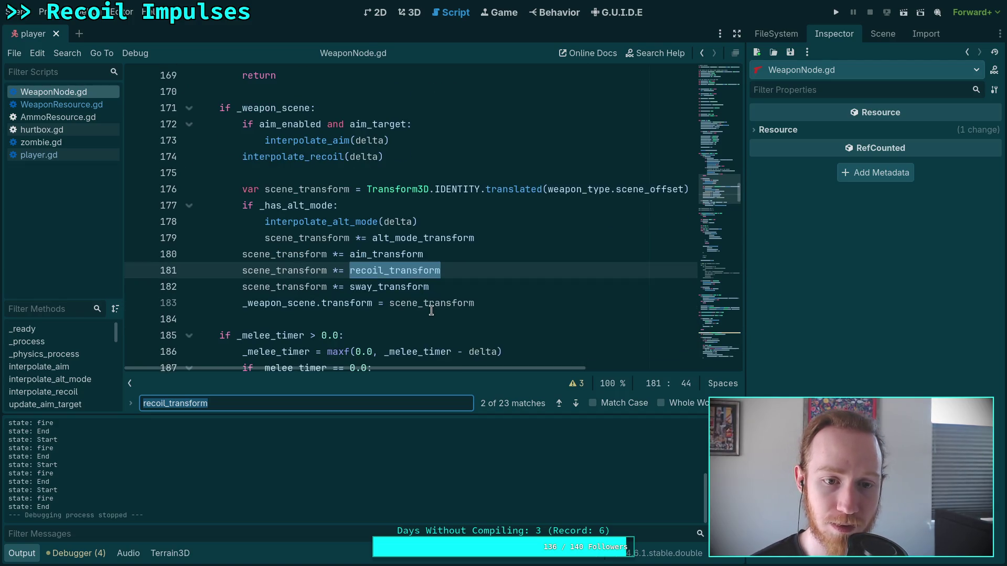
{"action": "left_click", "coordinate": [578, 403]}
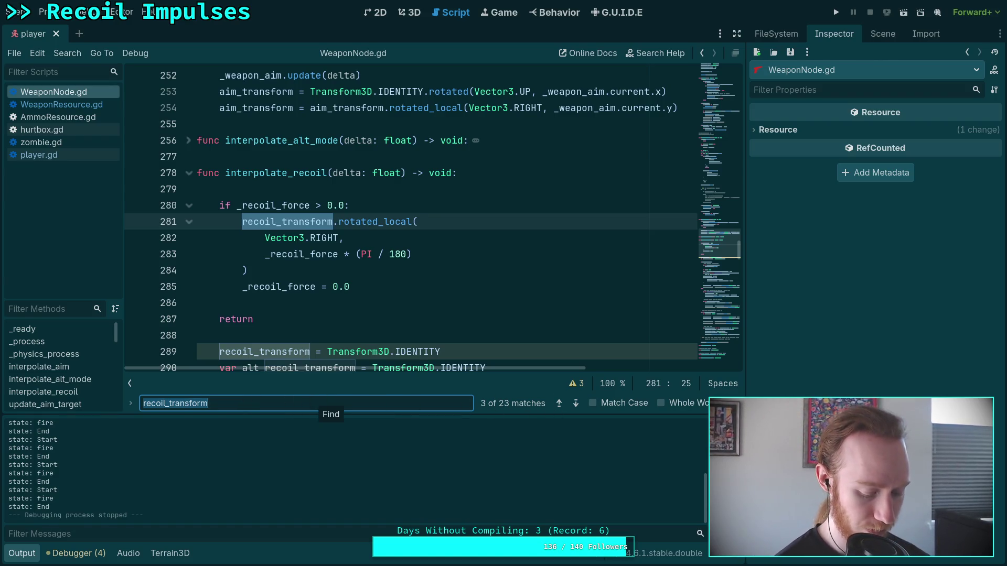
{"action": "type", "text": "_rec"}
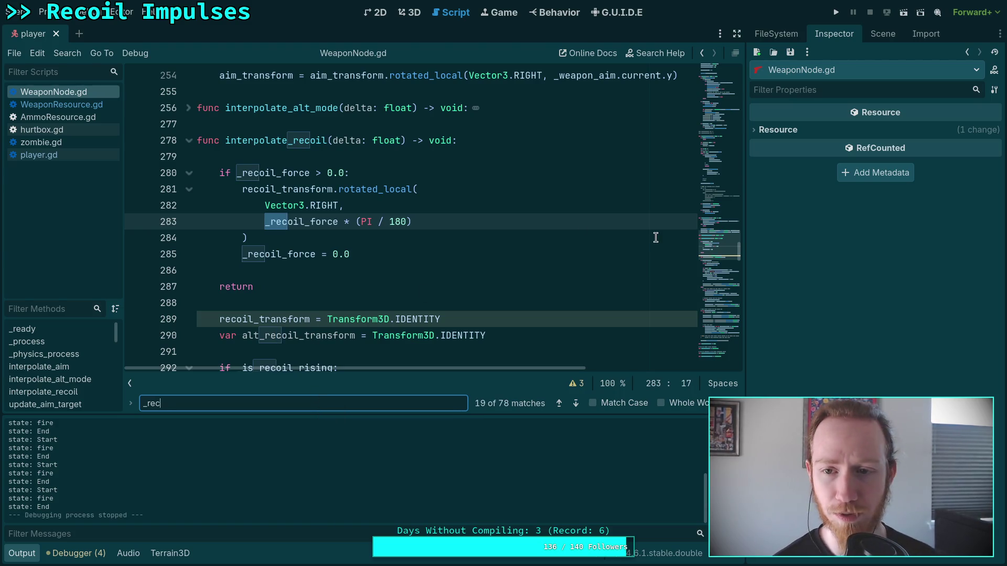
{"action": "left_click", "coordinate": [882, 33]}
Step: Open pistol.tres in the Inspector and inspect its Recoil settings
{"action": "left_click", "coordinate": [776, 34]}
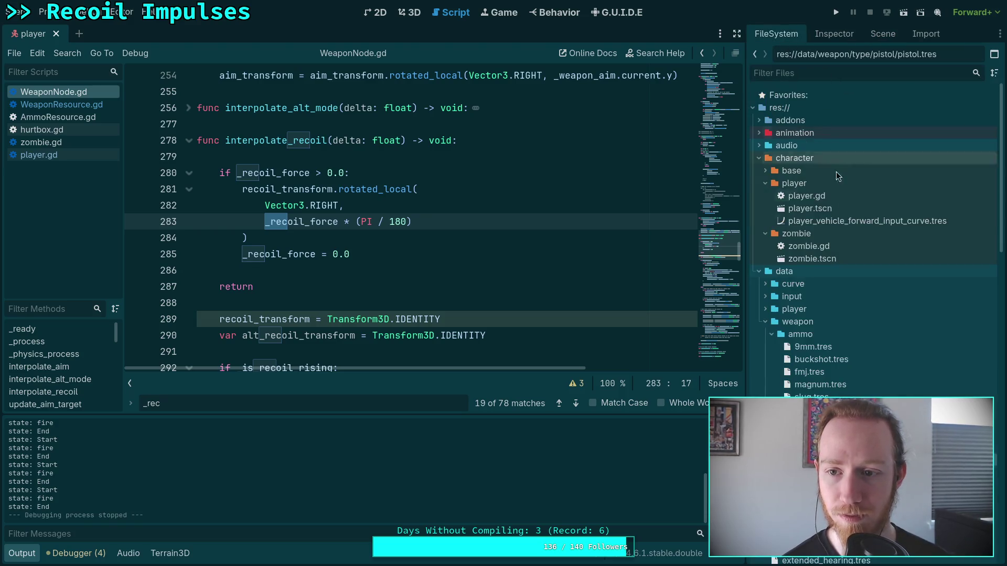
{"action": "scroll", "coordinate": [836, 320], "scroll_direction": "up", "scroll_amount": 2}
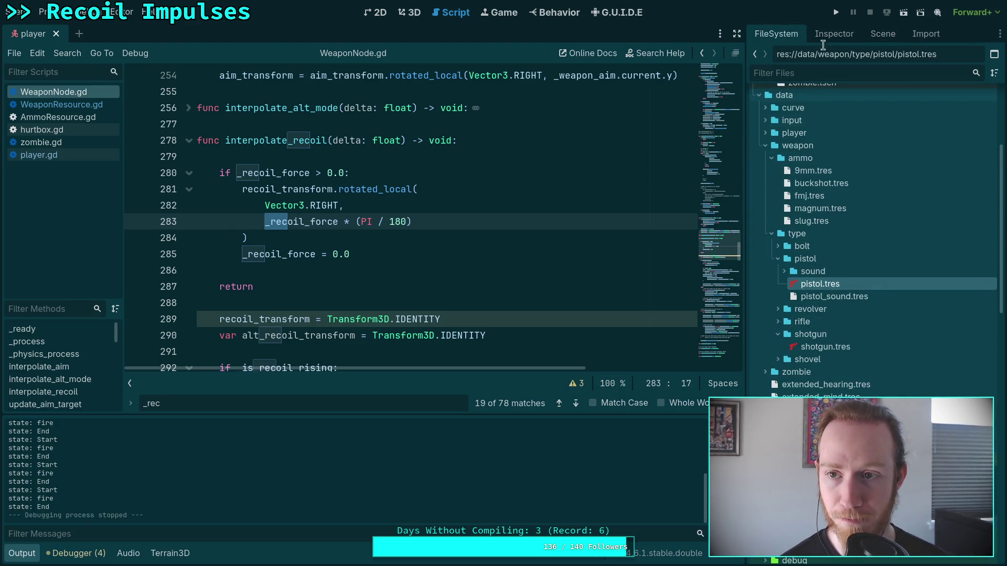
{"action": "double_click", "coordinate": [824, 288]}
{"action": "left_click", "coordinate": [772, 239]}
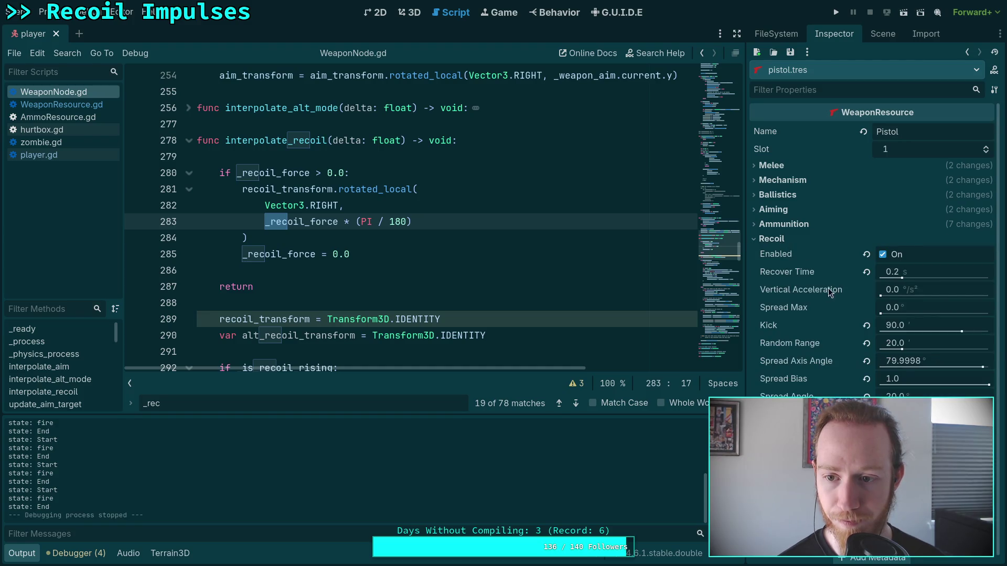
{"action": "left_click", "coordinate": [777, 239]}
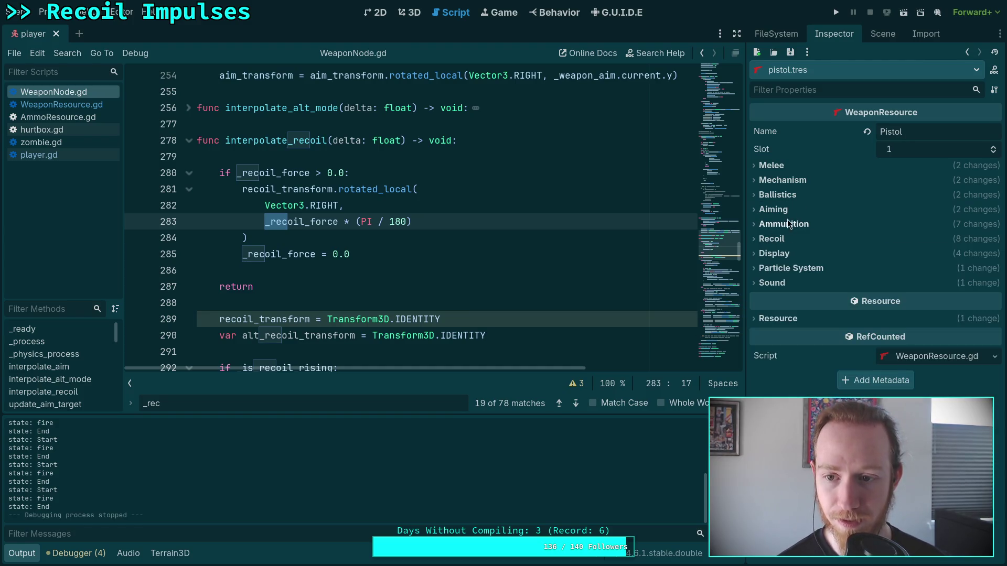
{"action": "left_click", "coordinate": [874, 31]}
{"action": "left_click", "coordinate": [831, 35]}
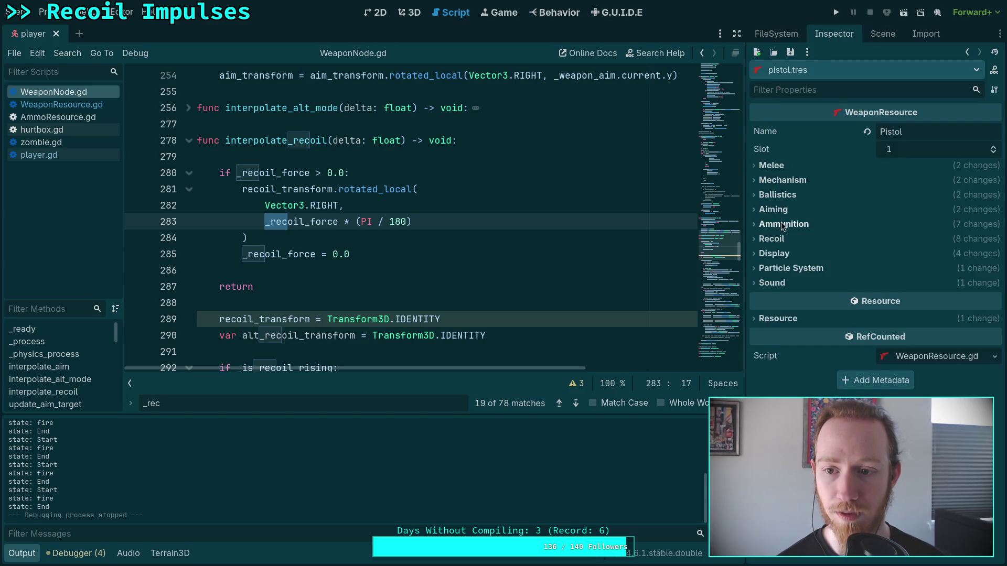
{"action": "left_click", "coordinate": [776, 240]}
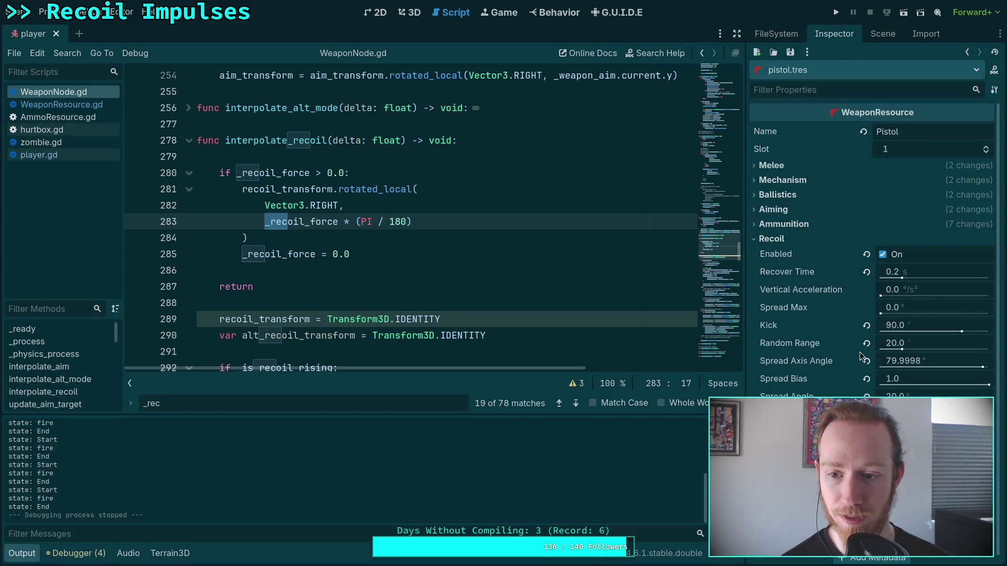
{"action": "left_click", "coordinate": [792, 237]}
Step: Open the ammo/9mm.tres resource to see its Recoil Force of 4.0 Ns
{"action": "left_click", "coordinate": [872, 36]}
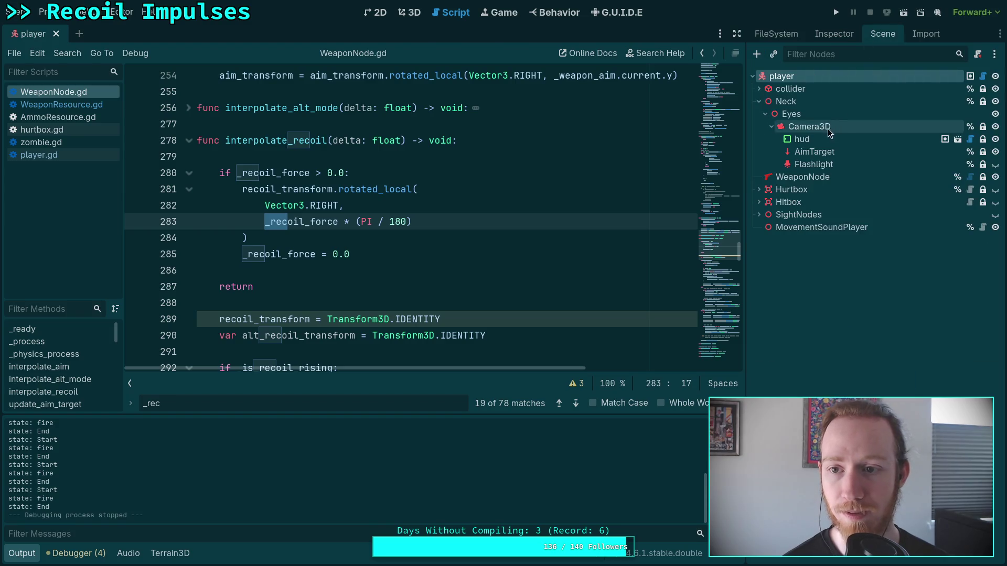
{"action": "left_click", "coordinate": [777, 31]}
{"action": "left_click", "coordinate": [821, 183]}
{"action": "left_click", "coordinate": [813, 170]}
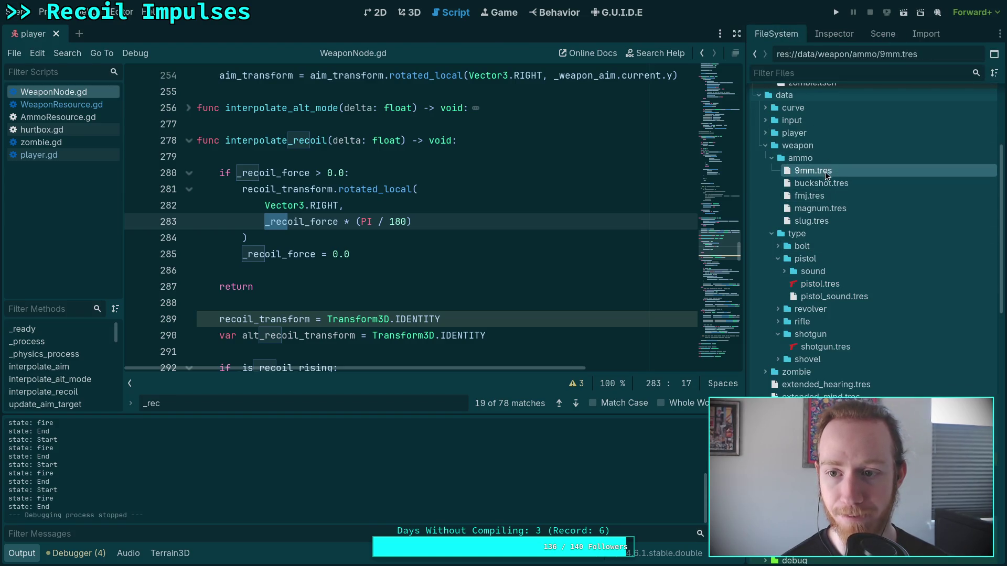
{"action": "left_click", "coordinate": [832, 33]}
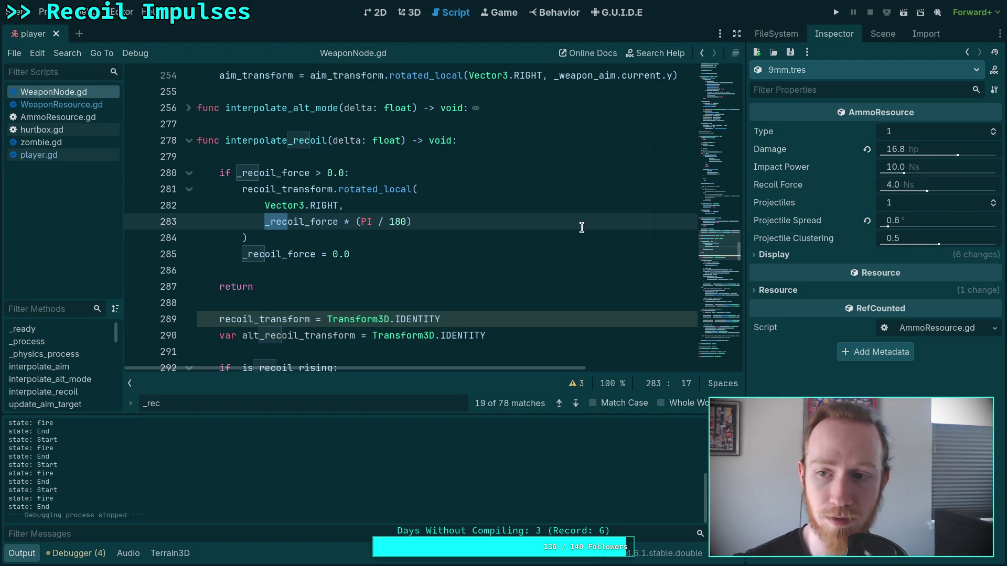
{"action": "left_click", "coordinate": [475, 238]}
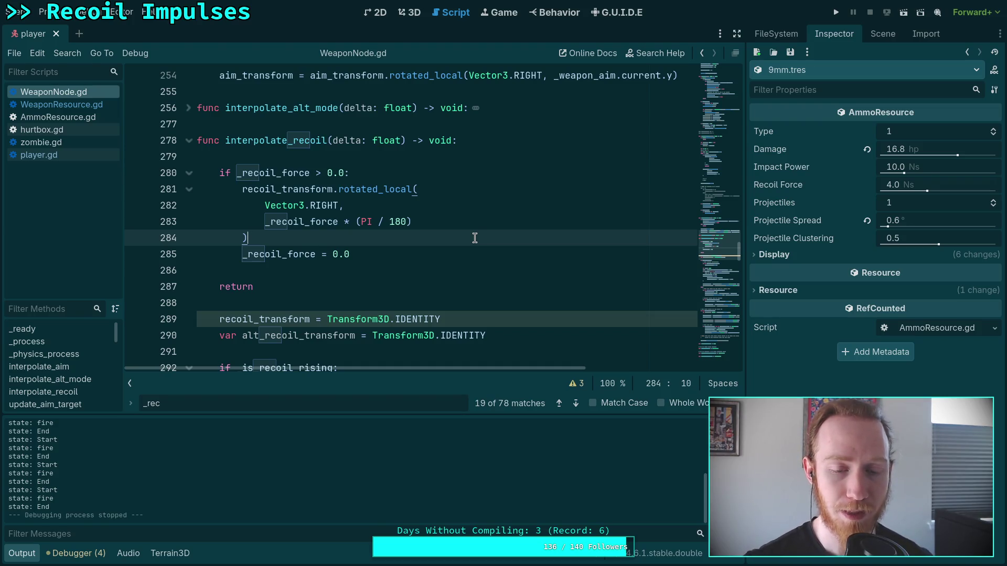
Step: Prepend 'recoil_transform = ' to the rotation on line 281 and save WeaponNode.gd
{"action": "left_click", "coordinate": [240, 188]}
{"action": "type", "text": "rec"}
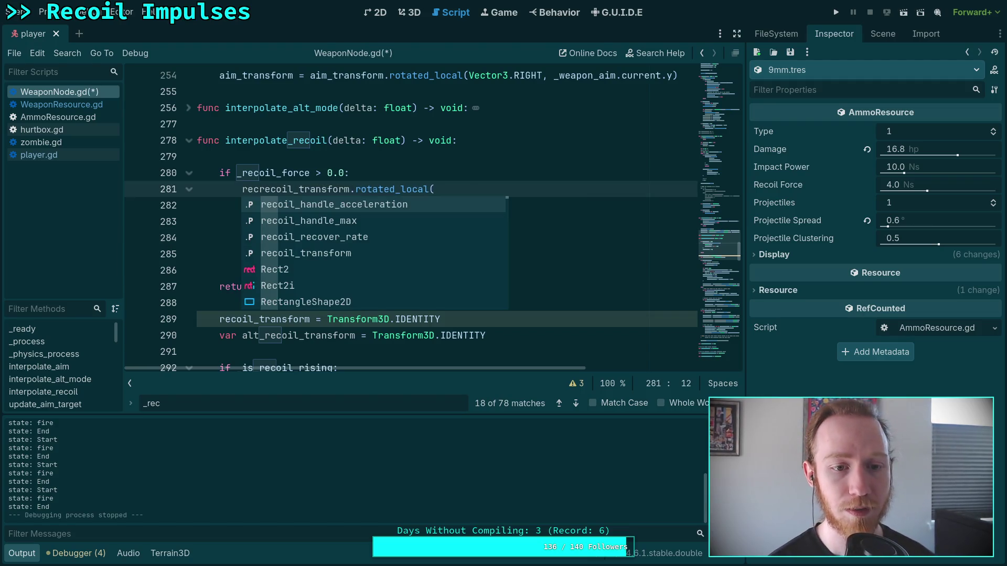
{"action": "type", "text": "oil_transfor"}
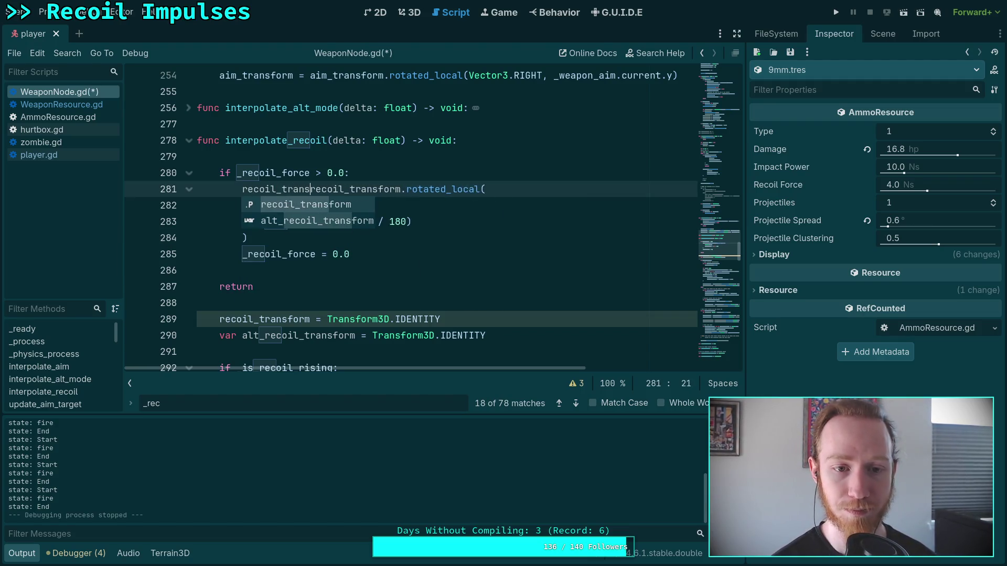
{"action": "type", "text": "m ="}
{"action": "key", "text": "ctrl+s"}
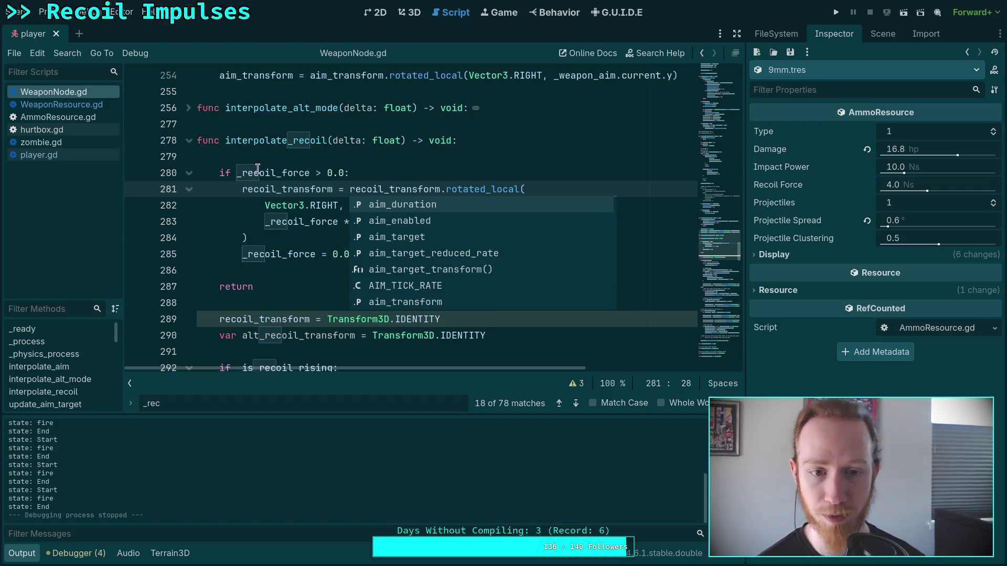
Step: Run the game, fire the pistol several times, exit to desktop, and select recoil_transform
{"action": "key", "text": "F5"}
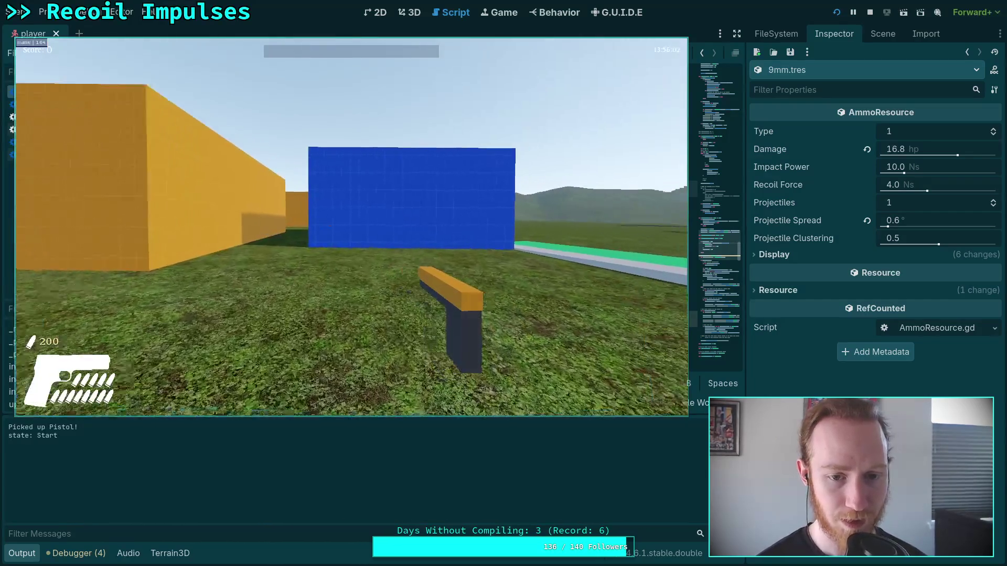
{"action": "left_click", "coordinate": [351, 227]}
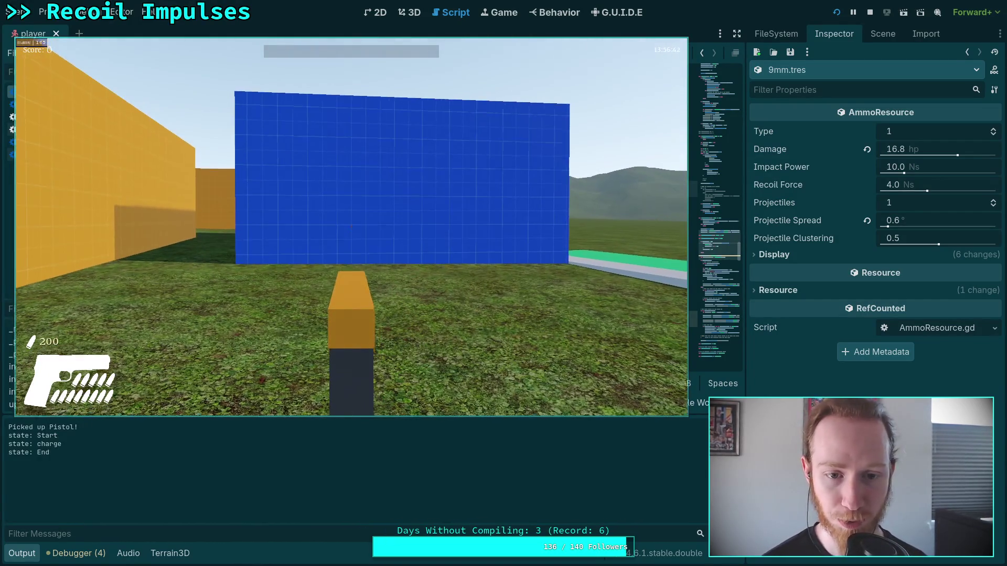
{"action": "left_click", "coordinate": [351, 227]}
{"action": "left_click", "coordinate": [351, 227]}
{"action": "left_click", "coordinate": [351, 227]}
{"action": "left_click", "coordinate": [351, 227]}
{"action": "key", "text": "Escape"}
{"action": "left_click", "coordinate": [351, 241]}
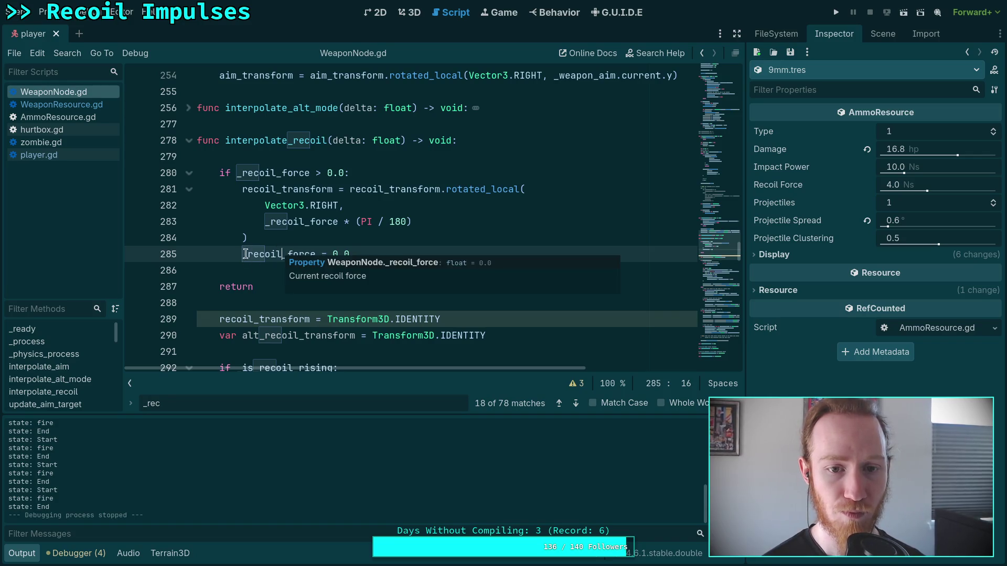
{"action": "double_click", "coordinate": [272, 189]}
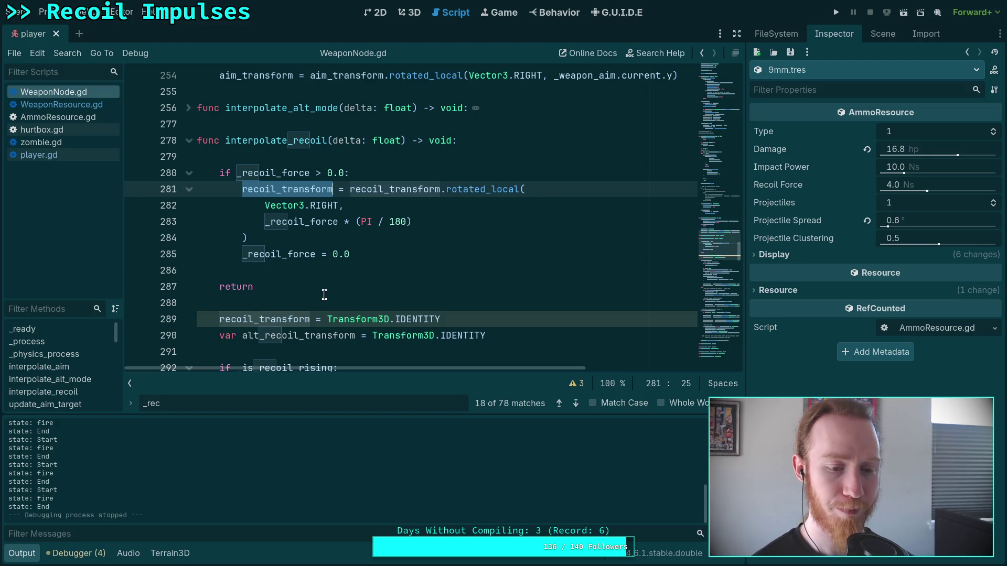
Step: Search WeaponNode.gd for _recoil_force and step through its matches to the declaration
{"action": "left_click", "coordinate": [207, 400]}
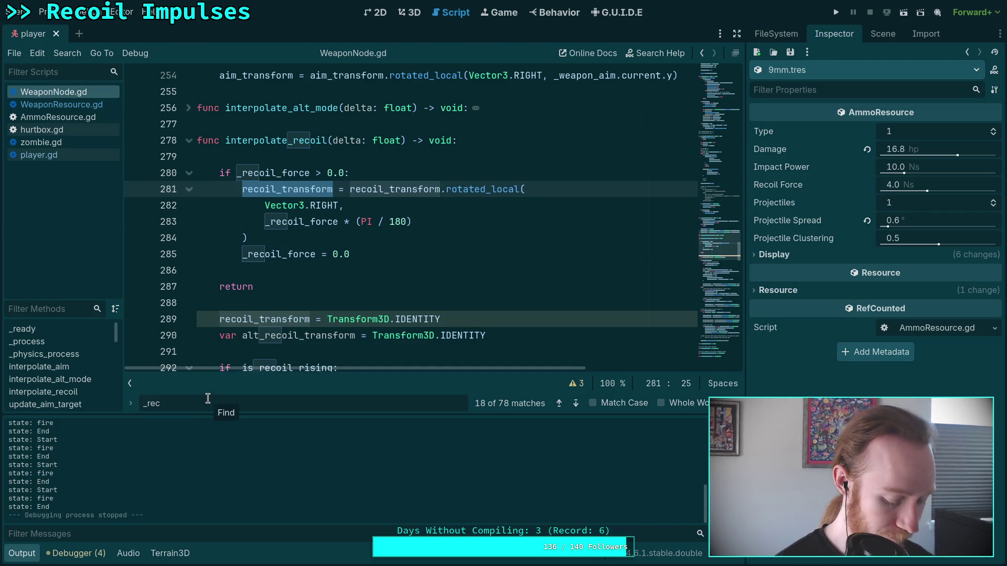
{"action": "type", "text": "oil_force"}
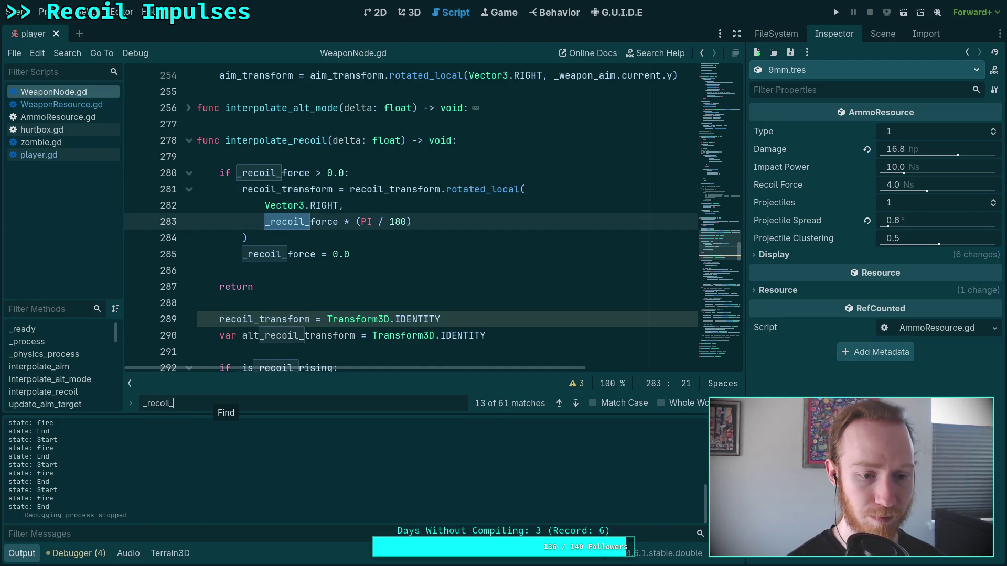
{"action": "left_click", "coordinate": [570, 404]}
{"action": "left_click", "coordinate": [571, 404]}
{"action": "left_click", "coordinate": [570, 404]}
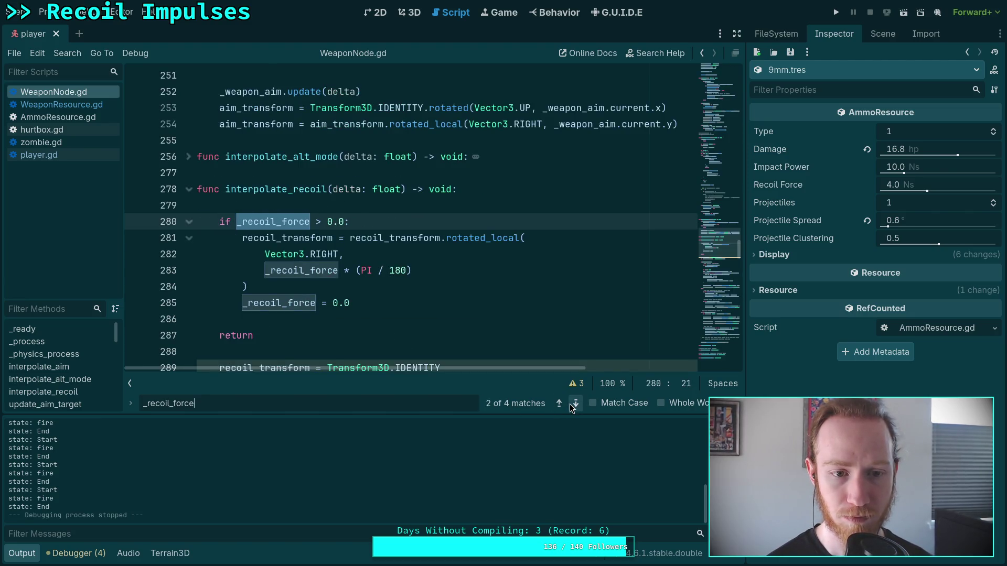
{"action": "left_click", "coordinate": [569, 404]}
{"action": "left_click", "coordinate": [570, 404]}
{"action": "left_click", "coordinate": [570, 404]}
Step: Scroll through the script to review recoil handling and unfold the update_trigger function
{"action": "scroll", "coordinate": [459, 283], "scroll_direction": "down", "scroll_amount": 20}
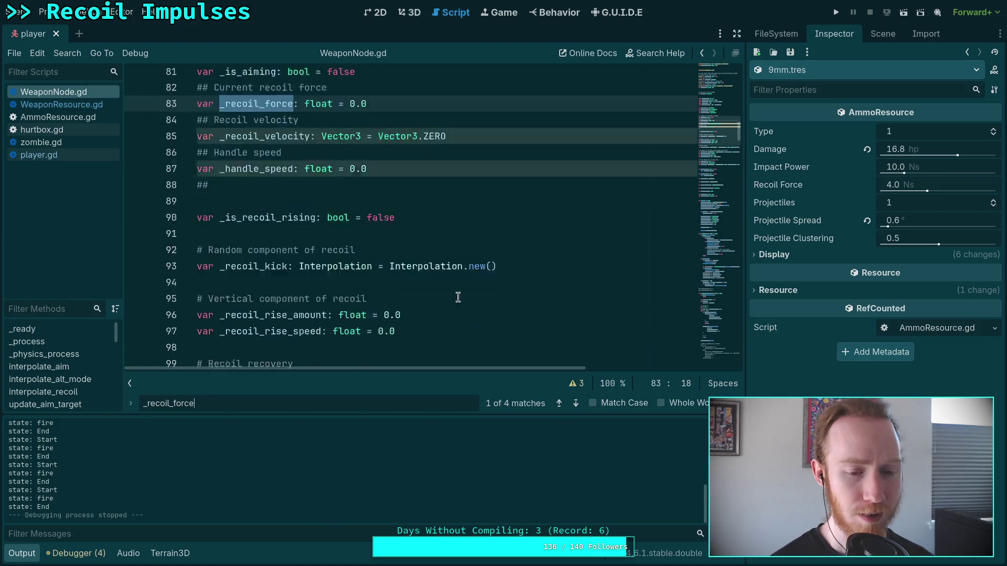
{"action": "scroll", "coordinate": [457, 273], "scroll_direction": "down", "scroll_amount": 14}
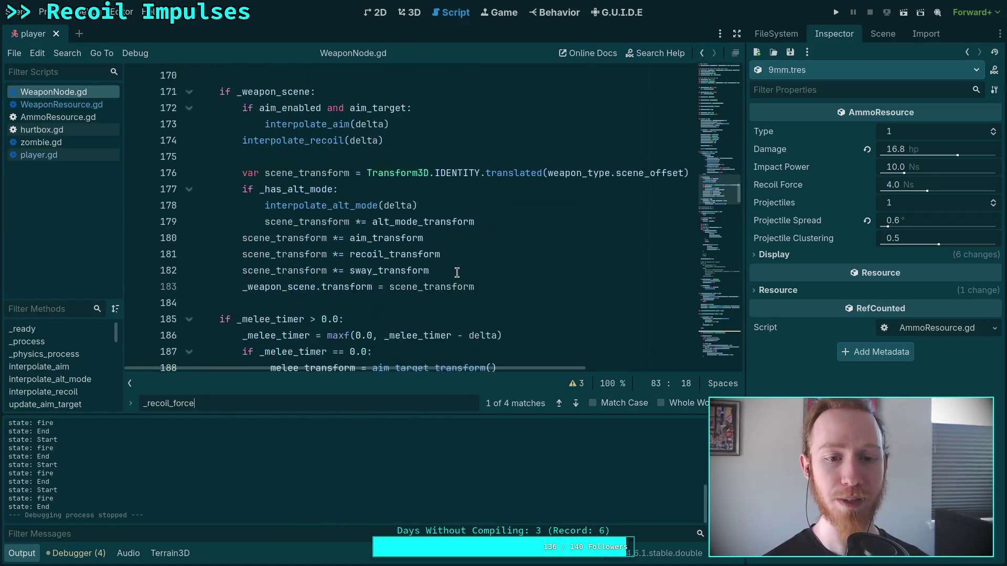
{"action": "scroll", "coordinate": [456, 272], "scroll_direction": "down", "scroll_amount": 2}
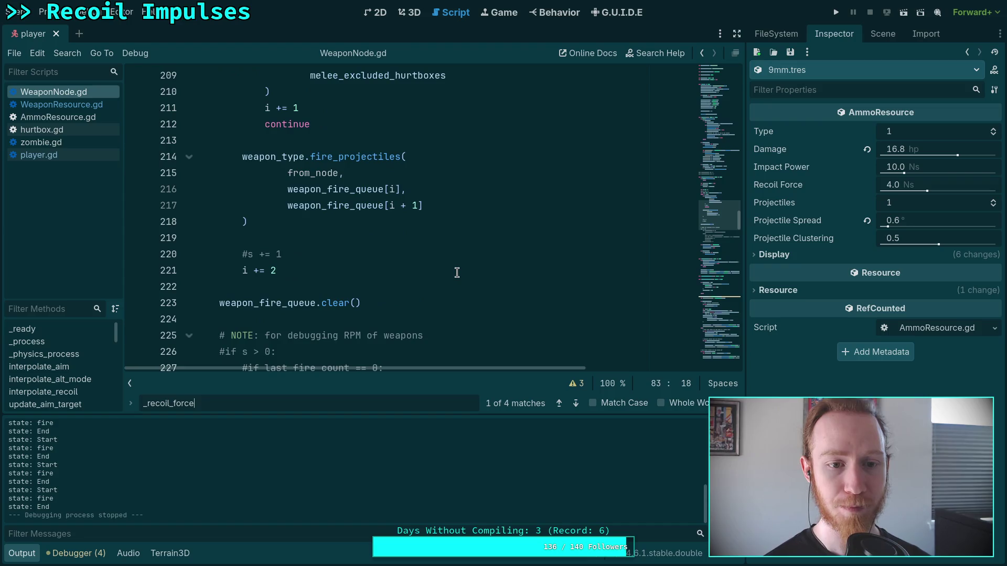
{"action": "scroll", "coordinate": [440, 270], "scroll_direction": "down", "scroll_amount": 20}
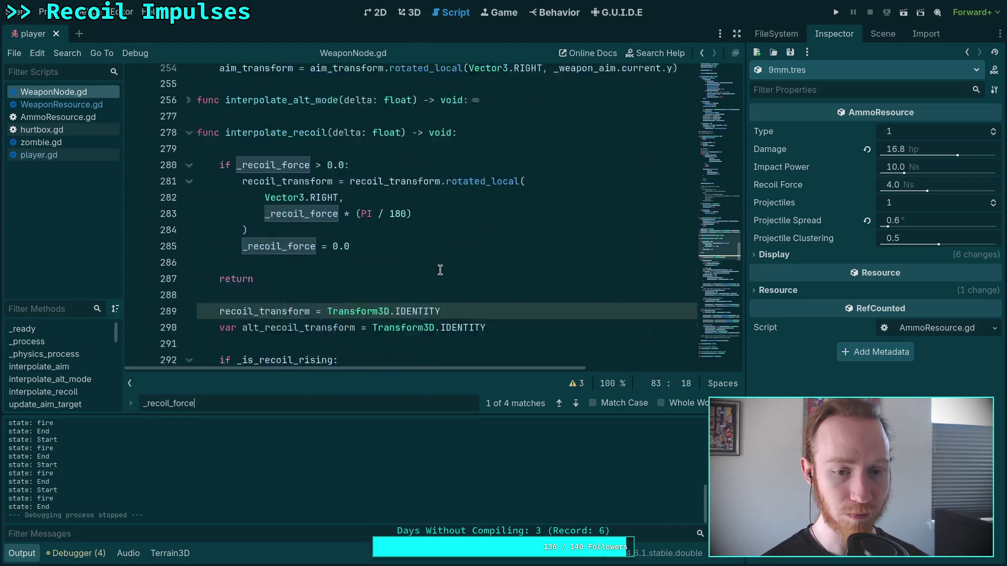
{"action": "scroll", "coordinate": [440, 271], "scroll_direction": "down", "scroll_amount": 20}
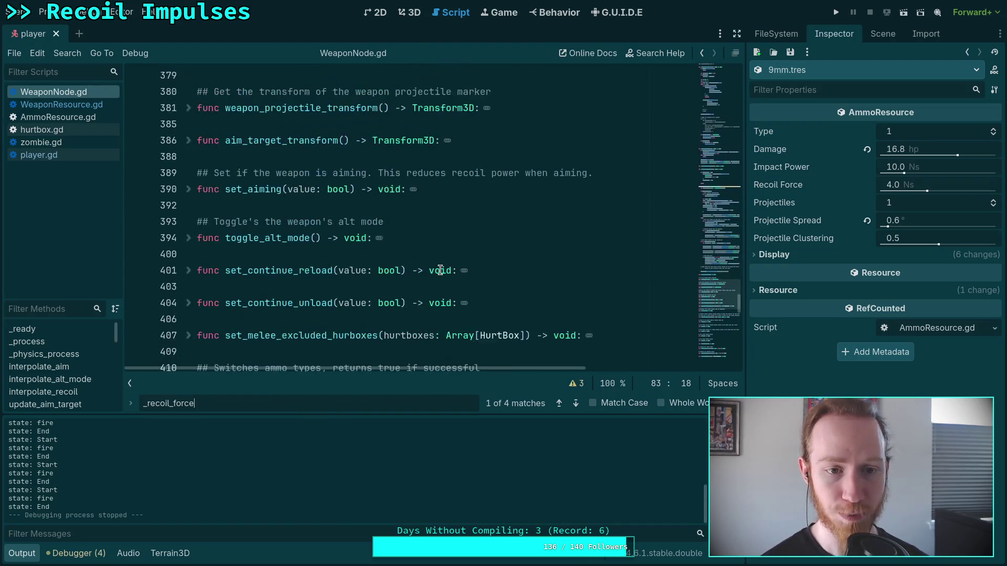
{"action": "scroll", "coordinate": [385, 259], "scroll_direction": "up", "scroll_amount": 8}
{"action": "scroll", "coordinate": [203, 288], "scroll_direction": "down", "scroll_amount": 8}
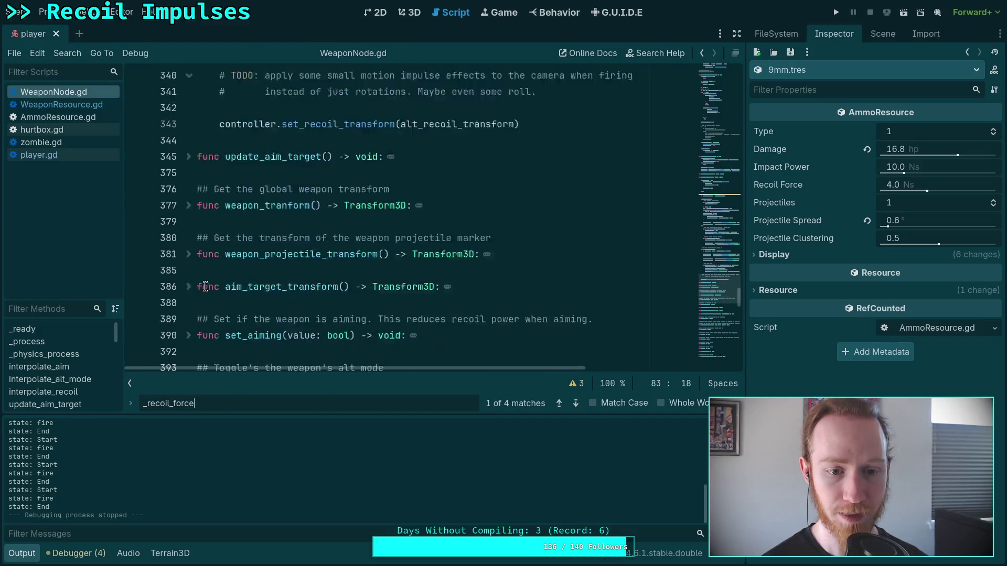
{"action": "scroll", "coordinate": [203, 220], "scroll_direction": "down", "scroll_amount": 3}
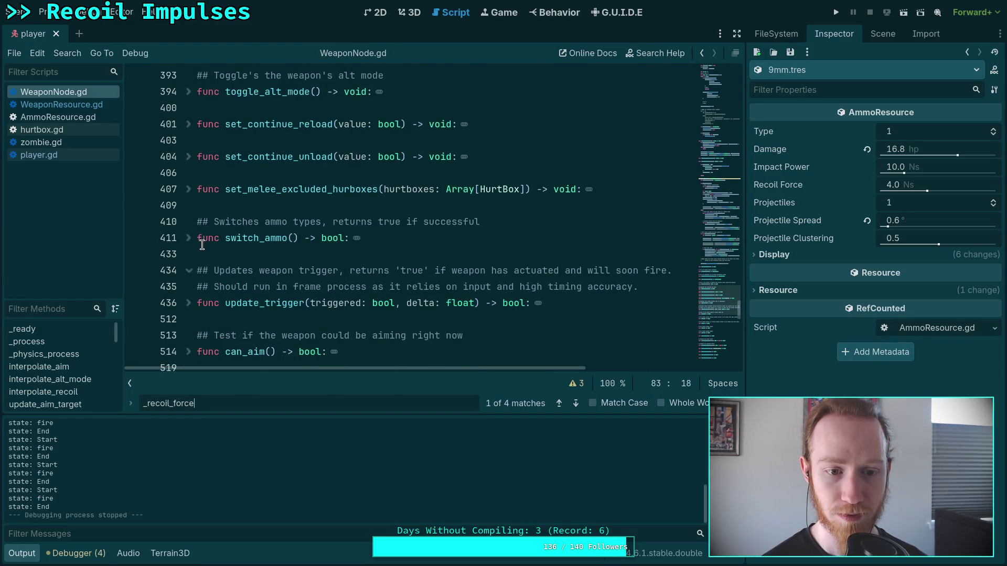
{"action": "scroll", "coordinate": [202, 245], "scroll_direction": "down", "scroll_amount": 1}
{"action": "left_click", "coordinate": [189, 254]}
Step: Add '_recoil_force += ammo.recoil_force' after line 479 and save WeaponNode.gd
{"action": "scroll", "coordinate": [340, 241], "scroll_direction": "down", "scroll_amount": 7}
{"action": "scroll", "coordinate": [340, 241], "scroll_direction": "down", "scroll_amount": 6}
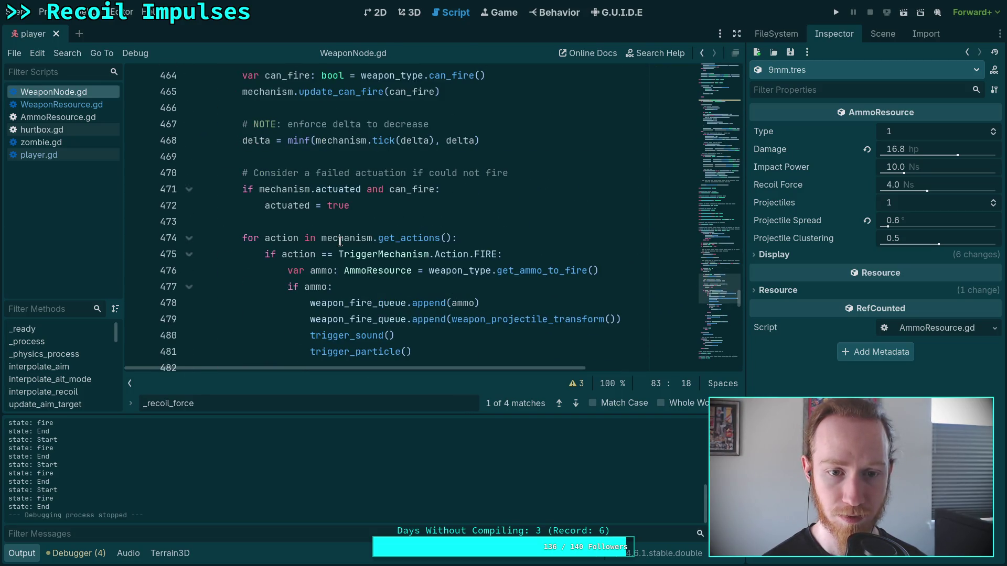
{"action": "scroll", "coordinate": [340, 241], "scroll_direction": "down", "scroll_amount": 2}
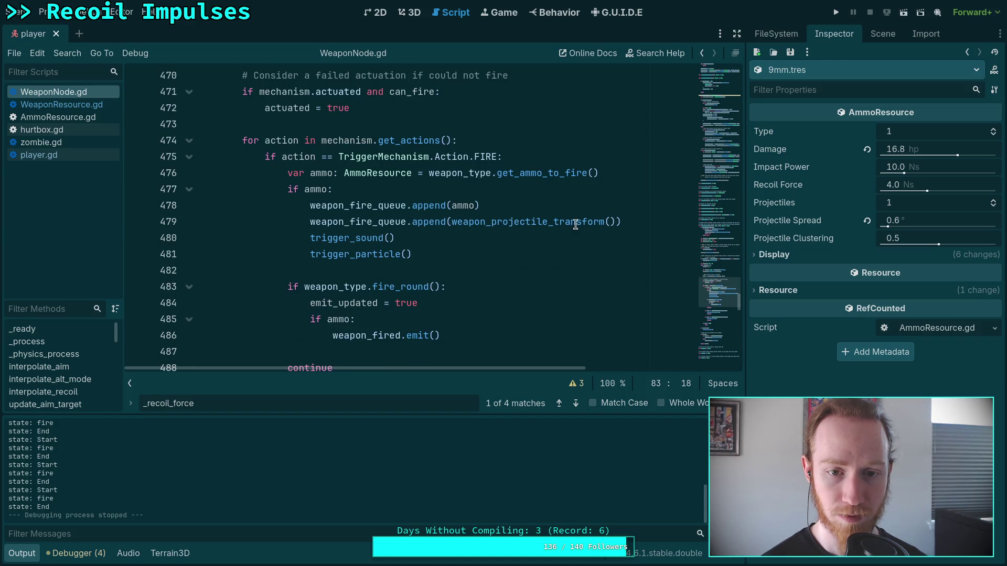
{"action": "left_click", "coordinate": [634, 221]}
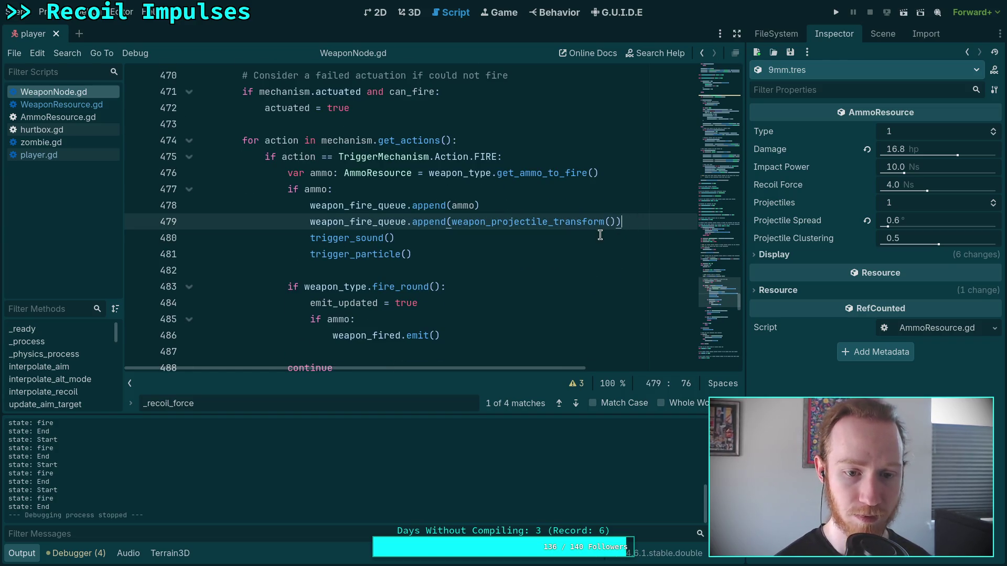
{"action": "key", "text": "Return"}
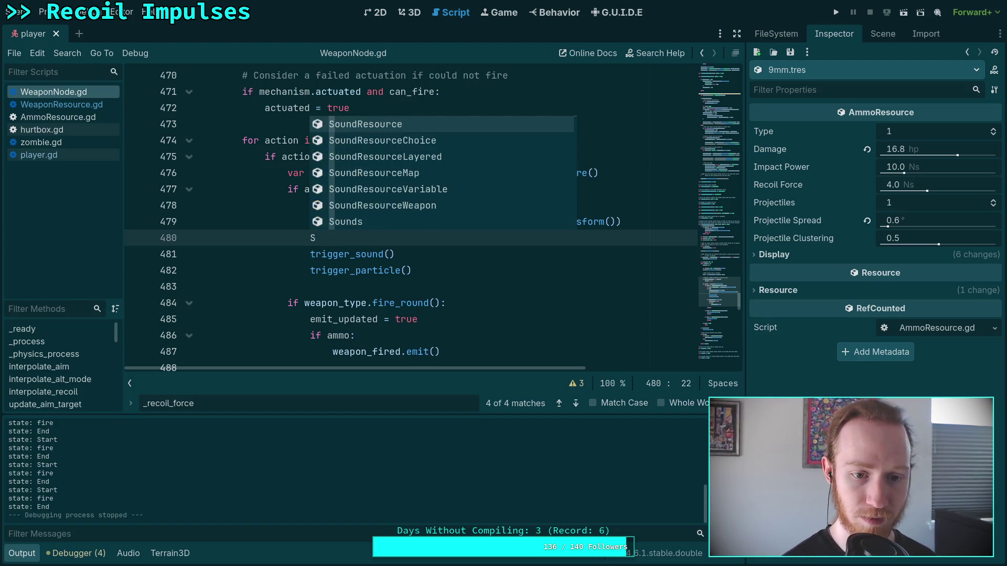
{"action": "key", "text": "BackSpace"}
{"action": "type", "text": "-"}
{"action": "key", "text": "BackSpace"}
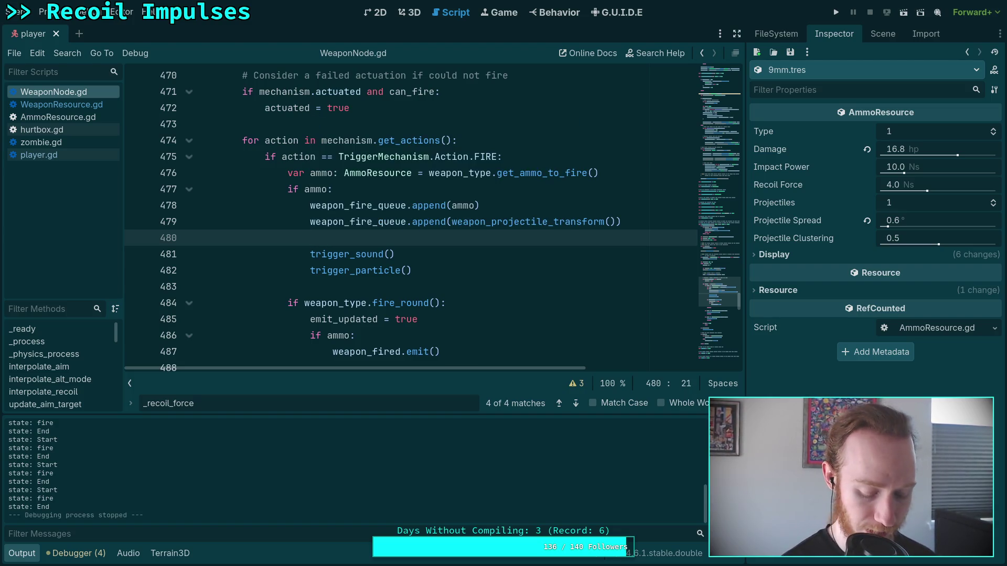
{"action": "type", "text": "_re"}
{"action": "key", "text": "Down"}
{"action": "key", "text": "Return"}
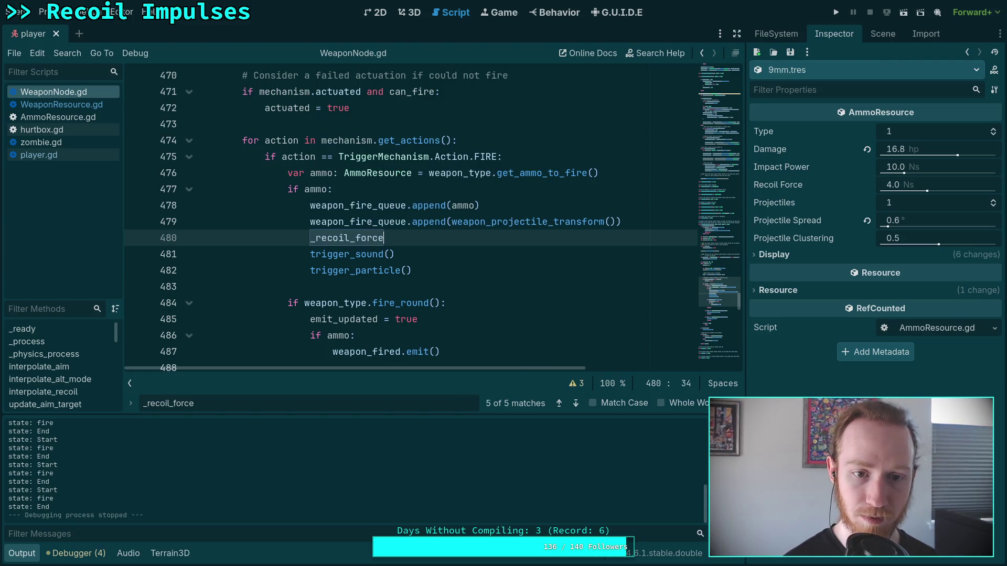
{"action": "type", "text": " += ammo.re"}
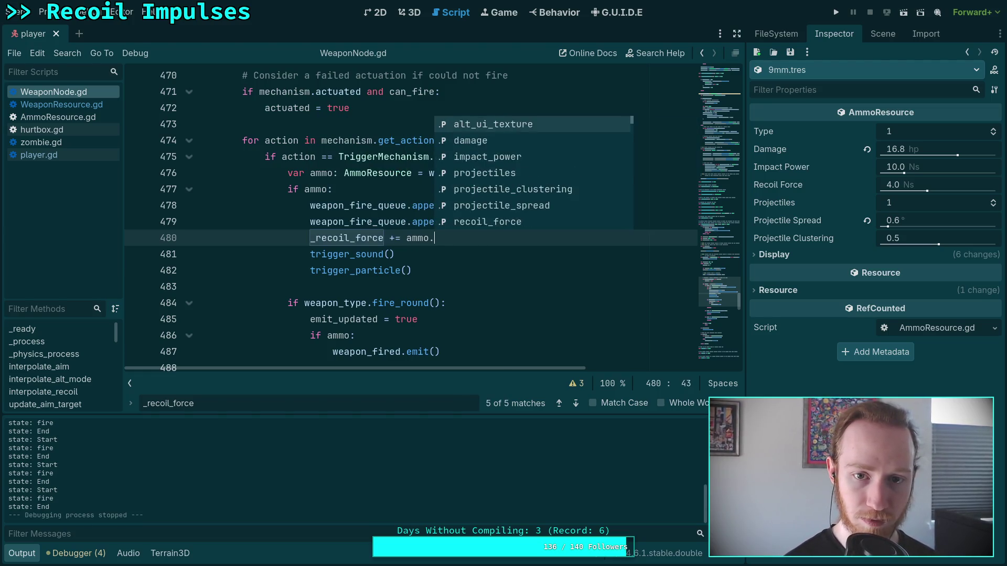
{"action": "key", "text": "Return"}
{"action": "scroll", "coordinate": [565, 247], "scroll_direction": "down", "scroll_amount": 3}
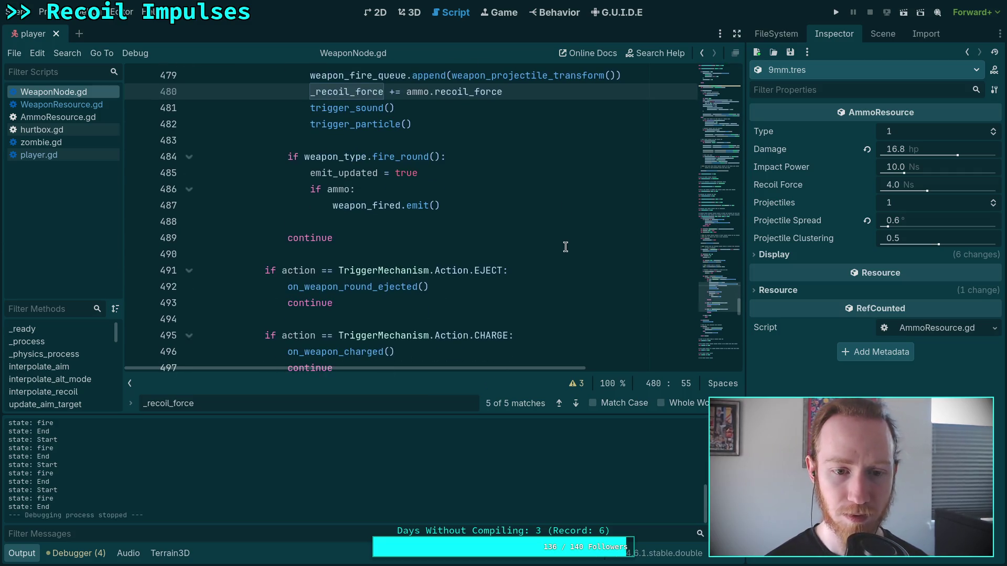
{"action": "key", "text": "ctrl+s"}
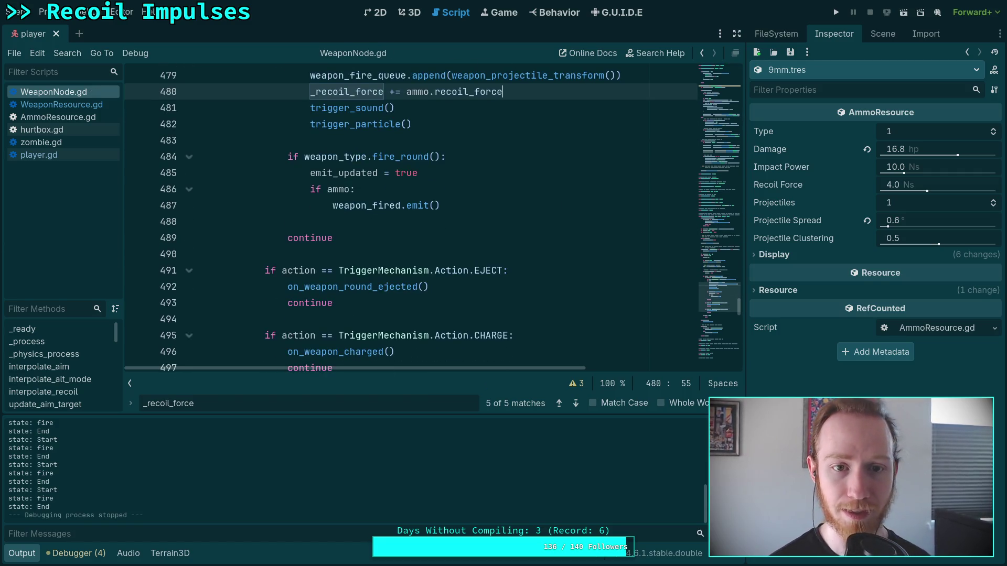
Step: Run the project, walk to the blue wall, reload, fire the pistol twice, then quit
{"action": "scroll", "coordinate": [411, 218], "scroll_direction": "up", "scroll_amount": 3}
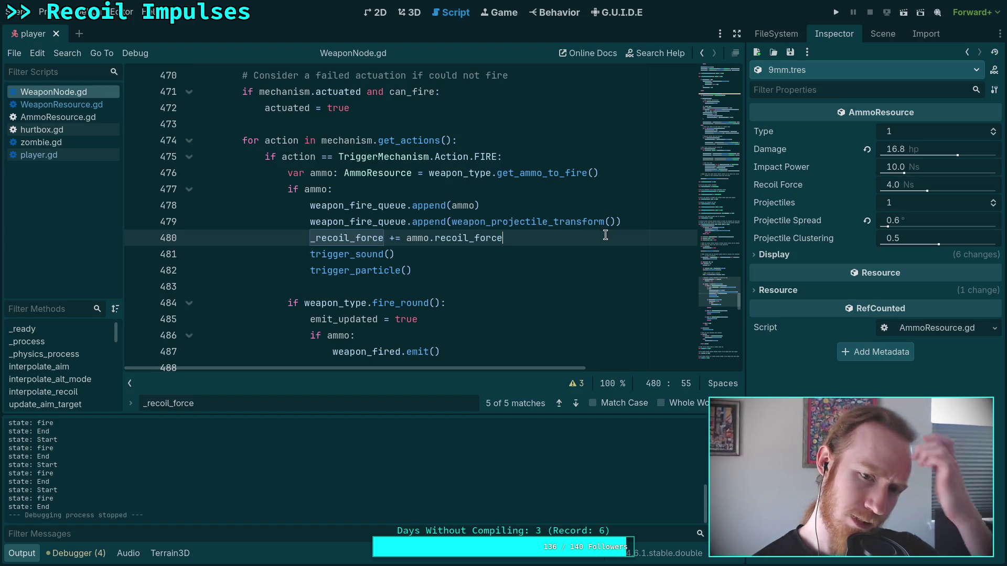
{"action": "scroll", "coordinate": [620, 314], "scroll_direction": "down", "scroll_amount": 7}
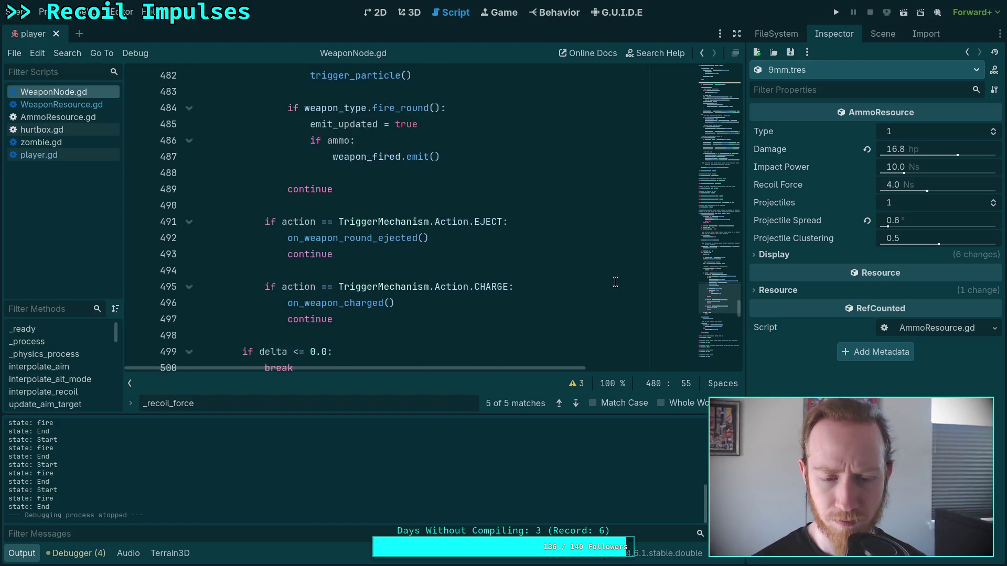
{"action": "scroll", "coordinate": [615, 282], "scroll_direction": "up", "scroll_amount": 2}
{"action": "scroll", "coordinate": [615, 283], "scroll_direction": "up", "scroll_amount": 4}
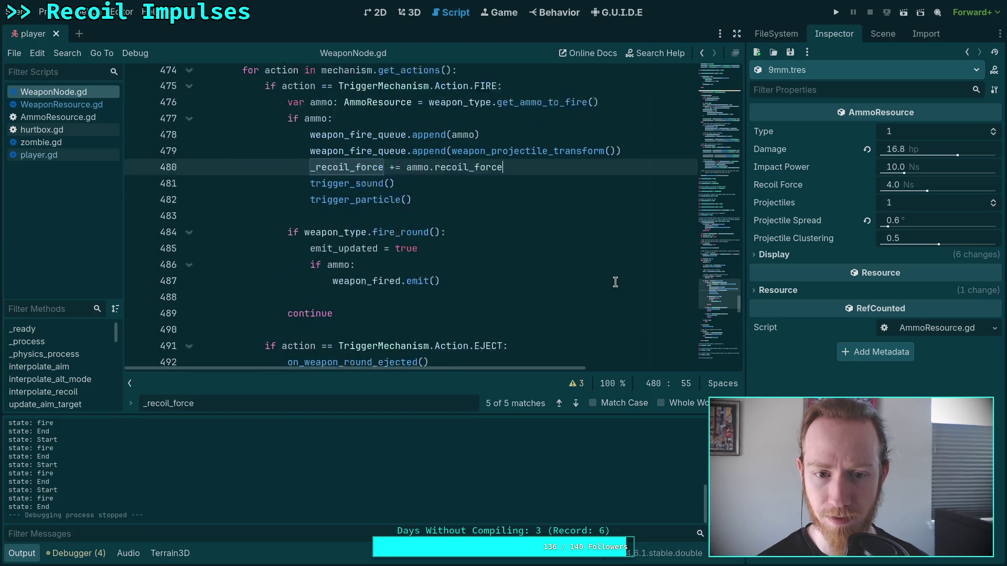
{"action": "scroll", "coordinate": [615, 282], "scroll_direction": "up", "scroll_amount": 1}
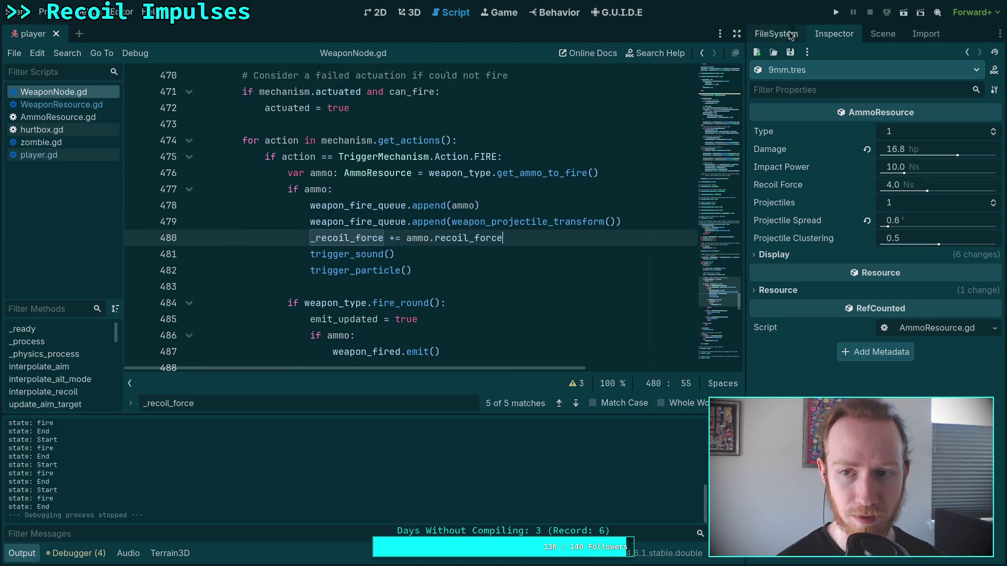
{"action": "left_click", "coordinate": [838, 11]}
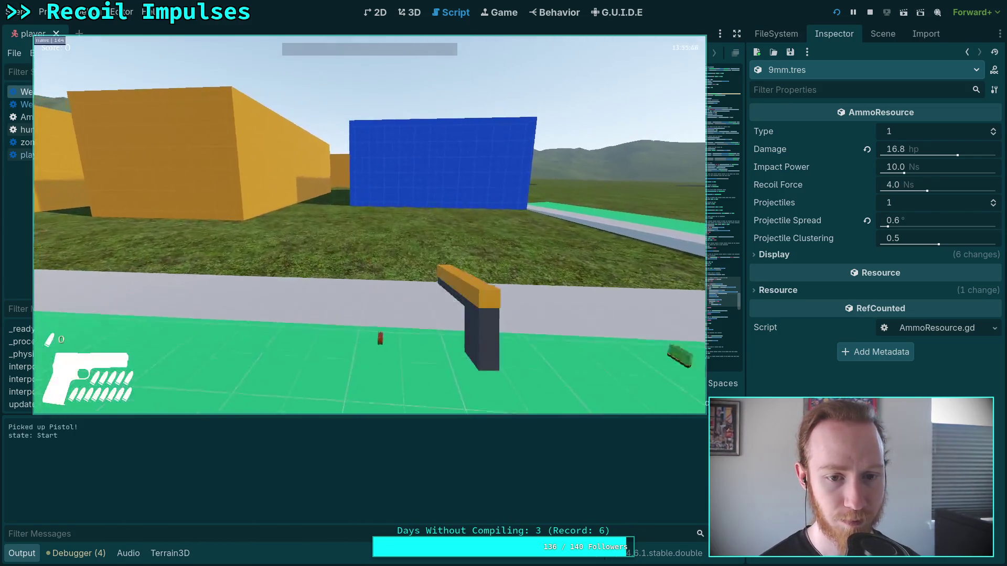
{"action": "key", "text": "w"}
{"action": "key", "text": "r"}
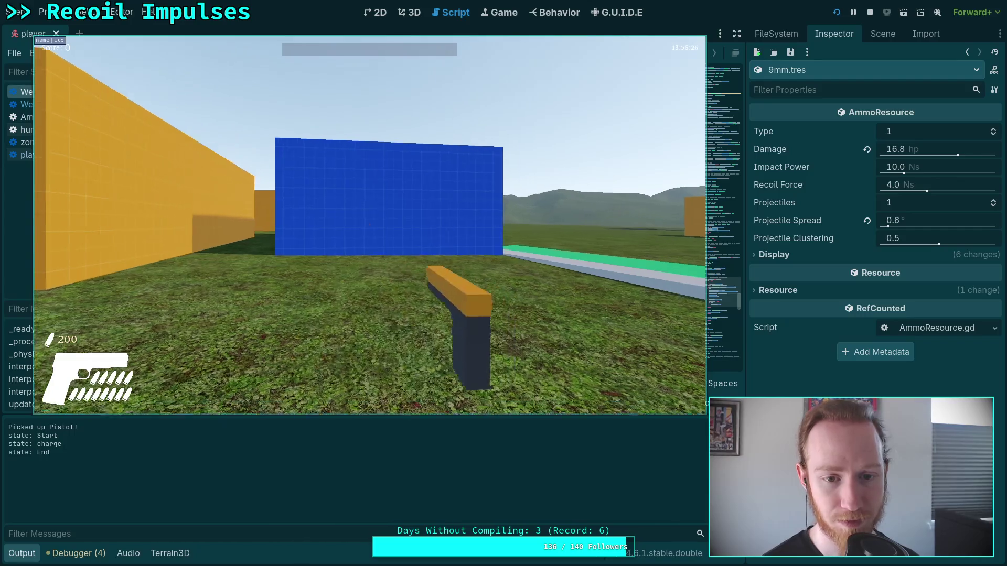
{"action": "key", "text": "w"}
{"action": "left_click", "coordinate": [372, 238]}
{"action": "left_click", "coordinate": [373, 238]}
{"action": "key", "text": "Escape"}
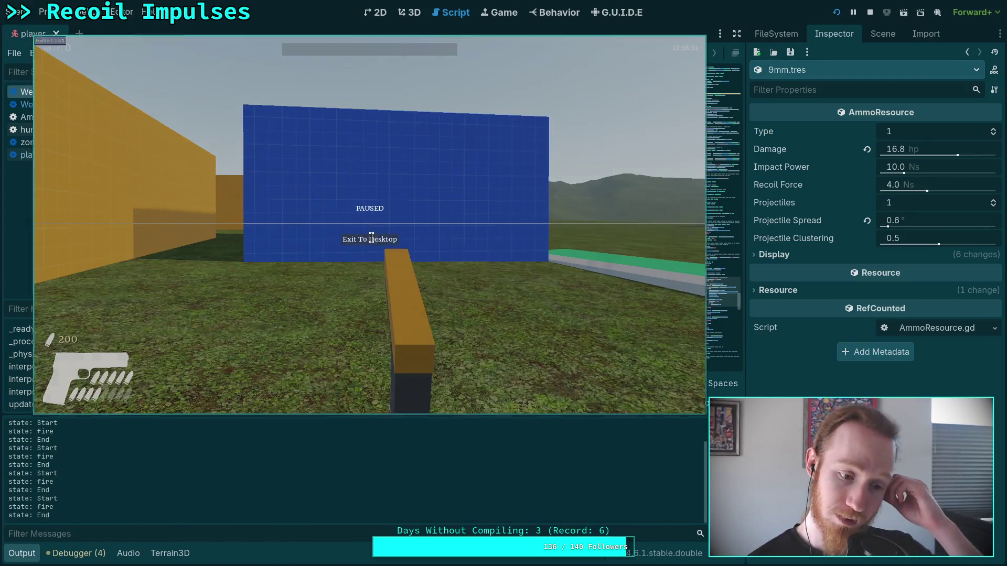
{"action": "left_click", "coordinate": [373, 239]}
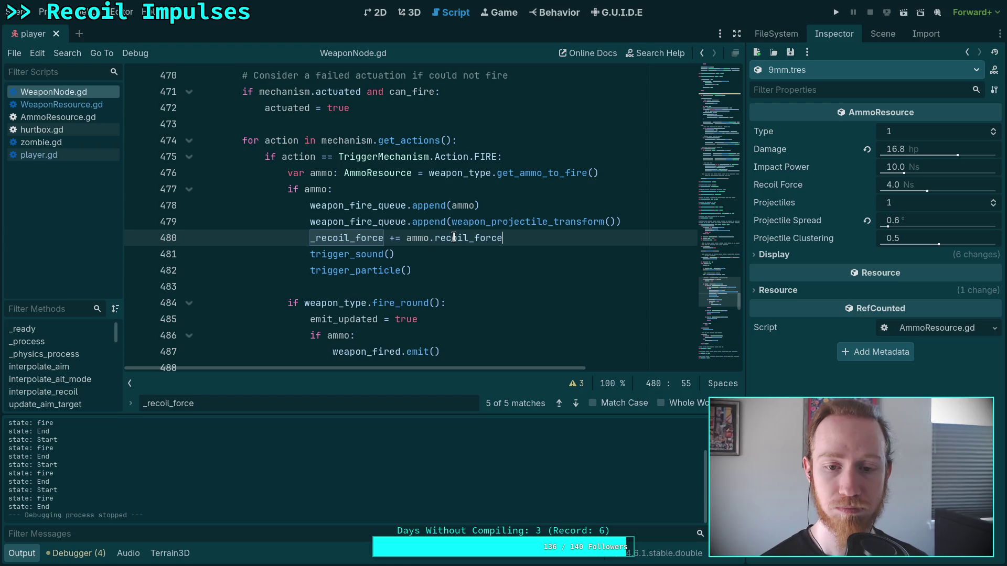
Step: Add print(_recoil_force) on line 481, save WeaponNode.gd, and relaunch the game
{"action": "mouse_move", "coordinate": [455, 238]}
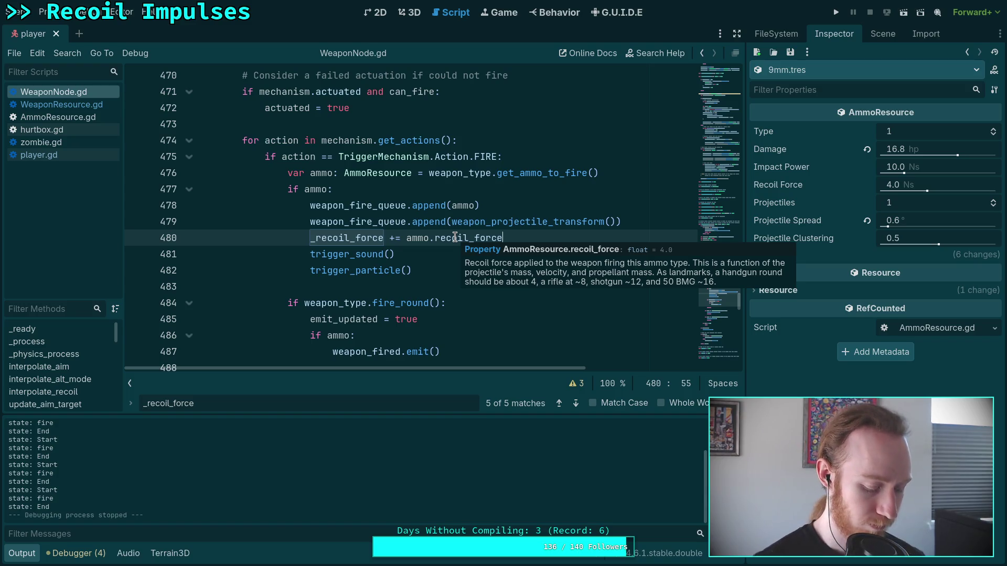
{"action": "key", "text": "Return"}
{"action": "type", "text": "print('"}
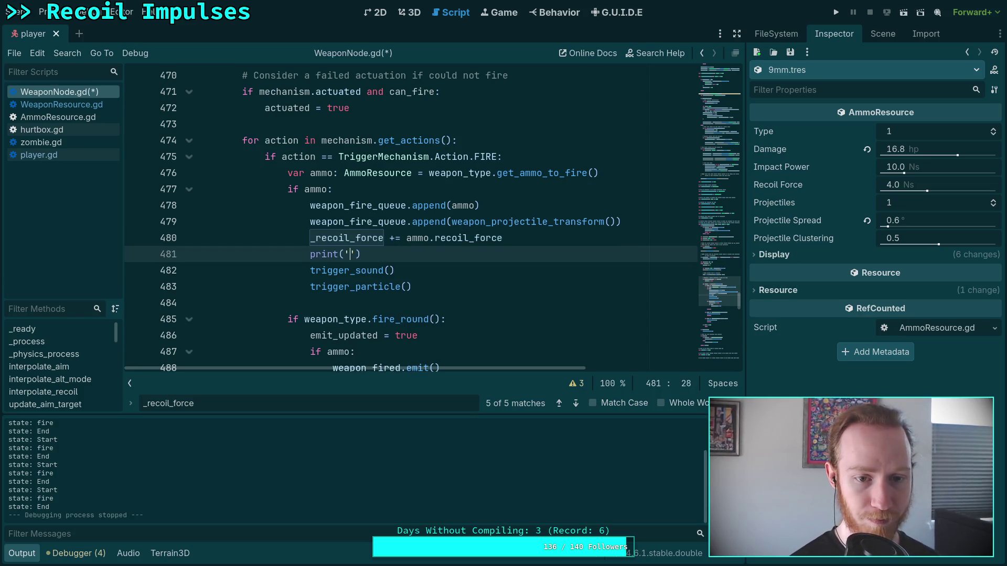
{"action": "key", "text": "BackSpace"}
{"action": "key", "text": "BackSpace"}
{"action": "key", "text": "BackSpace"}
{"action": "key", "text": "BackSpace"}
{"action": "type", "text": "_re"}
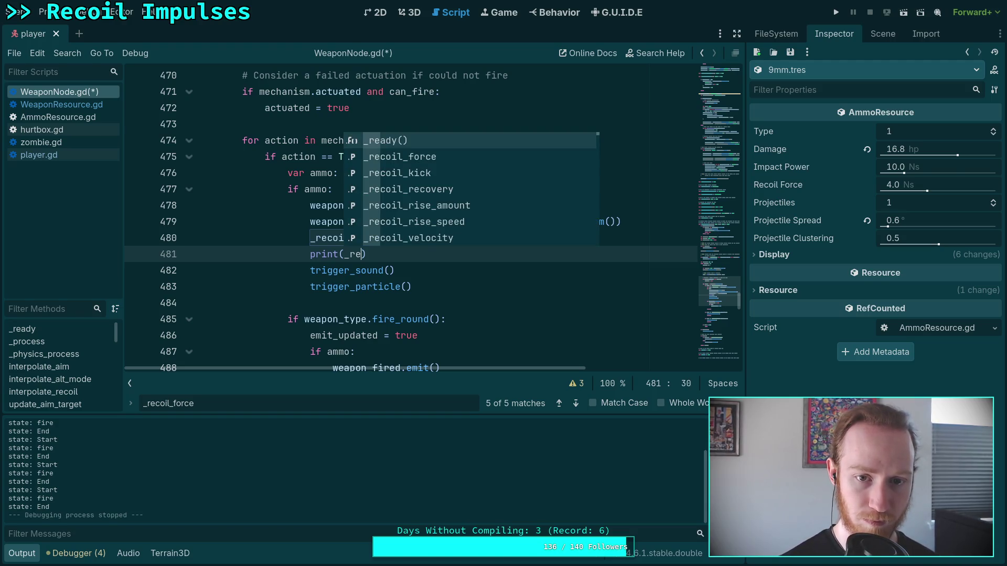
{"action": "key", "text": "Down"}
{"action": "key", "text": "Return"}
{"action": "key", "text": "ctrl+s"}
{"action": "left_click", "coordinate": [836, 12]}
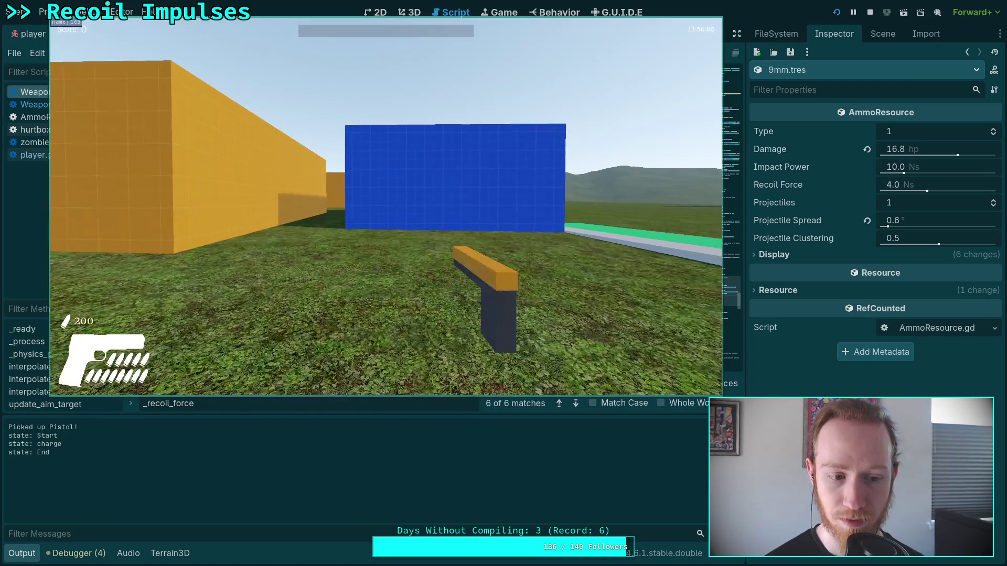
Step: Fire the pistol, aim down sights at the blue wall, and reload twice between shots
{"action": "left_click", "coordinate": [387, 207]}
{"action": "left_click", "coordinate": [387, 207]}
{"action": "left_click", "coordinate": [387, 207]}
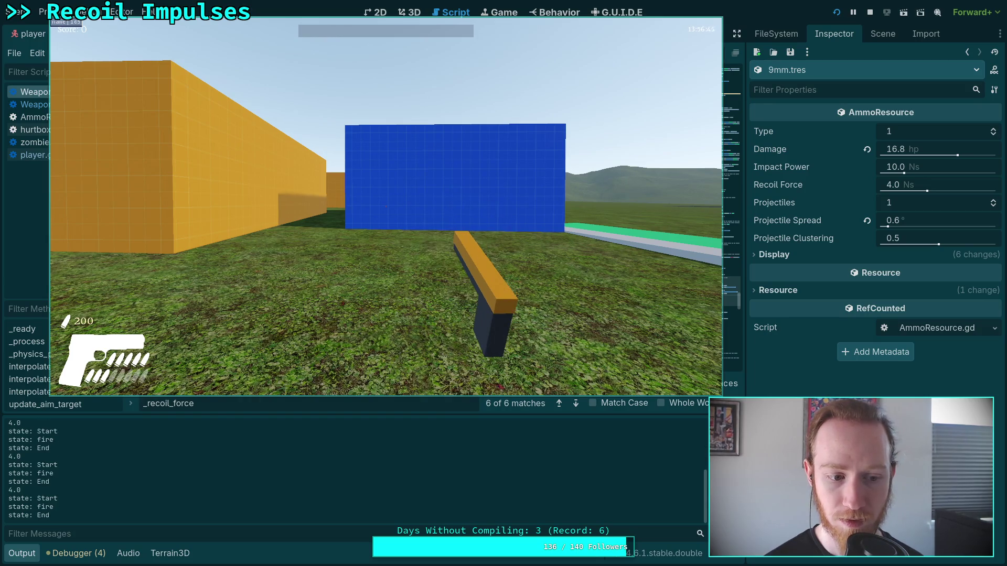
{"action": "key", "text": "Escape"}
{"action": "key", "text": "Escape"}
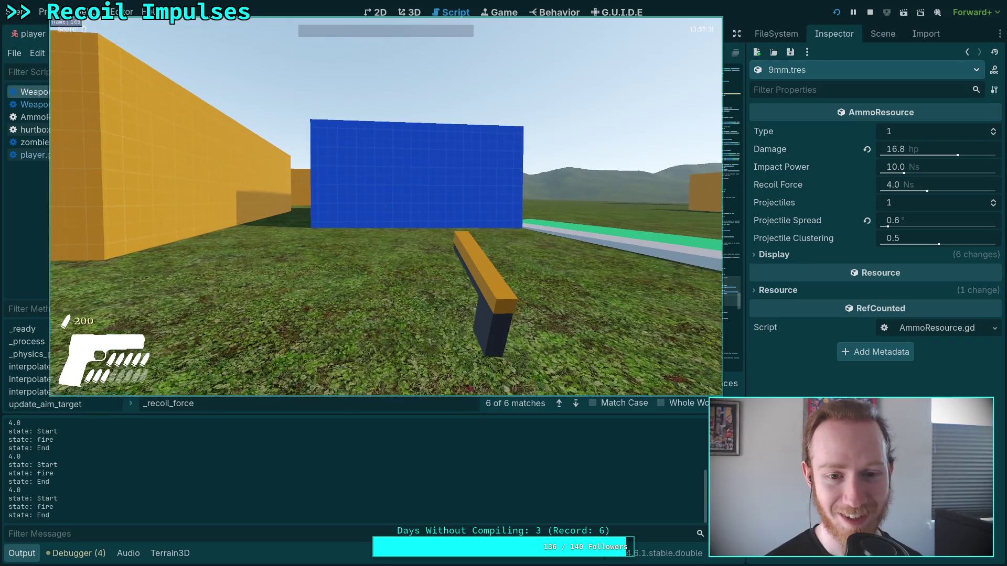
{"action": "right_click", "coordinate": [386, 207]}
{"action": "left_click", "coordinate": [386, 207]}
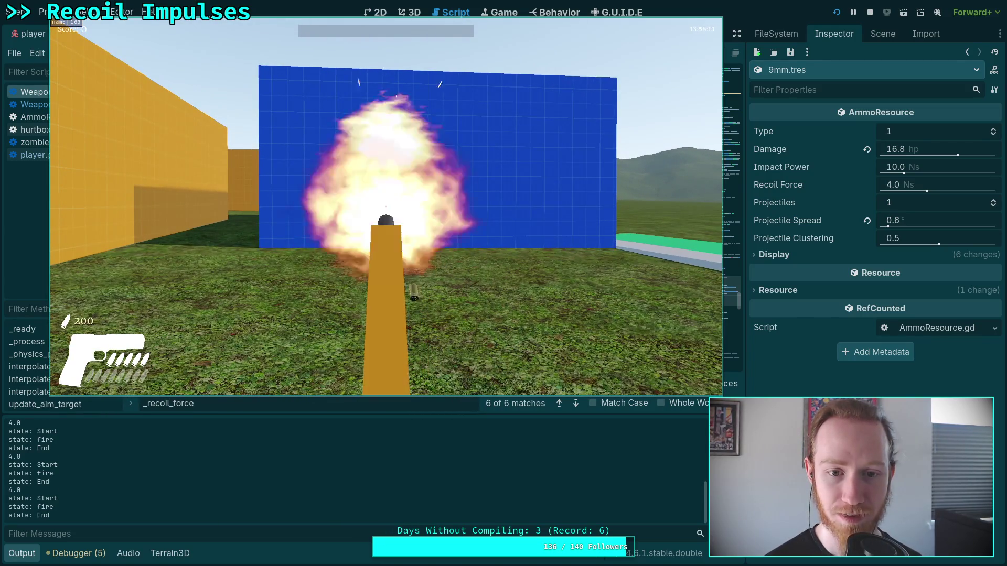
{"action": "right_click", "coordinate": [387, 206]}
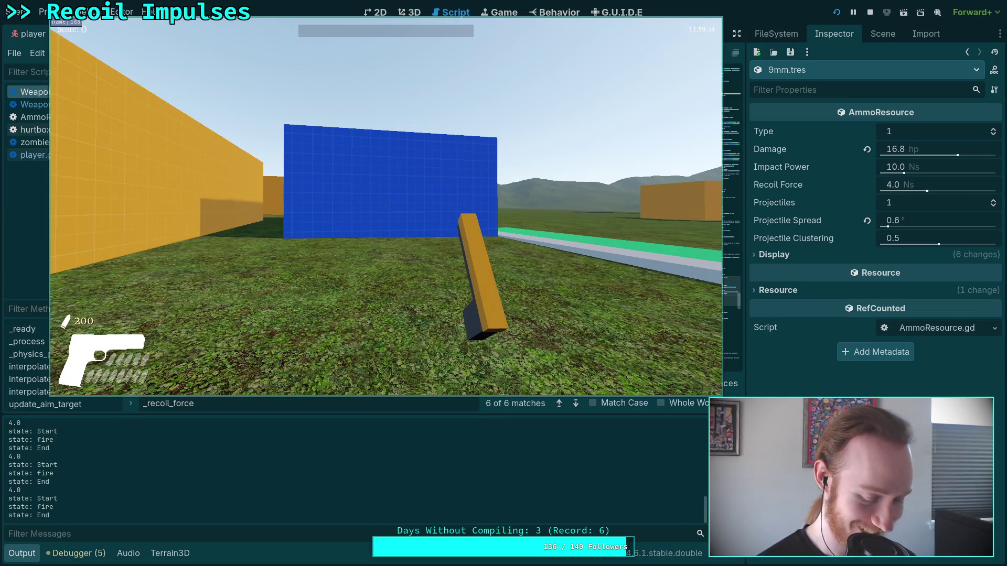
{"action": "key", "text": "r"}
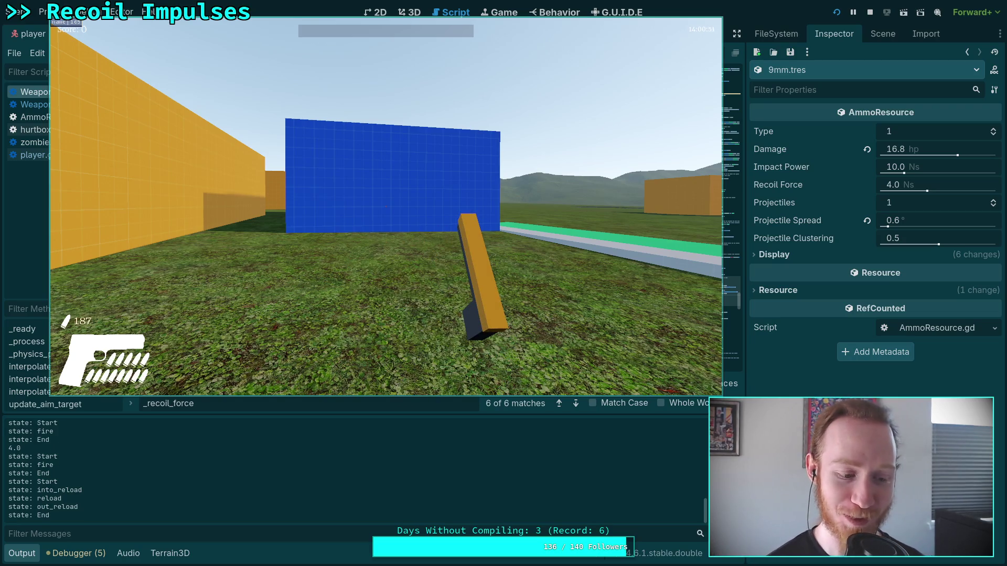
{"action": "left_click", "coordinate": [386, 207]}
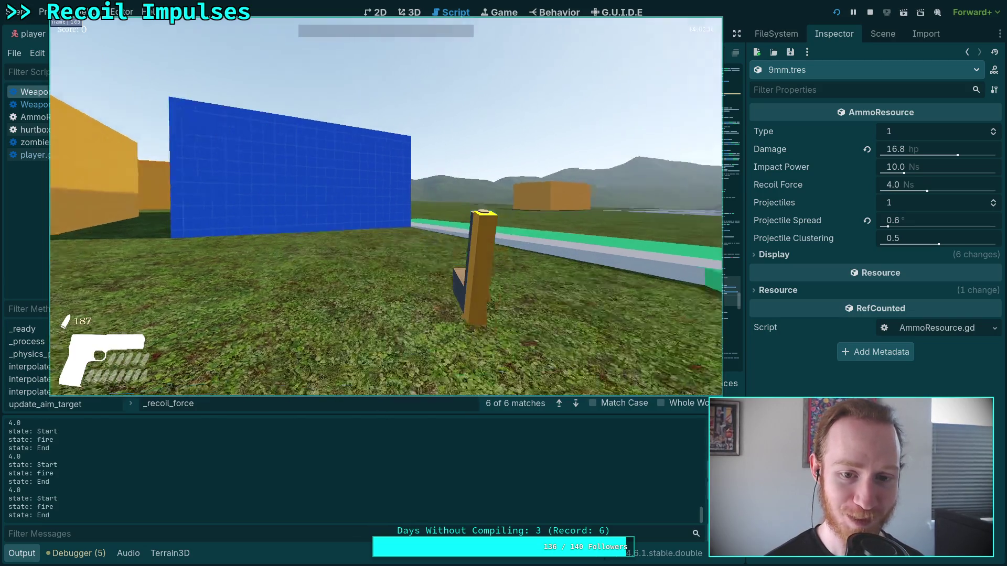
{"action": "key", "text": "r"}
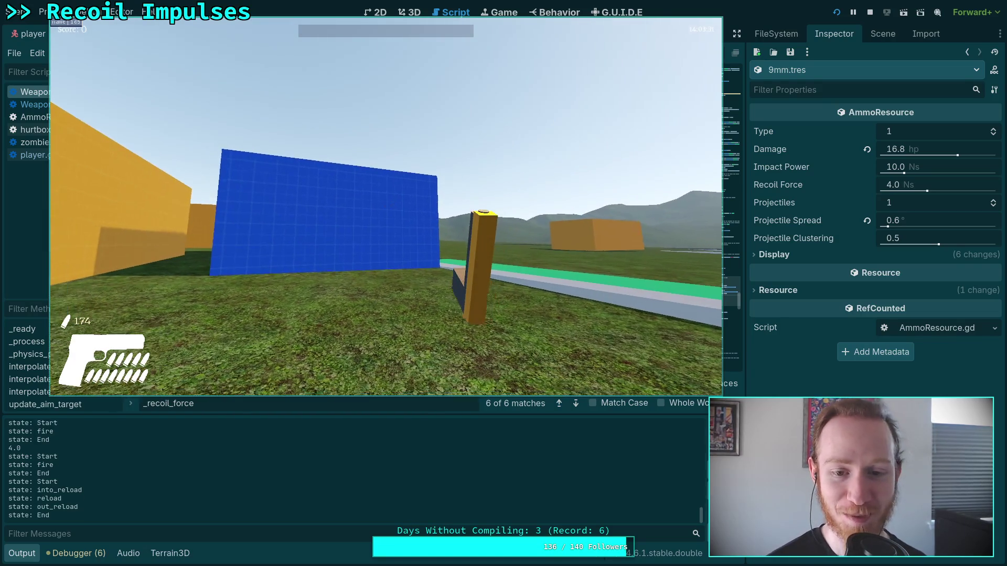
Step: Fire repeated shots at the pillar through a reload, quit from game over, and hide Output
{"action": "left_click", "coordinate": [386, 207]}
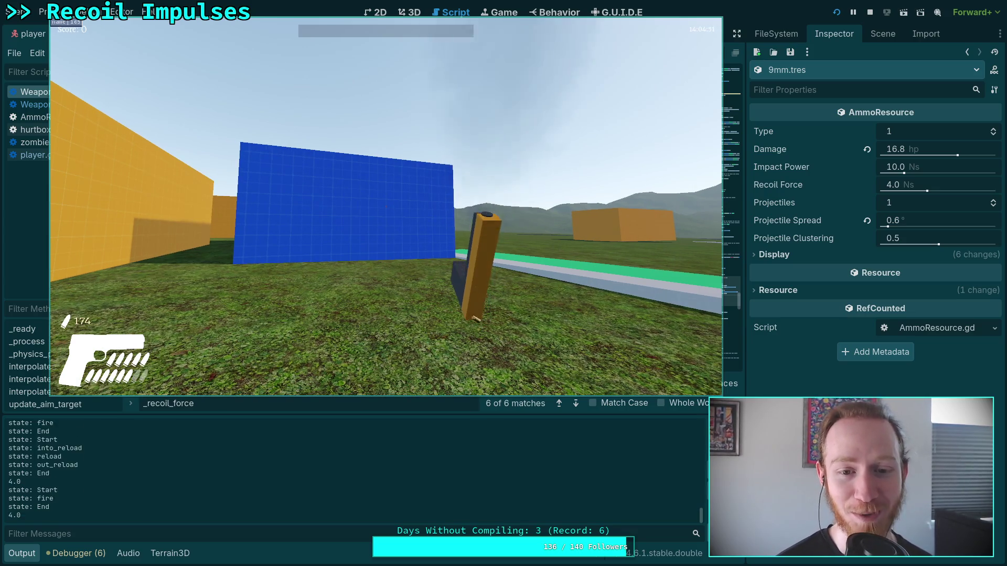
{"action": "left_click", "coordinate": [386, 206]}
{"action": "left_click", "coordinate": [386, 206]}
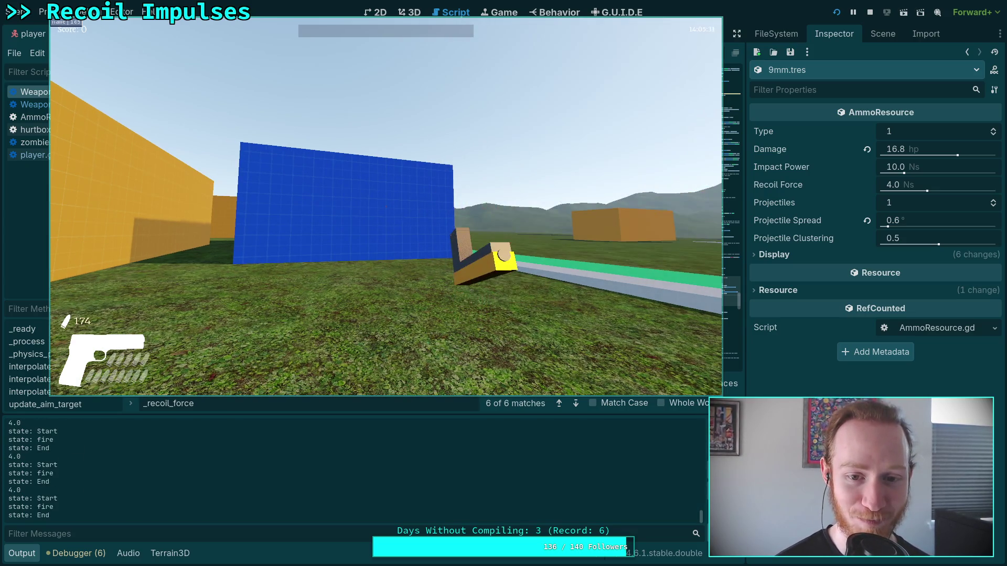
{"action": "left_click", "coordinate": [386, 206]}
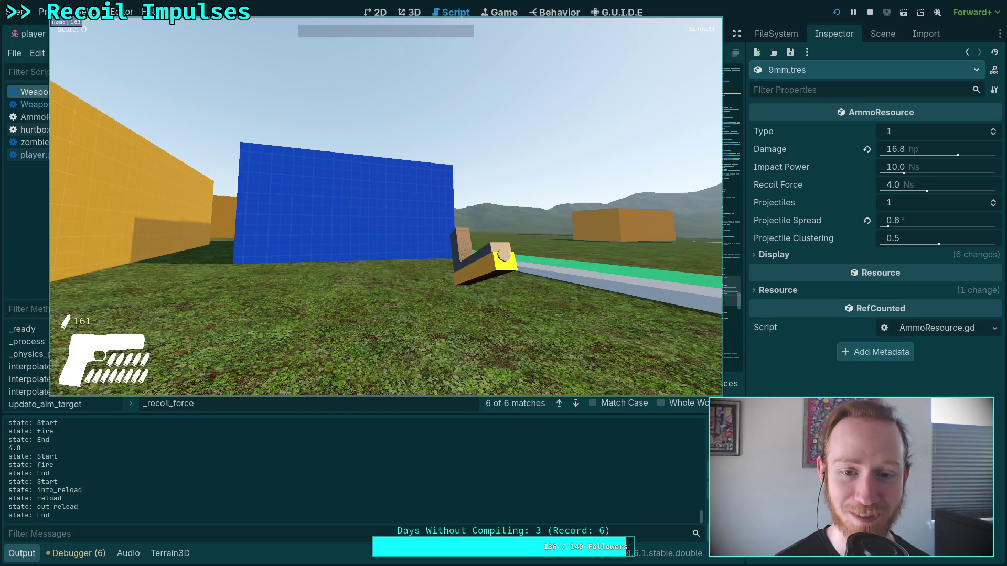
{"action": "left_click", "coordinate": [386, 206]}
{"action": "left_click", "coordinate": [387, 206]}
{"action": "left_click", "coordinate": [386, 206]}
{"action": "left_click", "coordinate": [386, 206]}
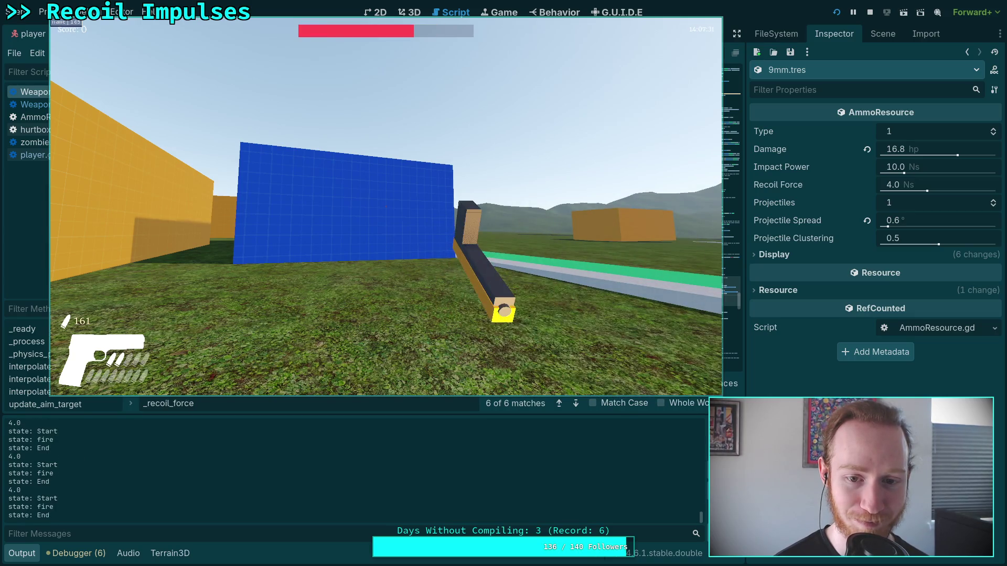
{"action": "left_click", "coordinate": [386, 206]}
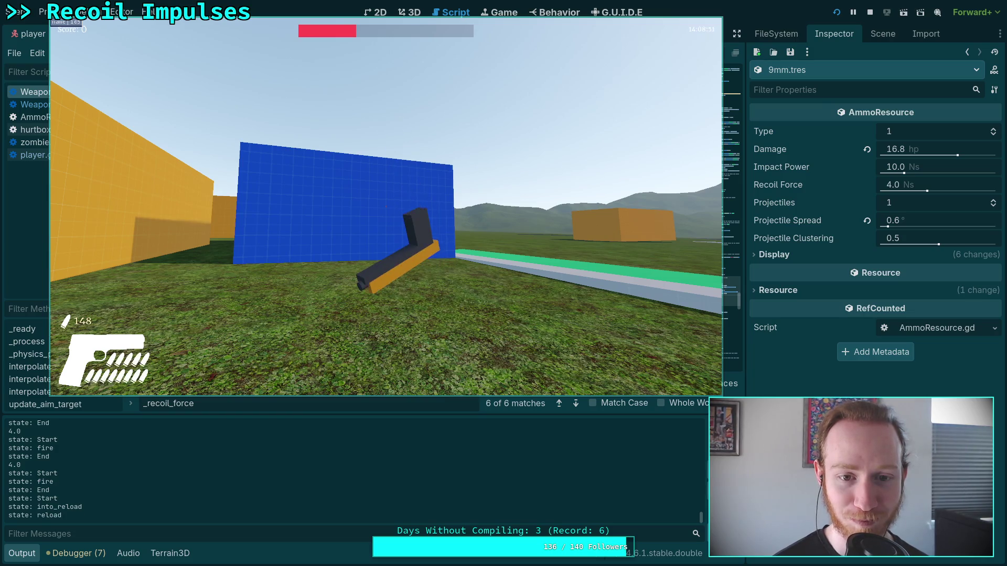
{"action": "left_click", "coordinate": [386, 206]}
{"action": "left_click", "coordinate": [386, 206]}
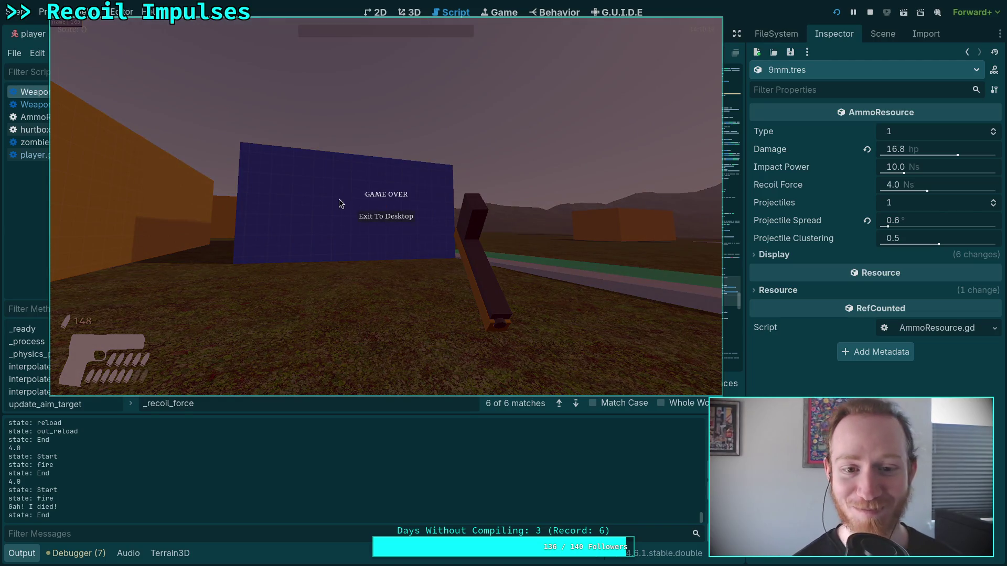
{"action": "left_click", "coordinate": [377, 217]}
{"action": "left_click", "coordinate": [22, 554]}
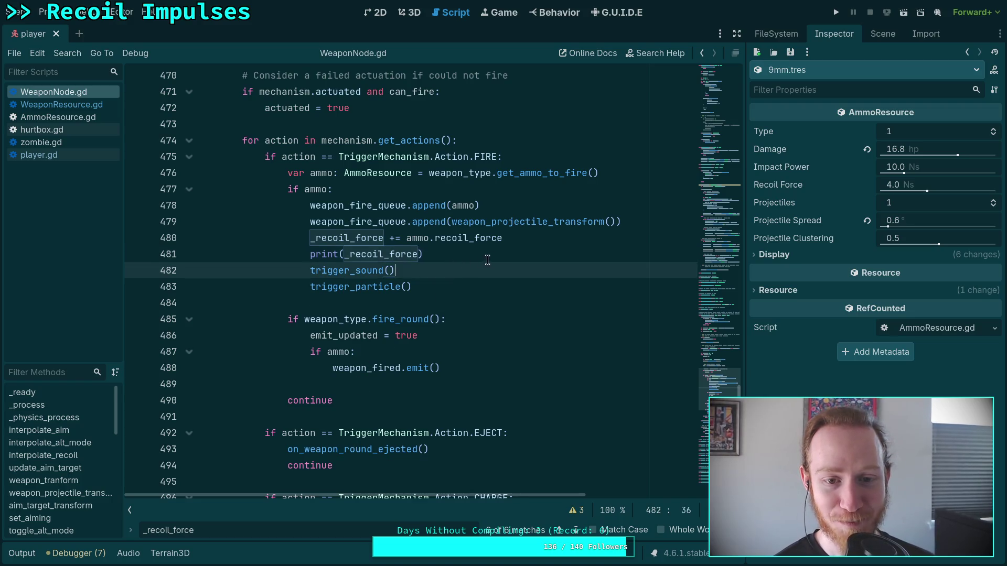
Step: Delete the print(_recoil_force) debug line from line 481
{"action": "left_click_drag", "start_coordinate": [488, 257], "coordinate": [542, 240]}
{"action": "key", "text": "BackSpace"}
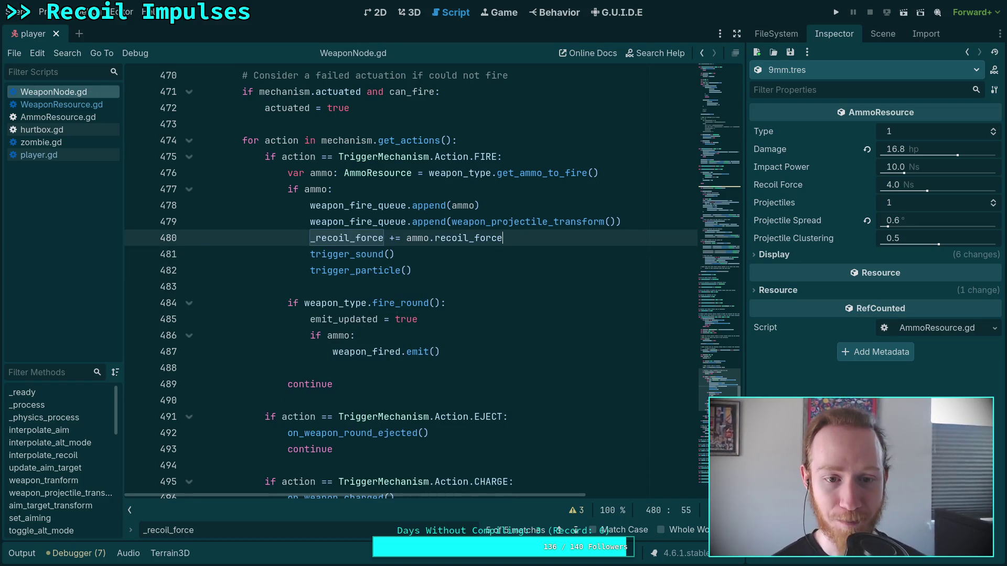
{"action": "scroll", "coordinate": [421, 382], "scroll_direction": "up", "scroll_amount": 9}
{"action": "scroll", "coordinate": [420, 382], "scroll_direction": "up", "scroll_amount": 20}
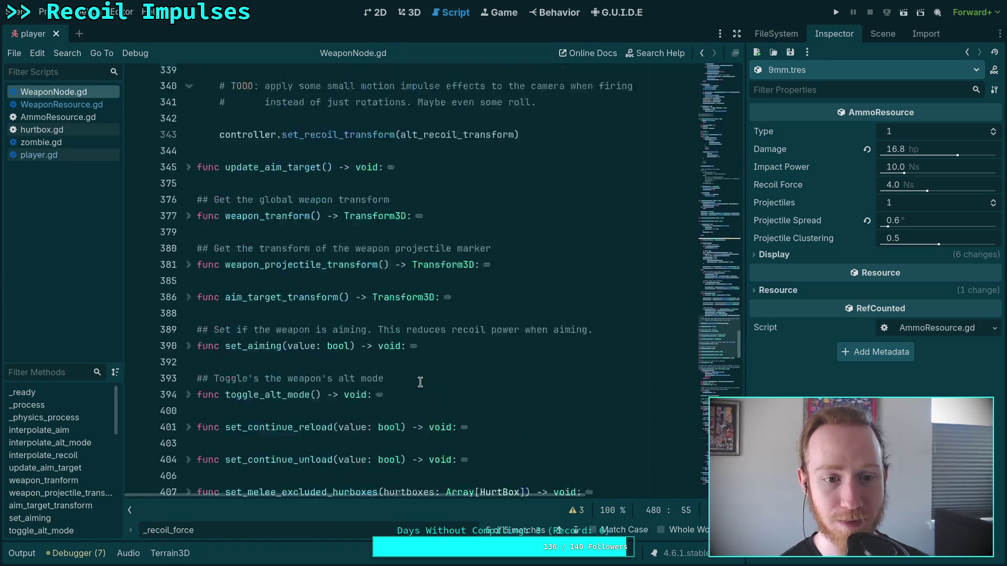
{"action": "scroll", "coordinate": [431, 379], "scroll_direction": "up", "scroll_amount": 20}
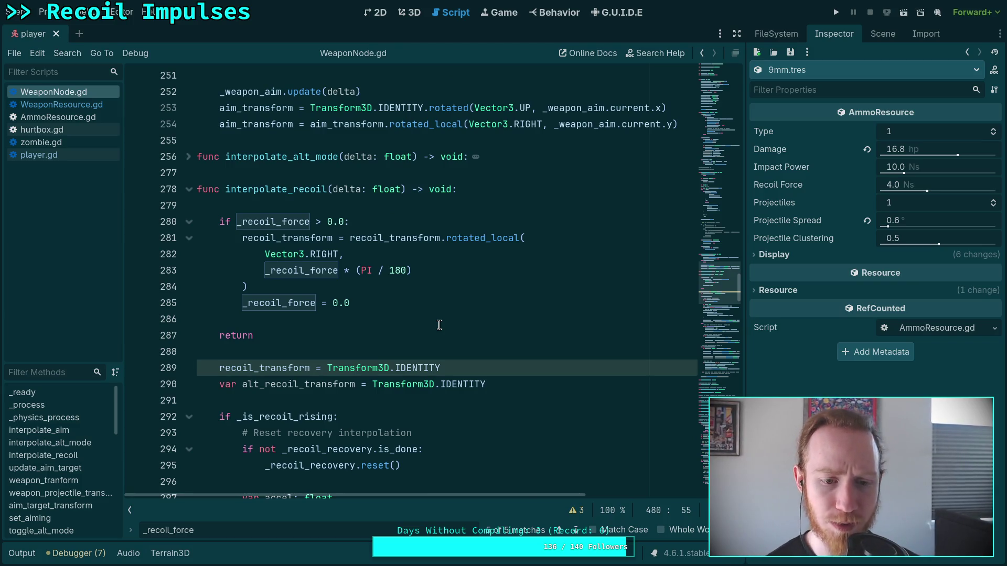
Step: Inspect code around line 308 and select the set_recoil_transform call on line 343
{"action": "scroll", "coordinate": [440, 325], "scroll_direction": "down", "scroll_amount": 13}
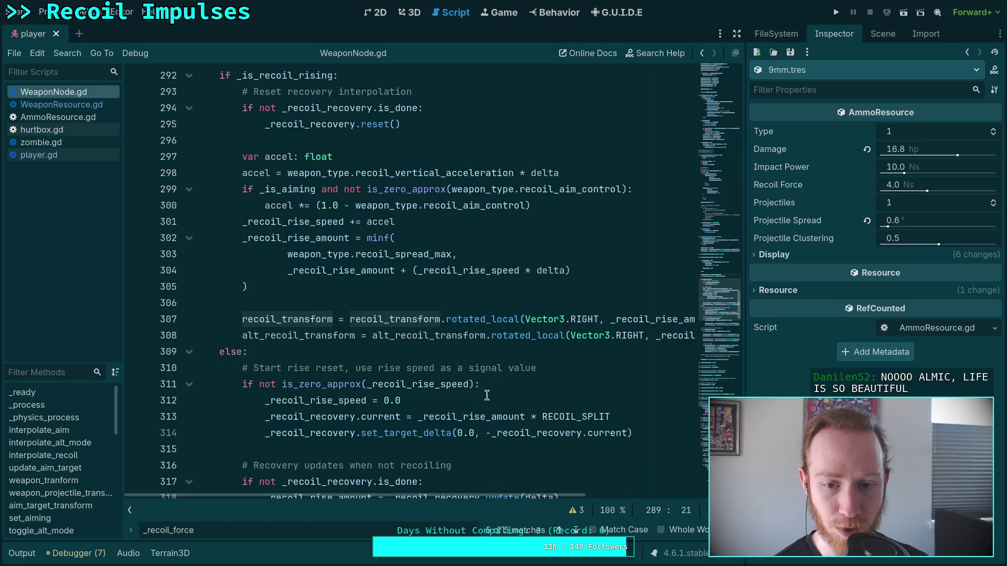
{"action": "left_click_drag", "start_coordinate": [506, 496], "coordinate": [693, 484]}
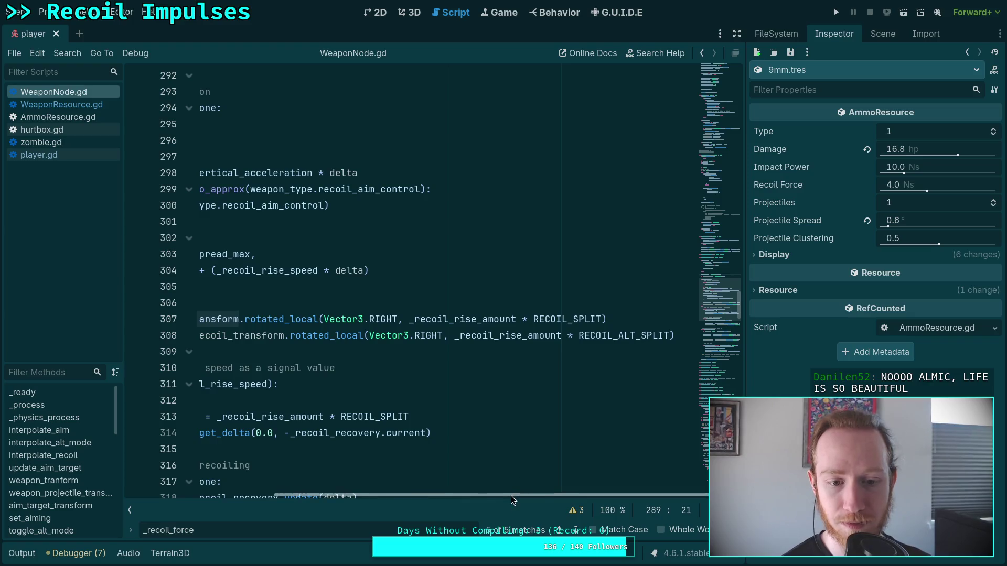
{"action": "left_click_drag", "start_coordinate": [510, 496], "coordinate": [310, 496]}
{"action": "left_click", "coordinate": [388, 335]}
{"action": "scroll", "coordinate": [388, 394], "scroll_direction": "down", "scroll_amount": 6}
{"action": "scroll", "coordinate": [388, 394], "scroll_direction": "down", "scroll_amount": 5}
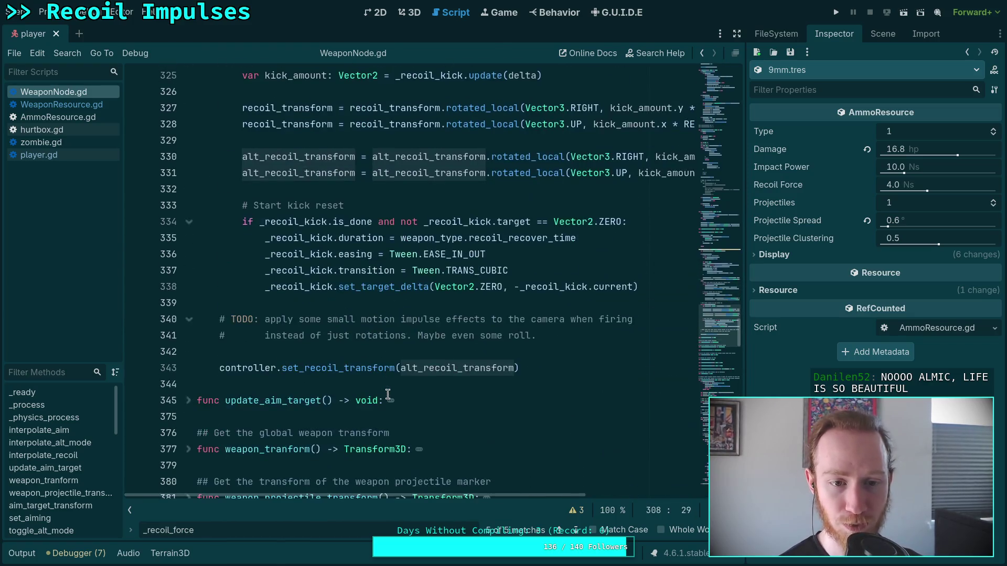
{"action": "triple_click", "coordinate": [229, 369]}
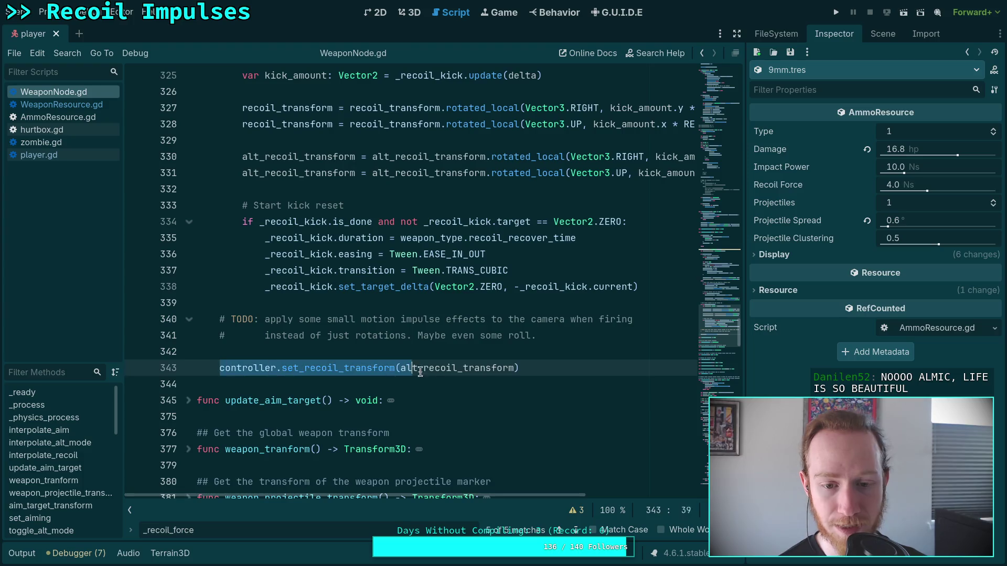
Step: Review the recoil rising code and lines 283–288 of interpolate_recoil
{"action": "scroll", "coordinate": [445, 391], "scroll_direction": "up", "scroll_amount": 12}
{"action": "left_click", "coordinate": [445, 391], "text": "shift"}
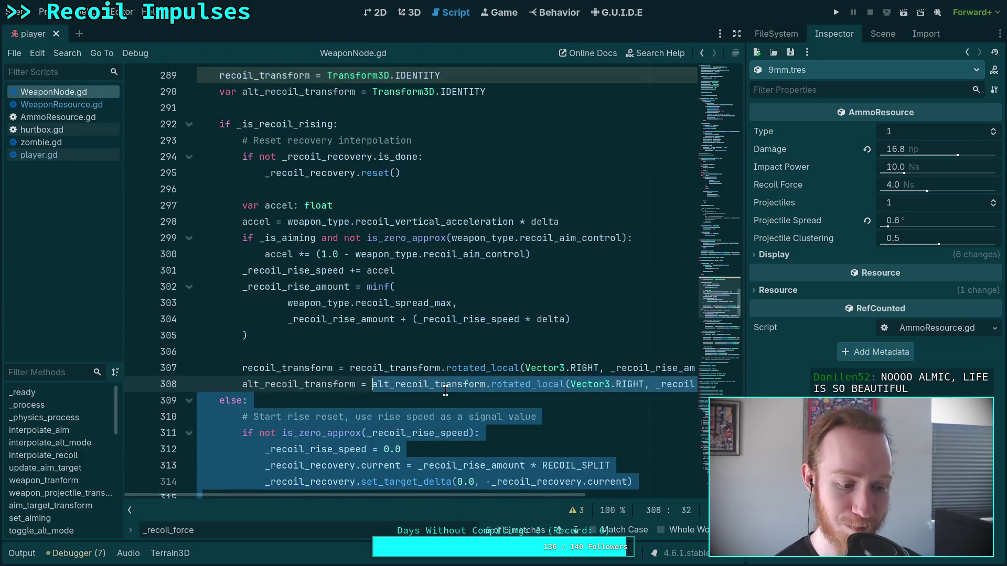
{"action": "scroll", "coordinate": [445, 391], "scroll_direction": "up", "scroll_amount": 12}
{"action": "left_click", "coordinate": [433, 391]}
{"action": "scroll", "coordinate": [433, 390], "scroll_direction": "up", "scroll_amount": 6}
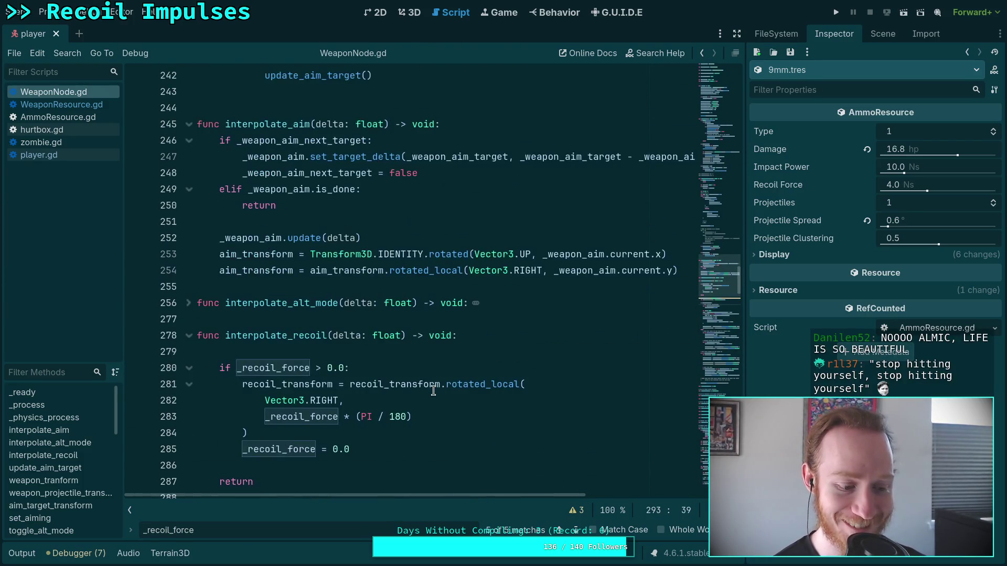
{"action": "scroll", "coordinate": [354, 390], "scroll_direction": "down", "scroll_amount": 4}
{"action": "left_click", "coordinate": [338, 402]}
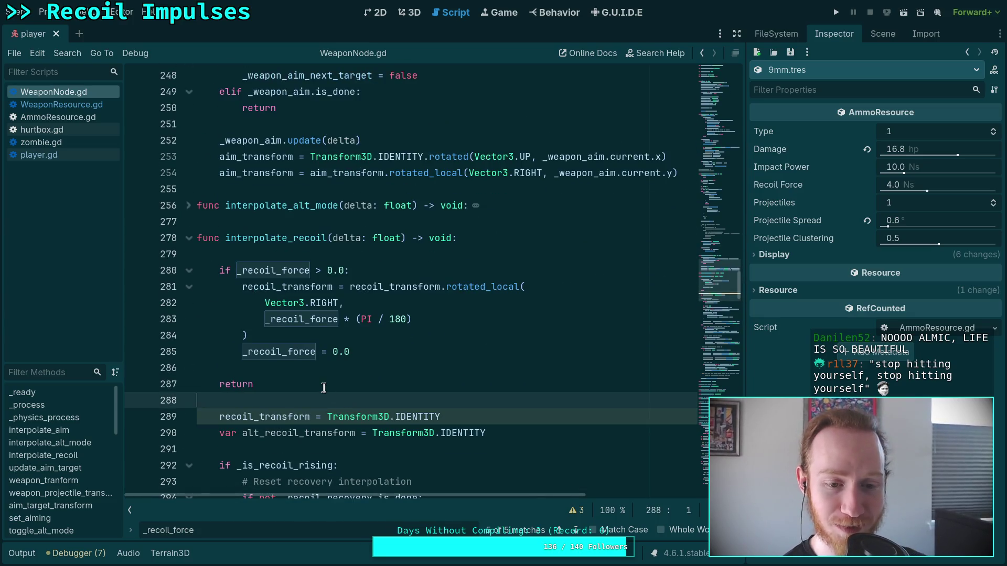
{"action": "scroll", "coordinate": [342, 404], "scroll_direction": "down", "scroll_amount": 3}
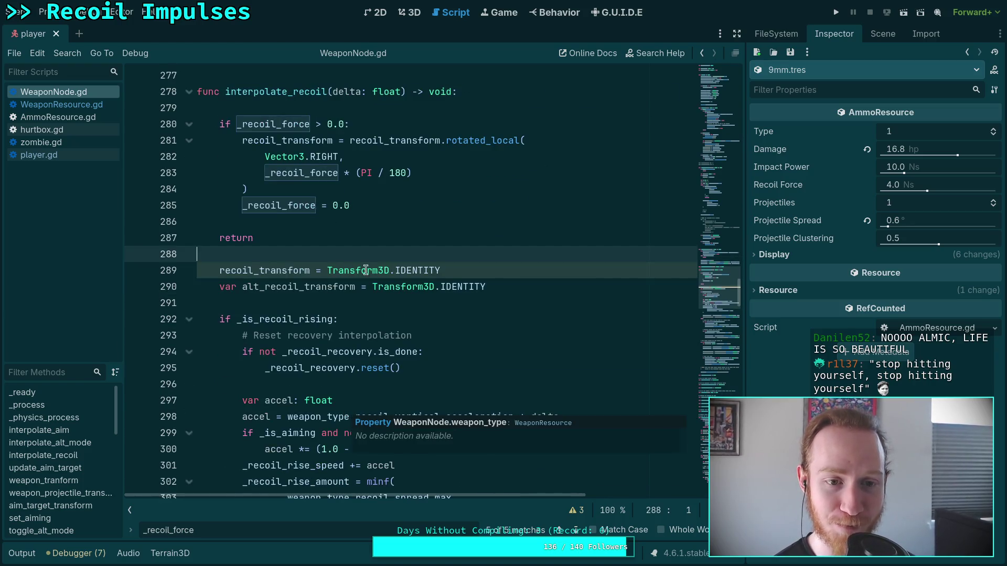
{"action": "left_click", "coordinate": [446, 206]}
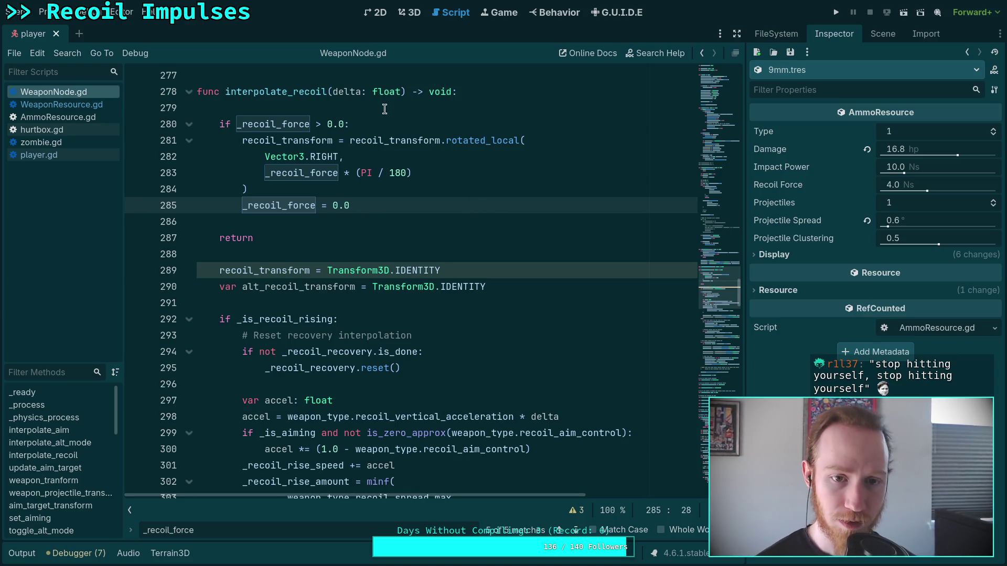
{"action": "left_click", "coordinate": [443, 176]}
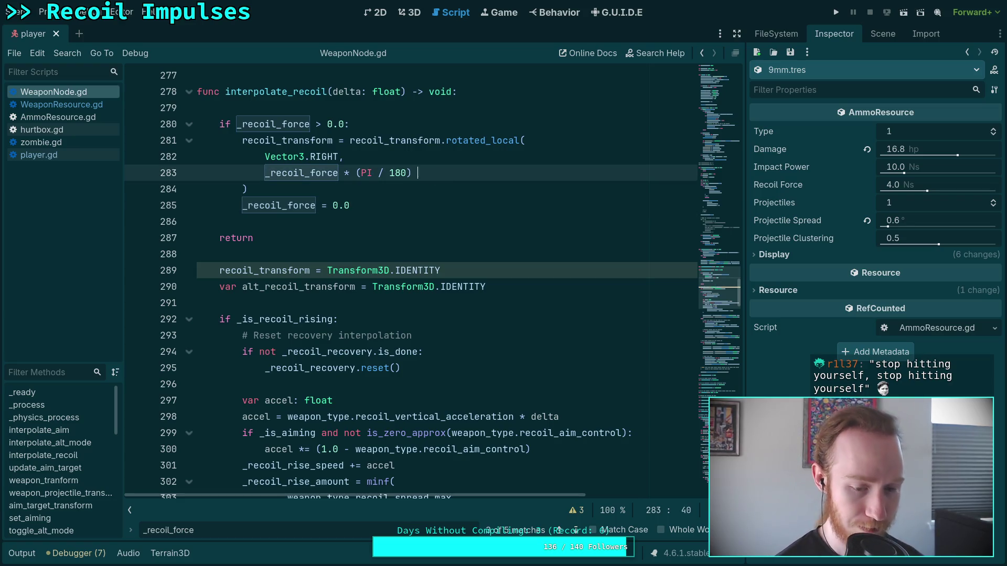